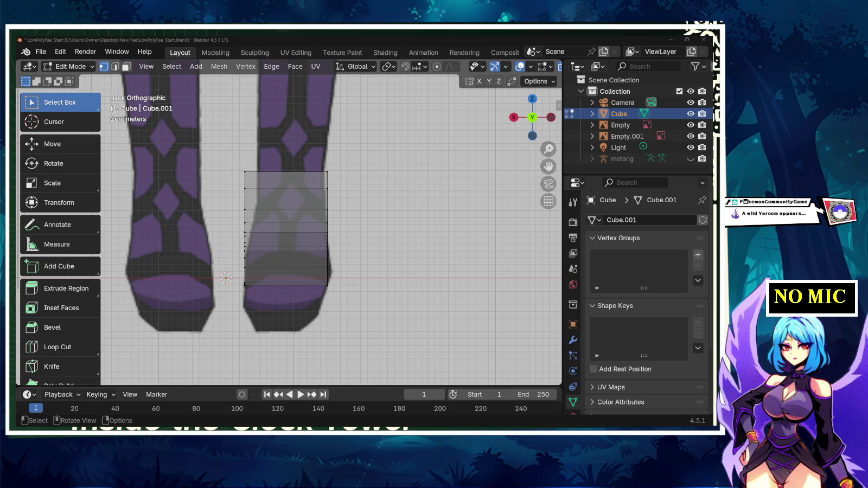
- Select the whole tracing plane and lower it over the right-hand boot's sole
left_click_drag(239, 163, 256, 294)
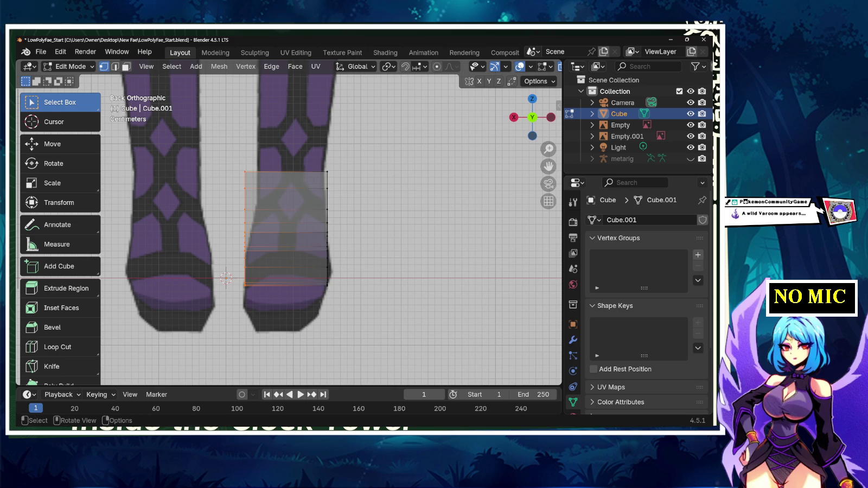
left_click_drag(231, 162, 329, 322)
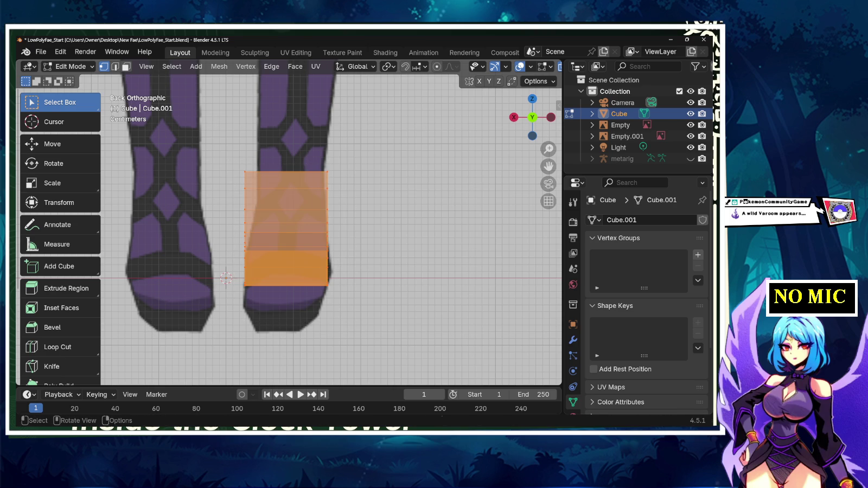
key("g")
key("Return")
key("g")
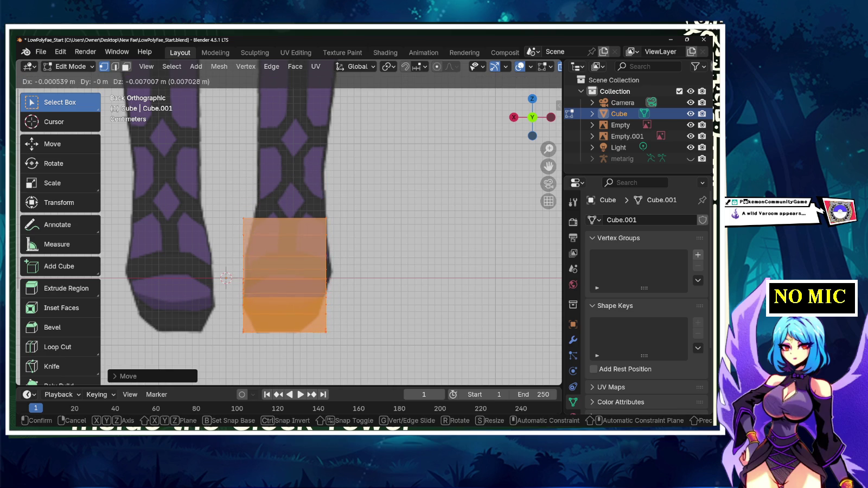
key("Return")
- Move the plane's right vertex column outward to widen it over the boot
left_click_drag(309, 203, 331, 339)
key("g")
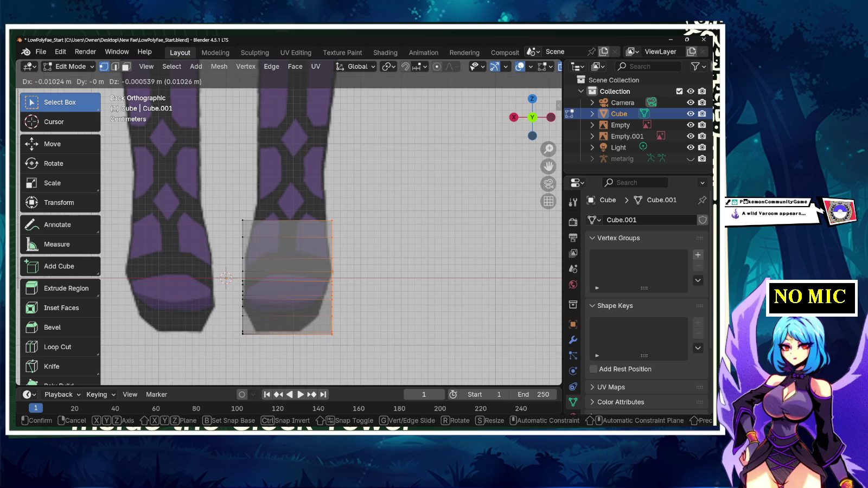
key("Return")
- Pull the bottom-right corner vertex inward, then undo the reshaped bottom
left_click(332, 333)
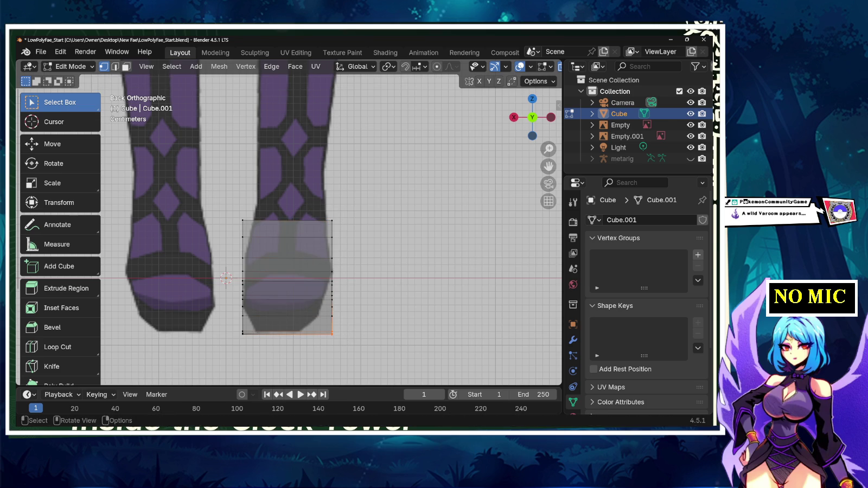
key("g")
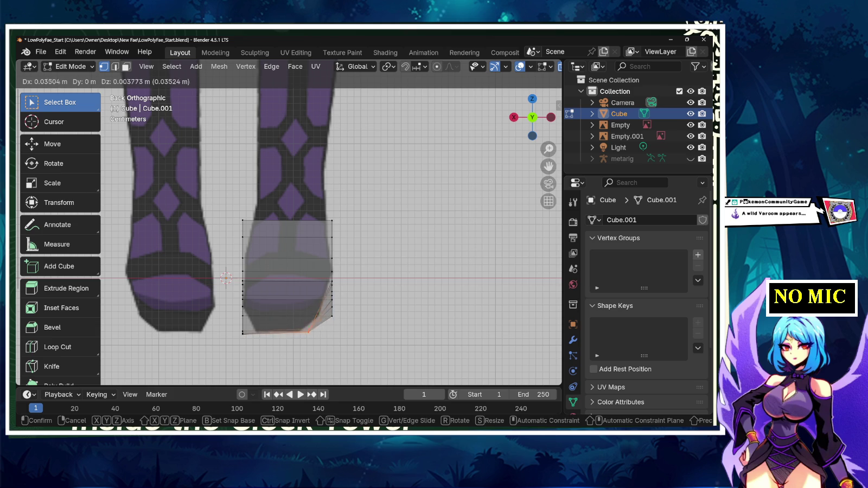
left_click(243, 341)
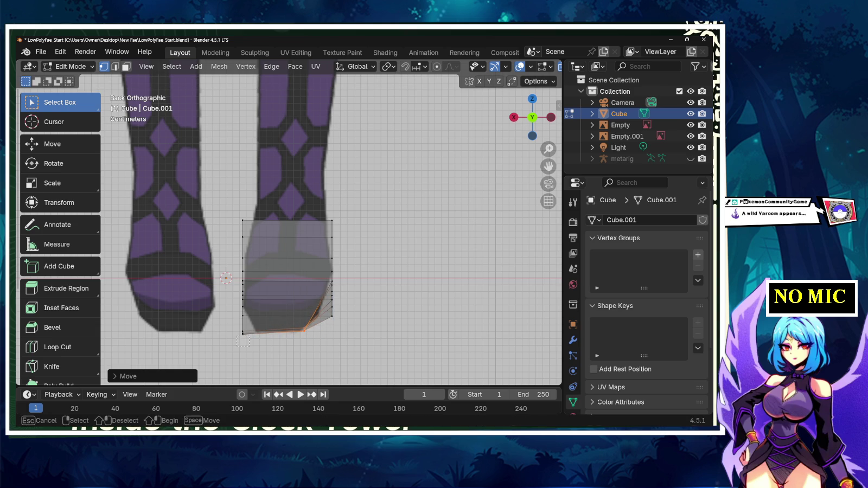
left_click_drag(237, 333, 250, 346)
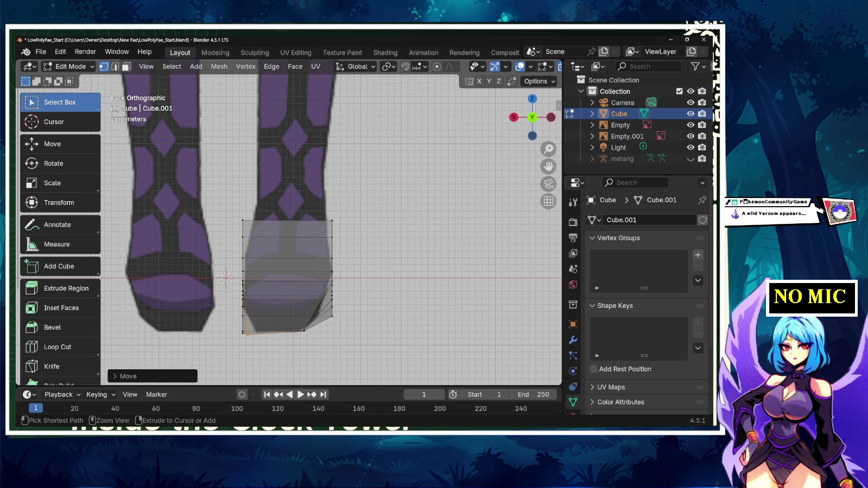
key("ctrl+z")
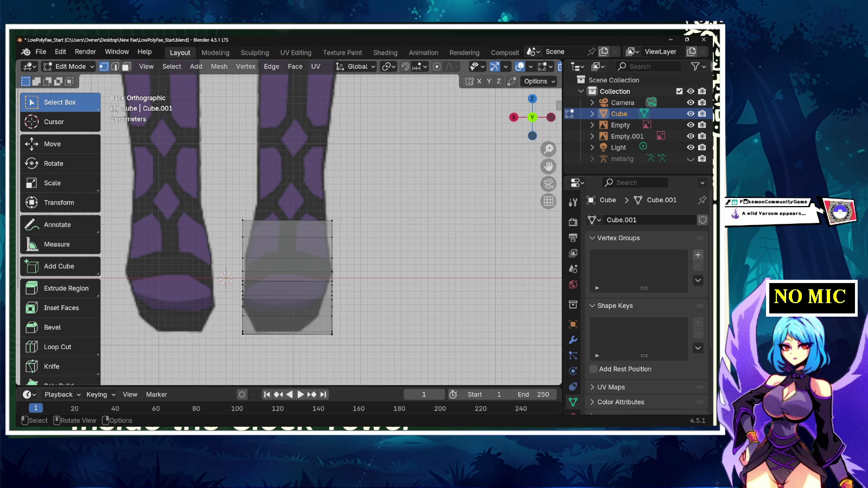
mouse_move(330, 228)
middle_mouse_down()
mouse_move(347, 217)
mouse_move(326, 255)
mouse_move(336, 239)
mouse_move(303, 235)
middle_mouse_up()
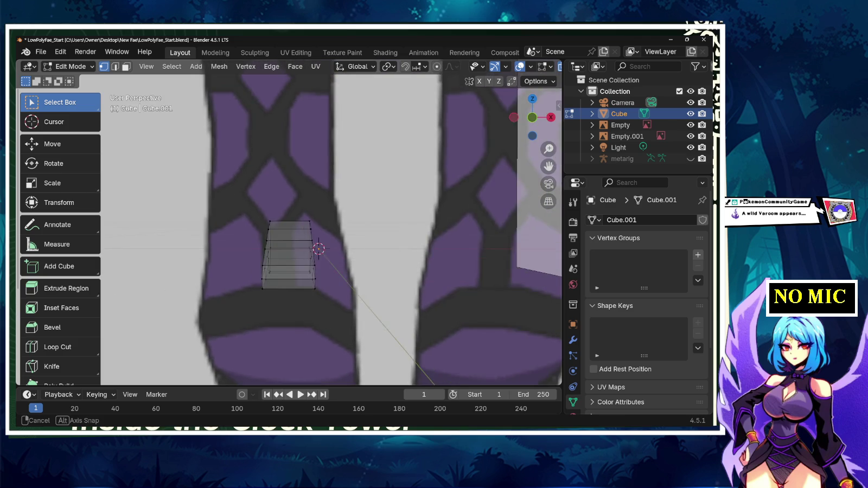
scroll(304, 235, "down", 5)
scroll(304, 235, "up", 2)
scroll(304, 235, "up", 2)
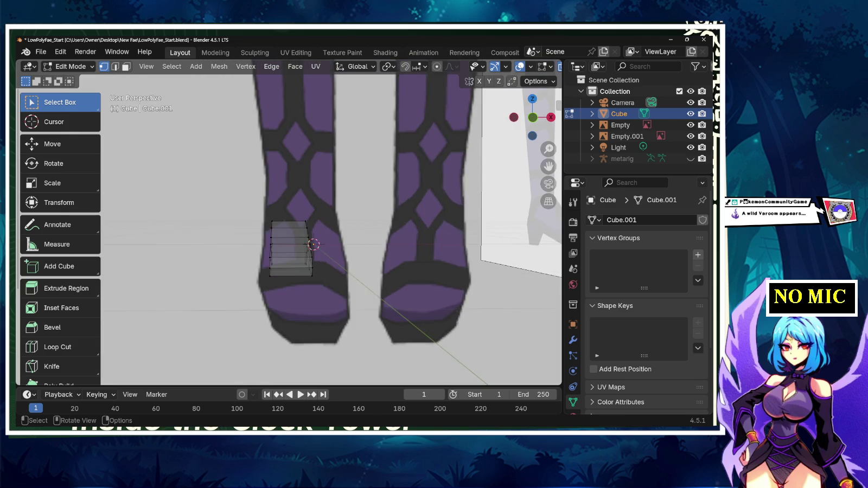
scroll(304, 235, "down", 3)
scroll(303, 234, "up", 3)
left_click(514, 117)
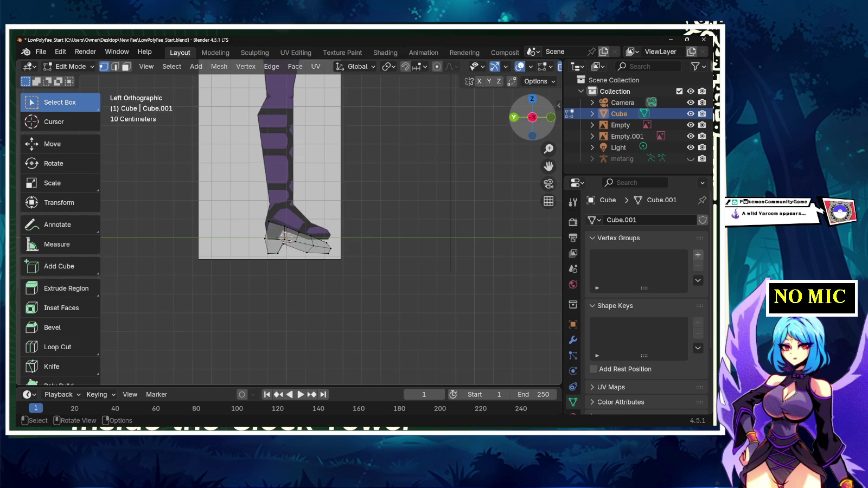
left_click(514, 117)
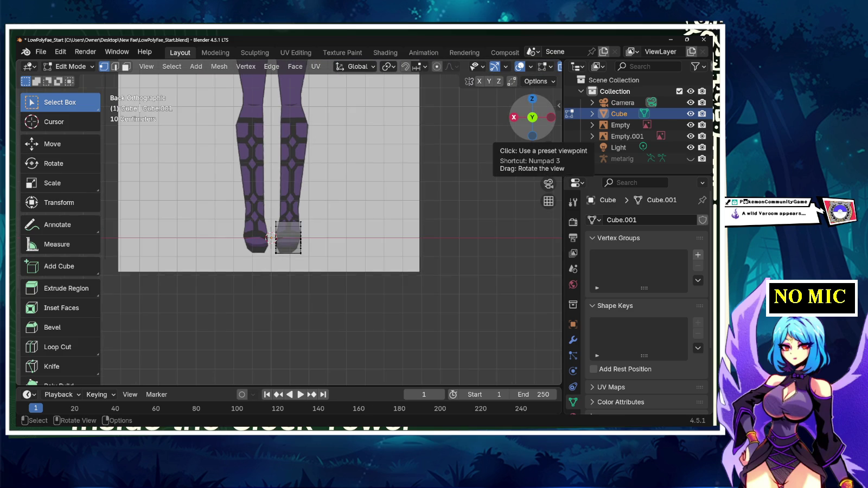
left_click(514, 117)
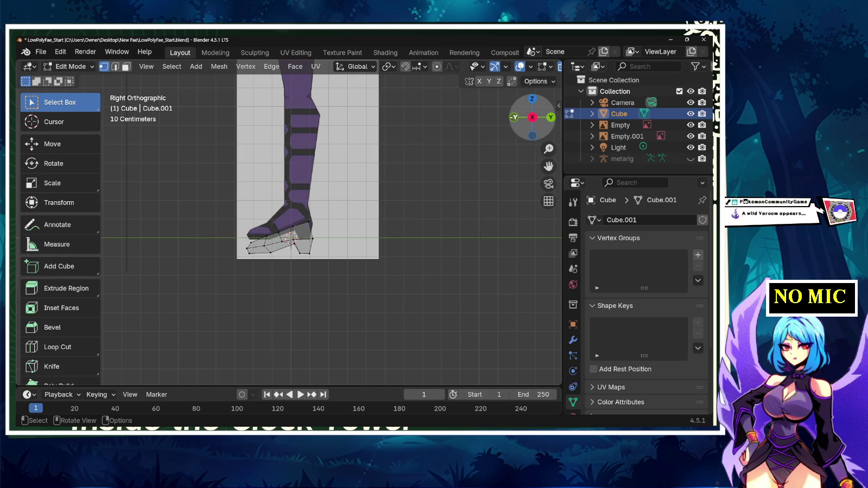
left_click(514, 117)
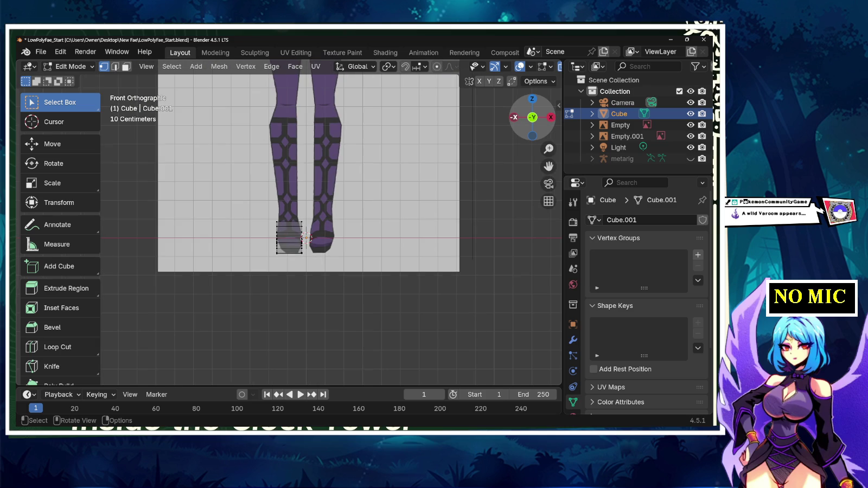
mouse_move(513, 117)
left_mouse_down()
mouse_move(488, 130)
mouse_move(477, 111)
mouse_move(531, 117)
mouse_move(559, 230)
mouse_move(488, 163)
left_mouse_up()
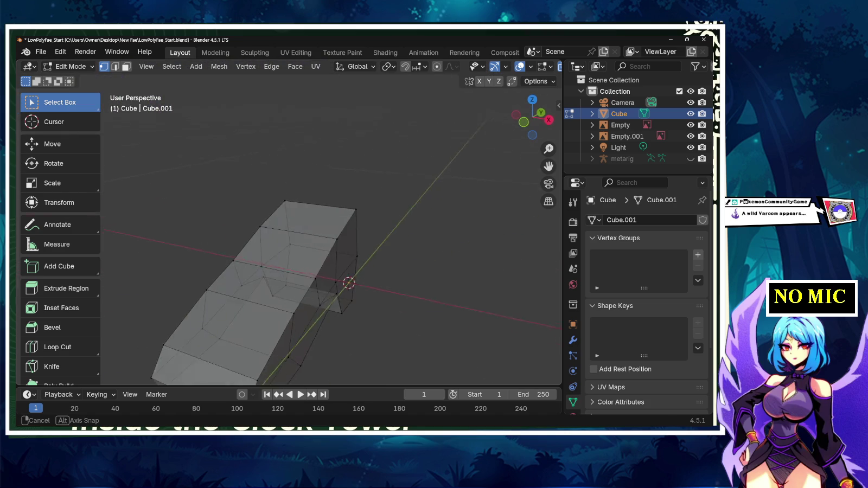
left_click_drag(531, 117, 543, 141)
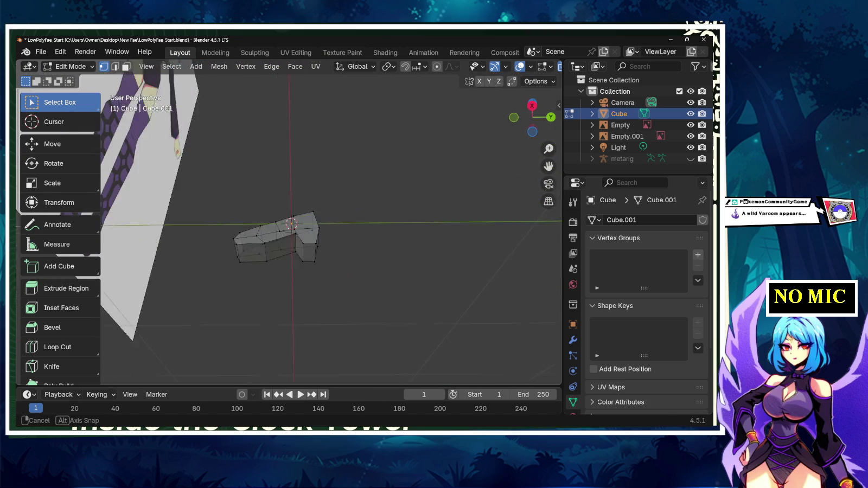
left_click_drag(532, 117, 534, 122)
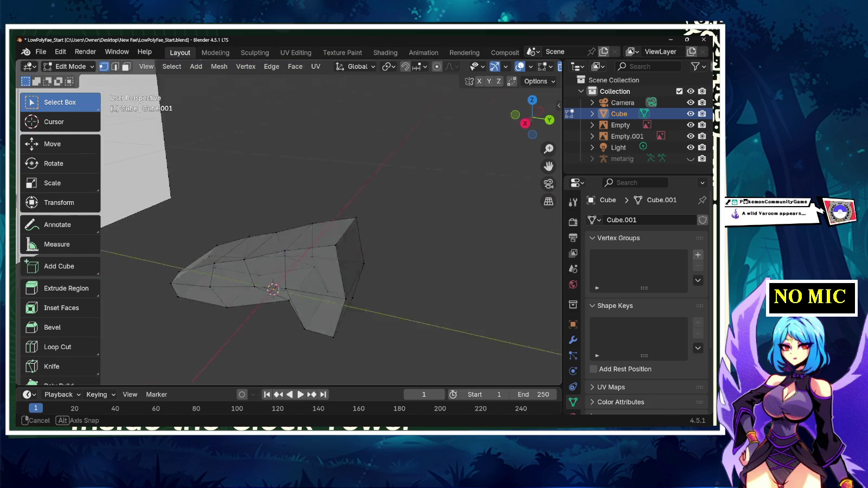
mouse_move(532, 116)
left_mouse_down()
mouse_move(542, 111)
mouse_move(532, 117)
left_mouse_up()
scroll(331, 228, "up", 5)
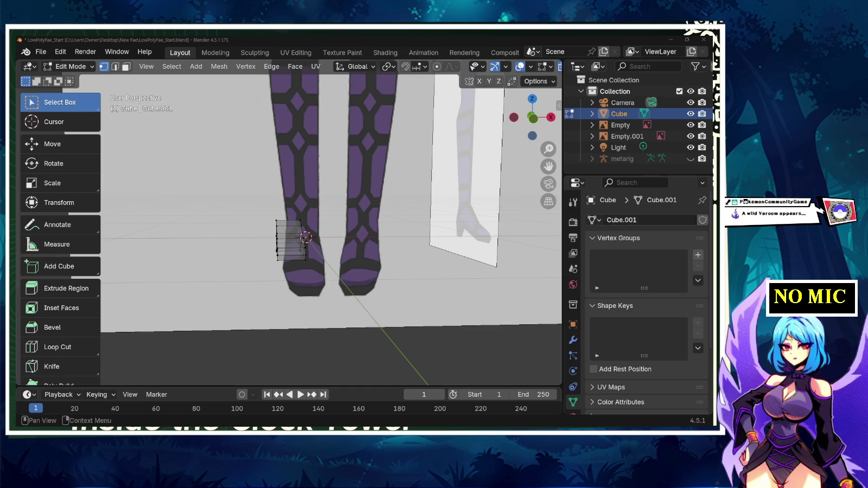
- Select the whole shoe mesh and inspect it from the front and below
key("a")
middle_click_drag(325, 245, 358, 244)
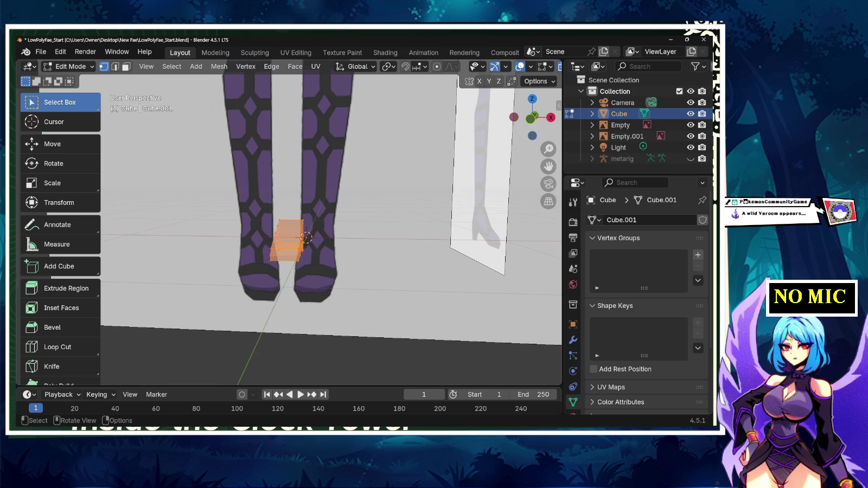
key("KP_1")
scroll(289, 221, "up", 7)
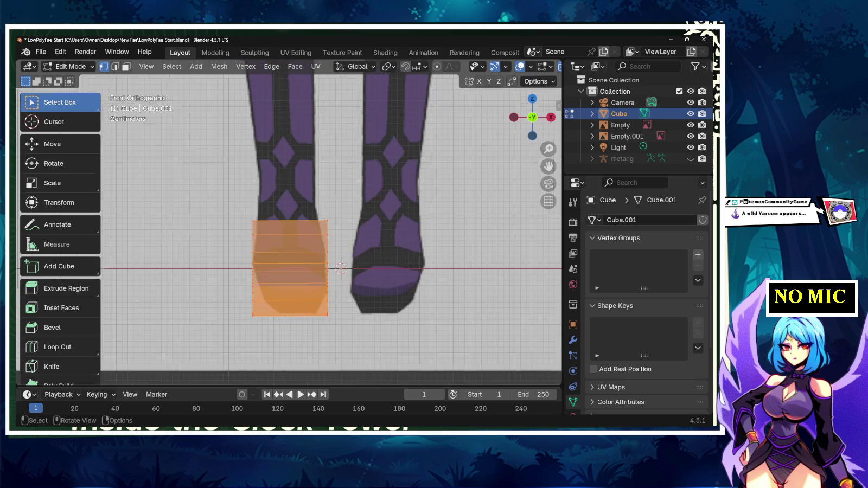
scroll(290, 223, "up", 1)
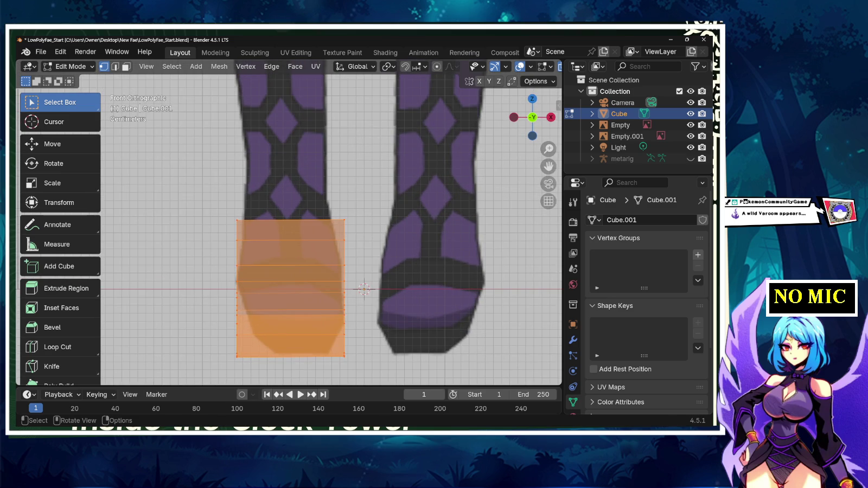
key("KP_2")
middle_click_drag(325, 244, 445, 250)
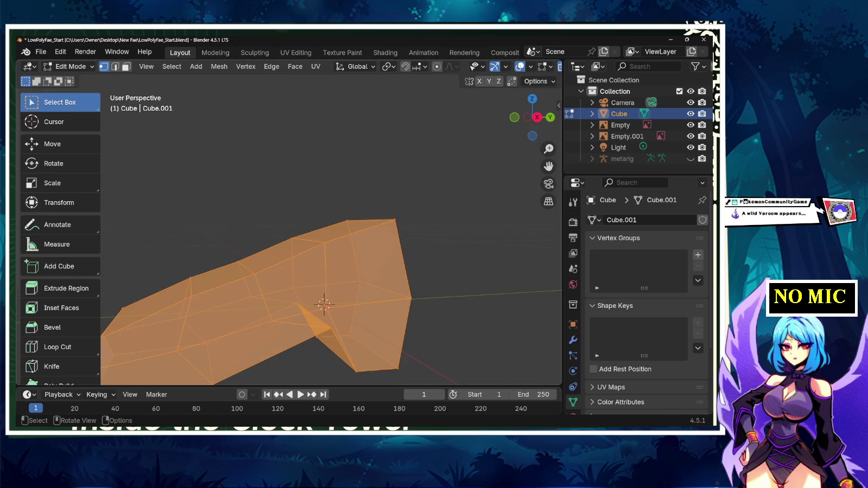
- Switch to Back Orthographic view, zoom in, and select the shoe's top edge loop
key("KP_3")
key("KP_7")
key("KP_8")
key("KP_8")
key("KP_8")
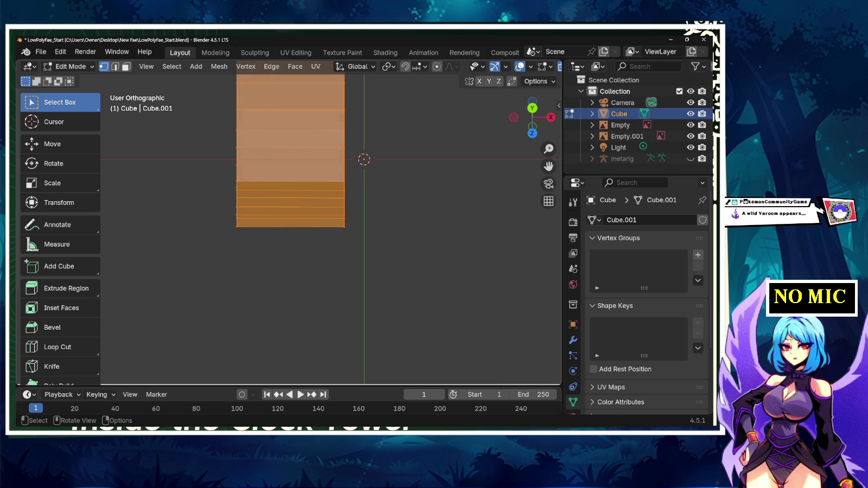
key("KP_9")
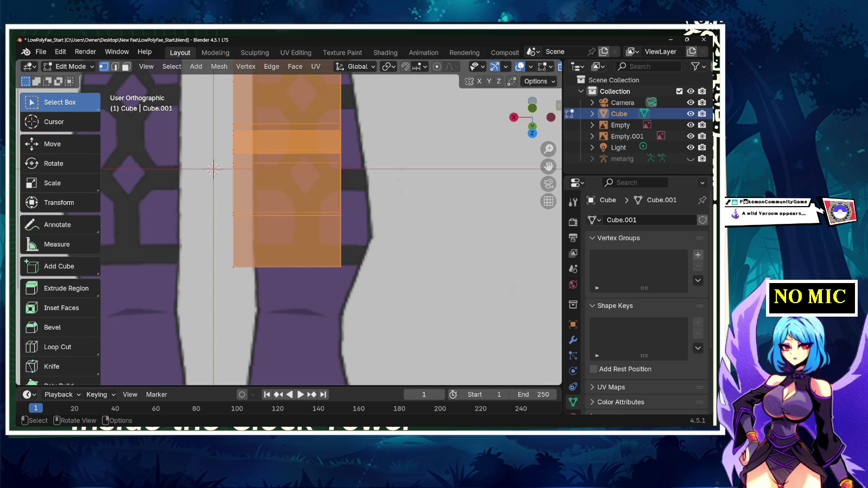
key("ctrl+KP_1")
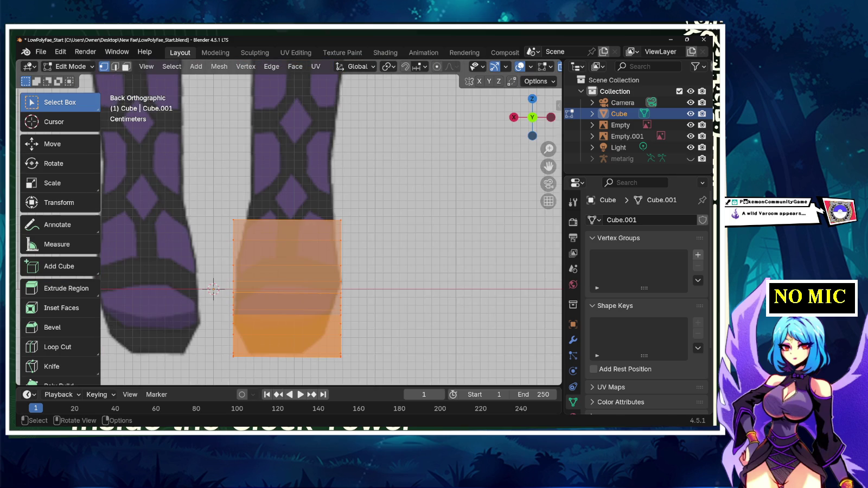
key("KP_Add")
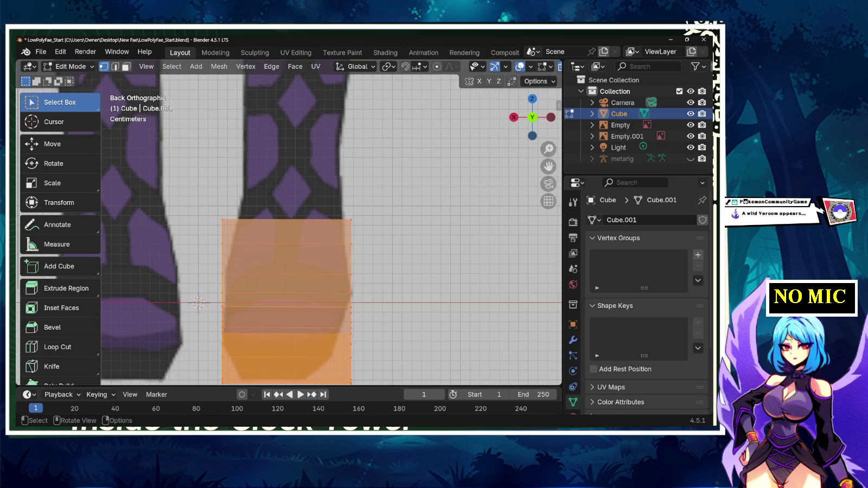
left_click(350, 221, "alt")
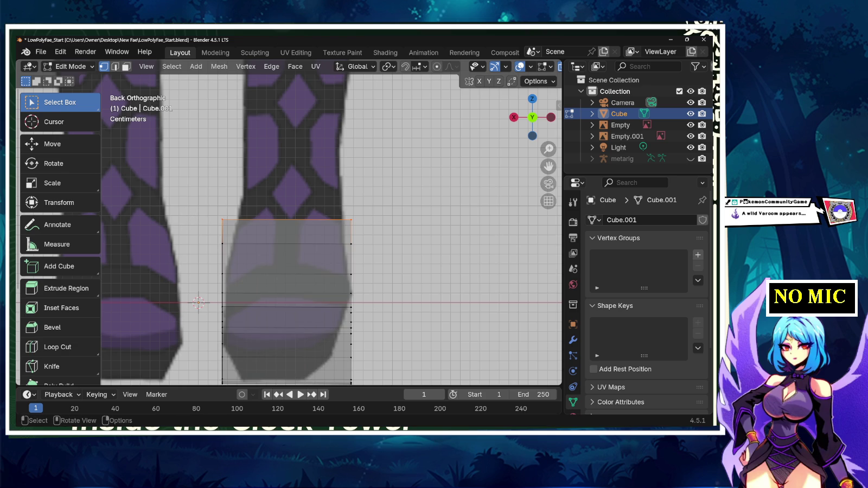
- Scale the top edge loop narrower along X and nudge its right vertices right
key("s")
key("x")
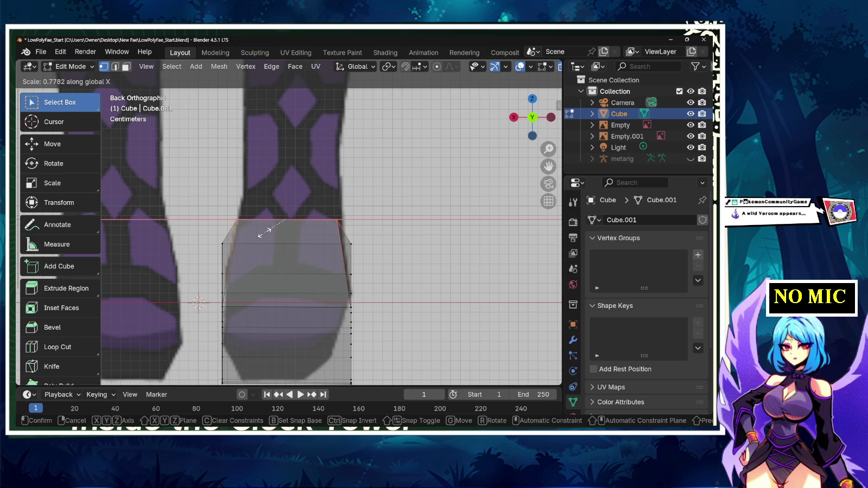
left_click(258, 234)
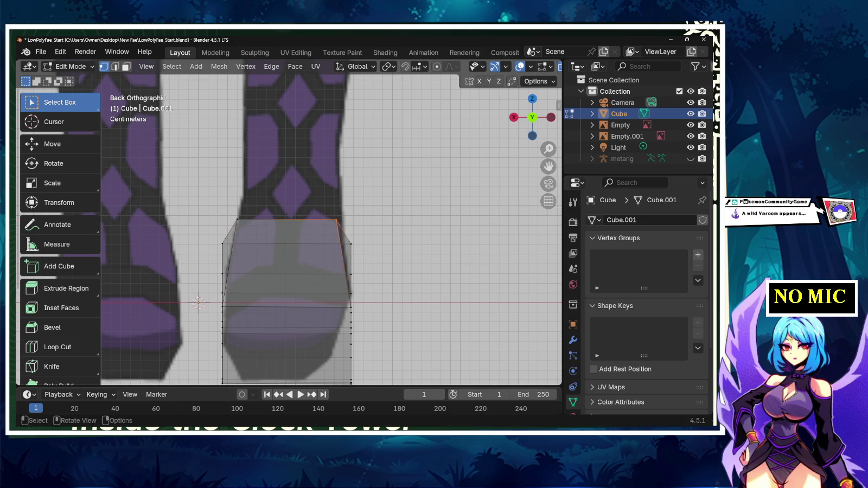
key("g")
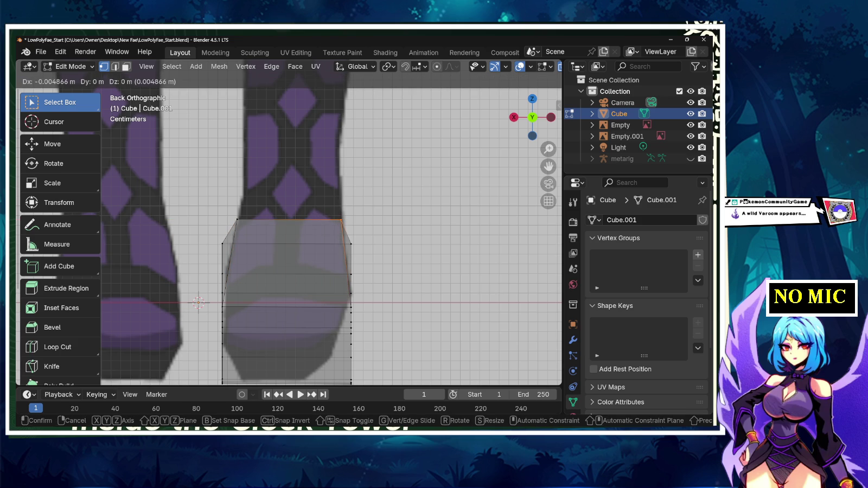
key("Return")
- Move the lower, left and right side edge loops onto the boot's outline
left_click(227, 250, "alt")
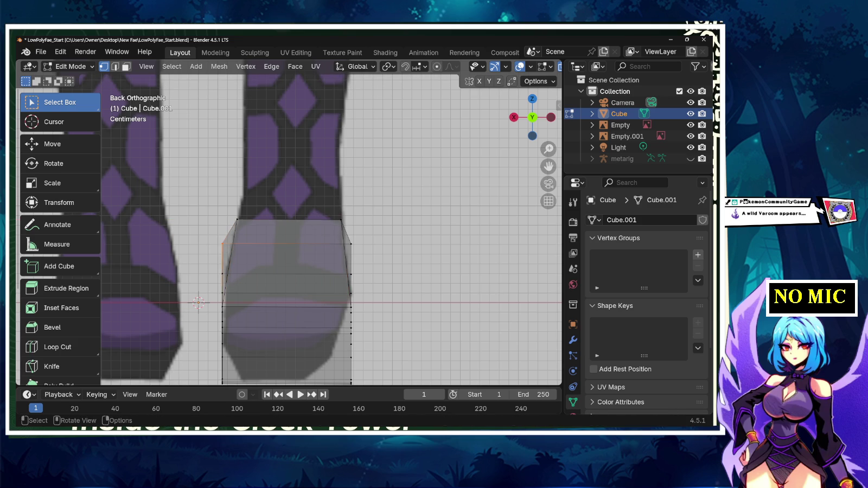
key("g")
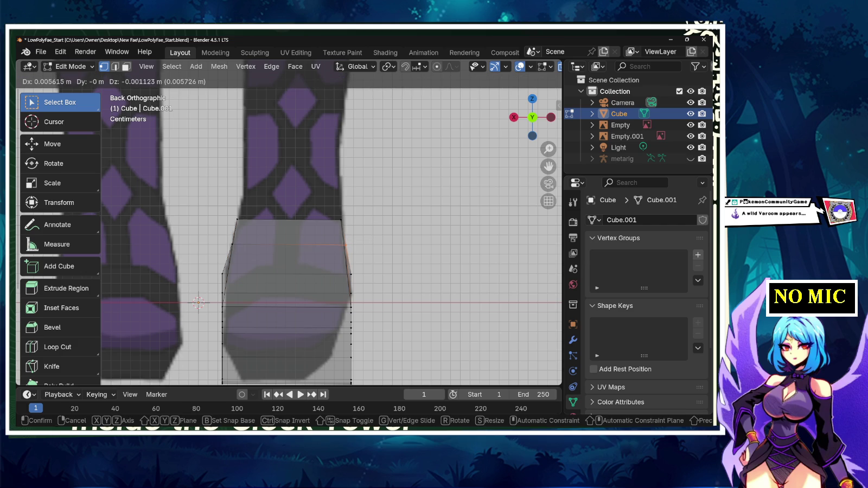
left_click(227, 250)
left_click(223, 280, "alt")
key("g")
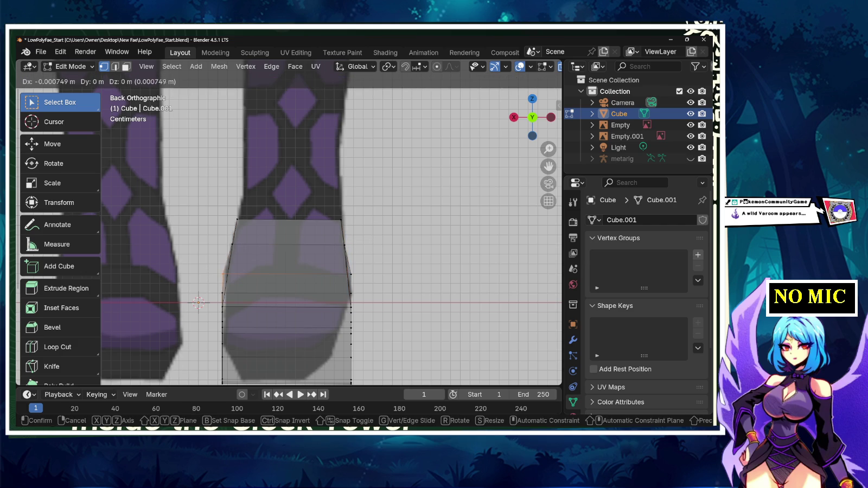
left_click(226, 272)
left_click(348, 274, "alt")
key("g")
left_click(348, 274)
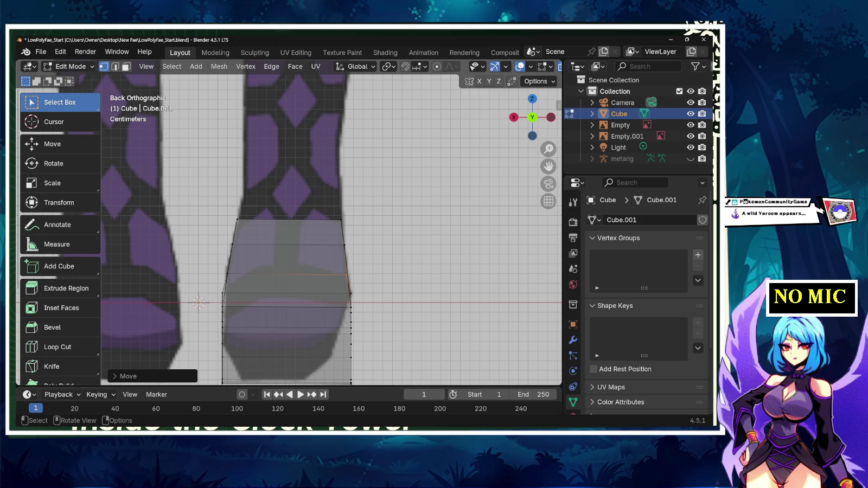
- Fit the lower horizontal loop, its right end and a left vertex to the outline
left_click(223, 293, "alt")
key("g")
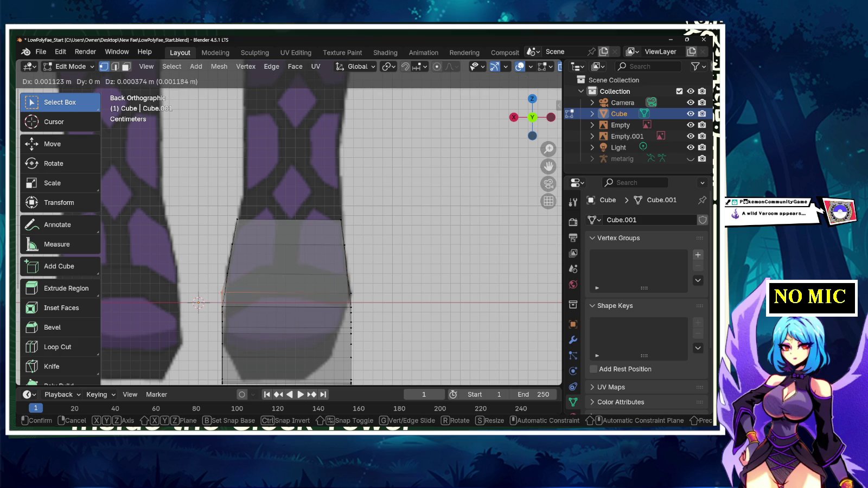
left_click(223, 293)
left_click(347, 294, "alt")
key("g")
left_click(347, 293)
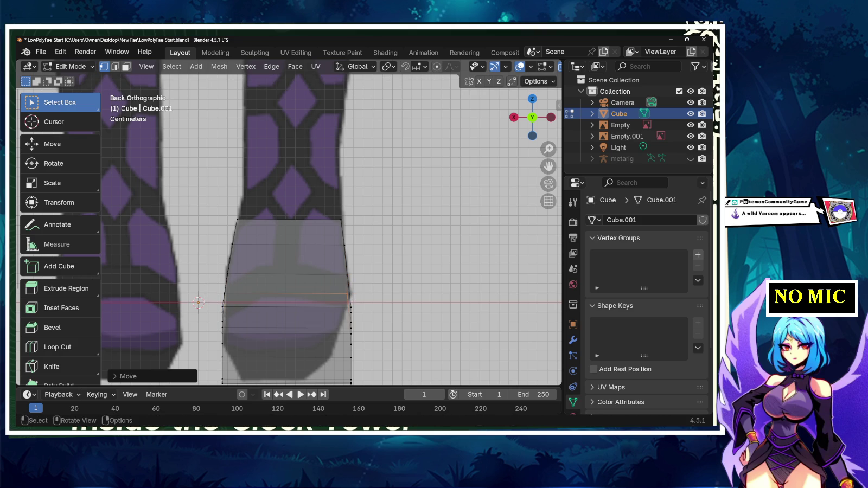
left_click(223, 307)
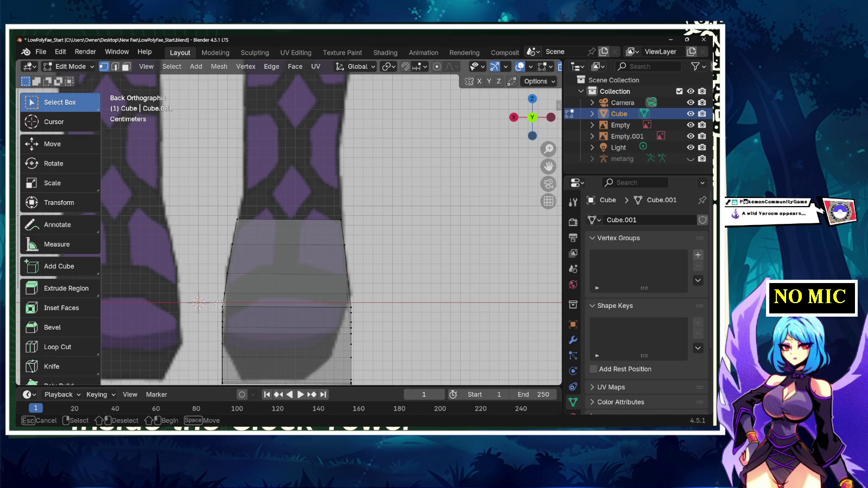
key("g")
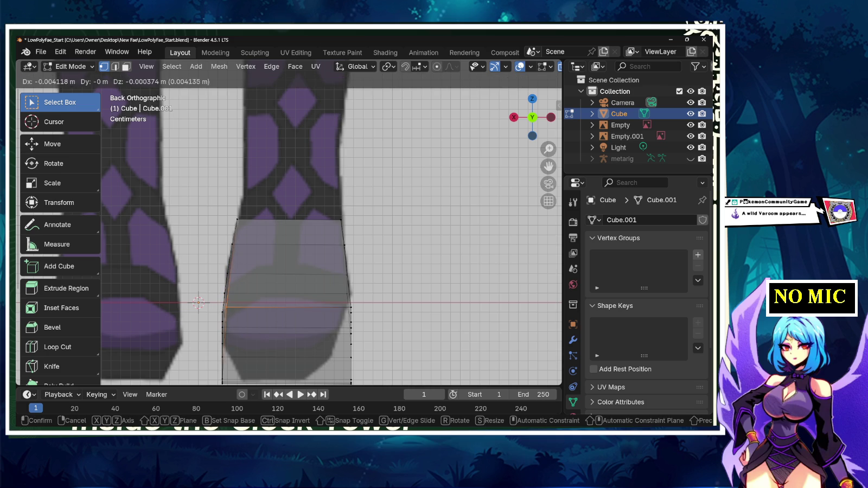
left_click(225, 307)
middle_click_drag(326, 244, 304, 304)
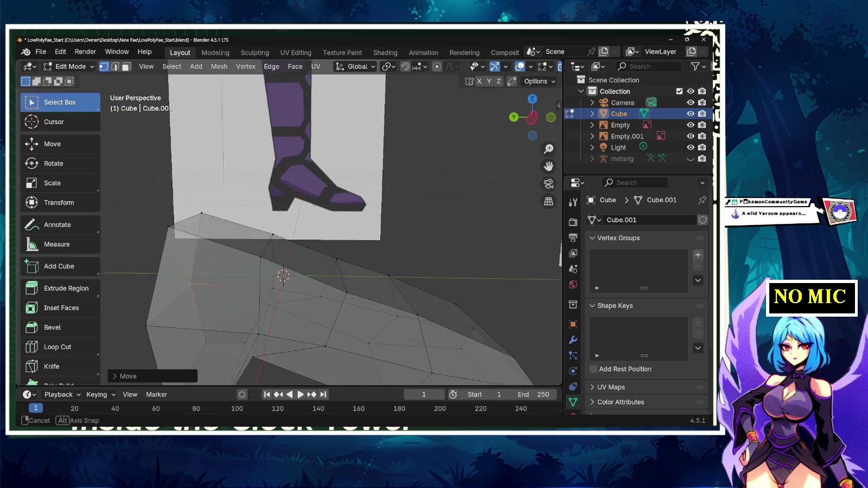
- Select and clear the shoe mesh, then orbit to the side reference view
scroll(304, 255, "down", 3)
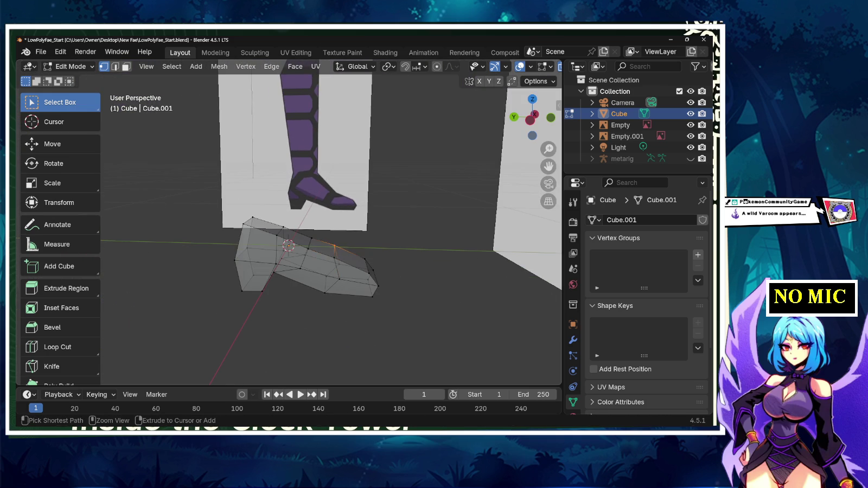
left_click(245, 226)
key("ctrl+l")
key("alt+a")
mouse_move(293, 282)
middle_mouse_down()
mouse_move(325, 304)
mouse_move(387, 260)
mouse_move(379, 255)
middle_mouse_up()
scroll(274, 288, "up", 4)
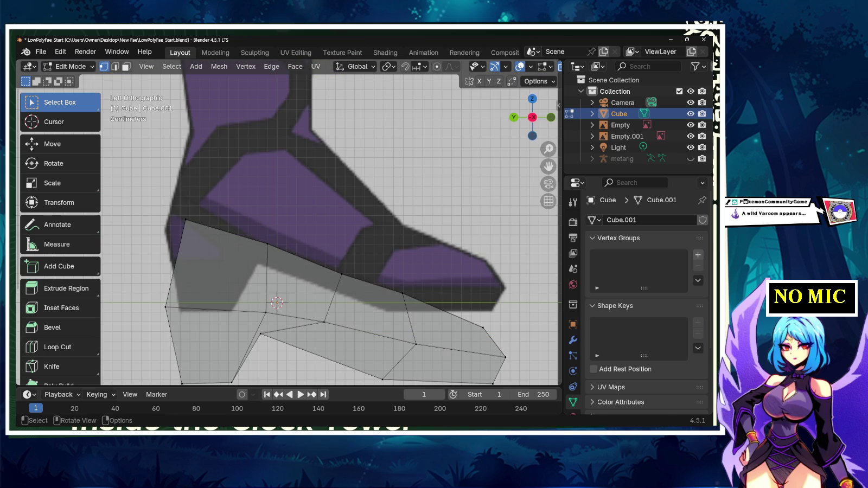
scroll(282, 255, "down", 2)
scroll(277, 224, "down", 3)
scroll(278, 224, "down", 2)
- Box-select the whole shoe and raise it vertically onto the side-view reference
left_click_drag(219, 184, 382, 291)
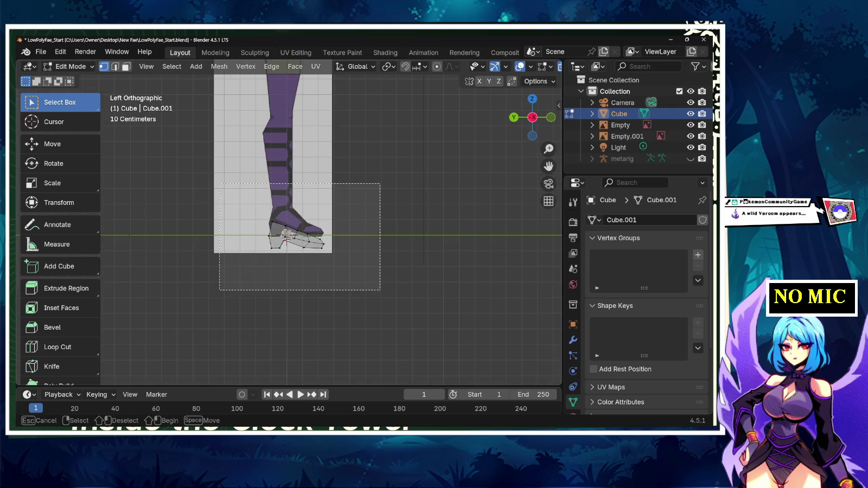
scroll(271, 225, "up", 3)
scroll(287, 220, "up", 4)
key("g")
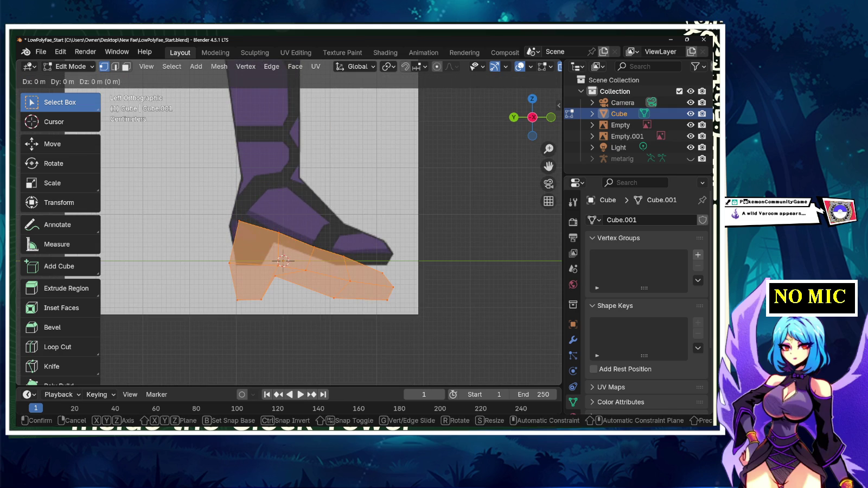
key("x")
key("z")
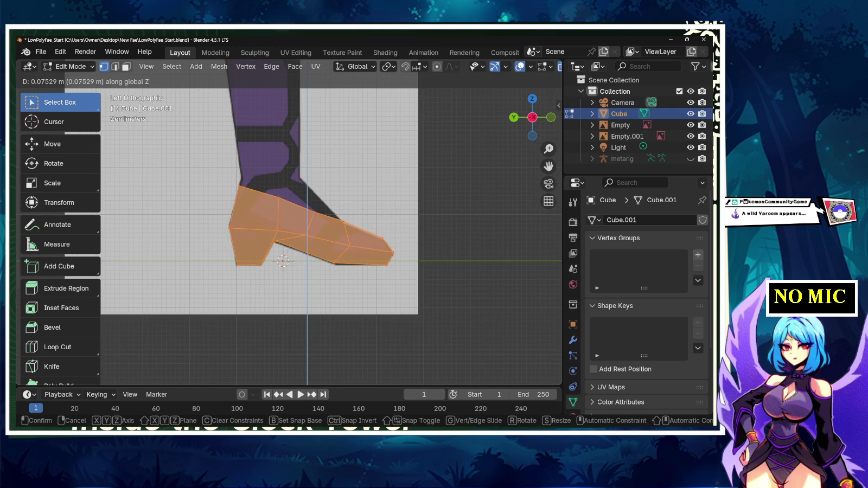
key("Return")
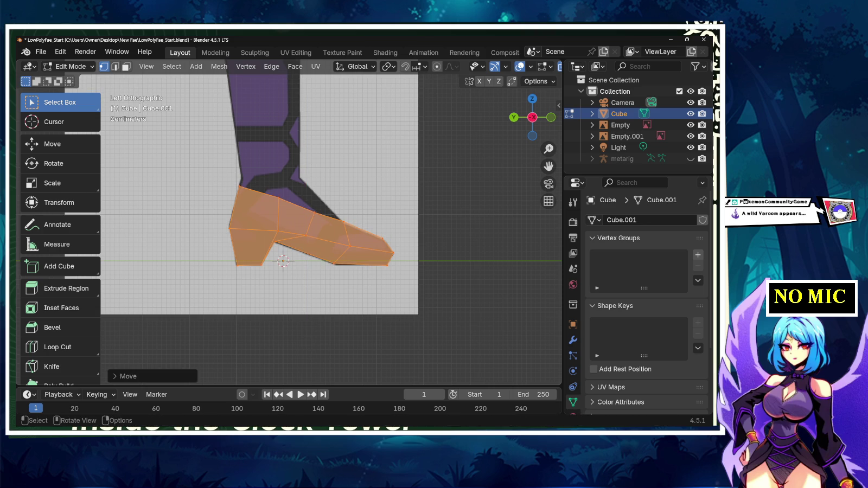
- Box-select the heel-corner vertex and move it to fit the boot's heel
key("alt+a")
scroll(289, 223, "up", 4)
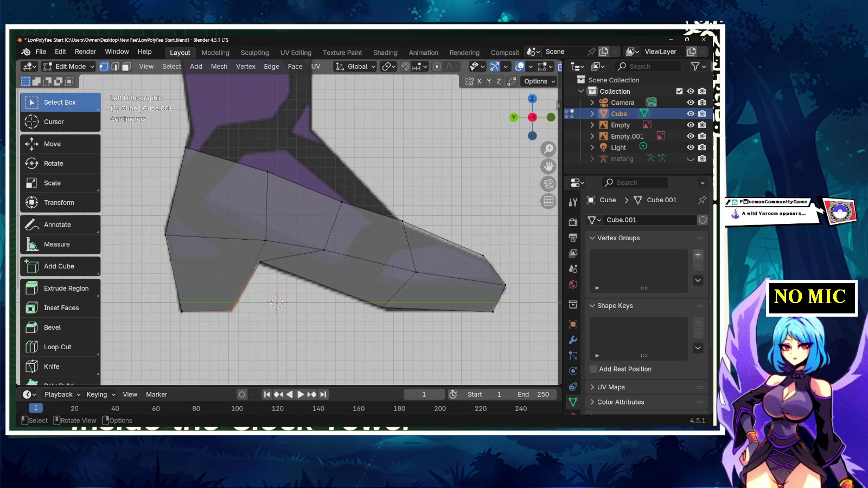
key("b")
left_click(261, 266)
key("b")
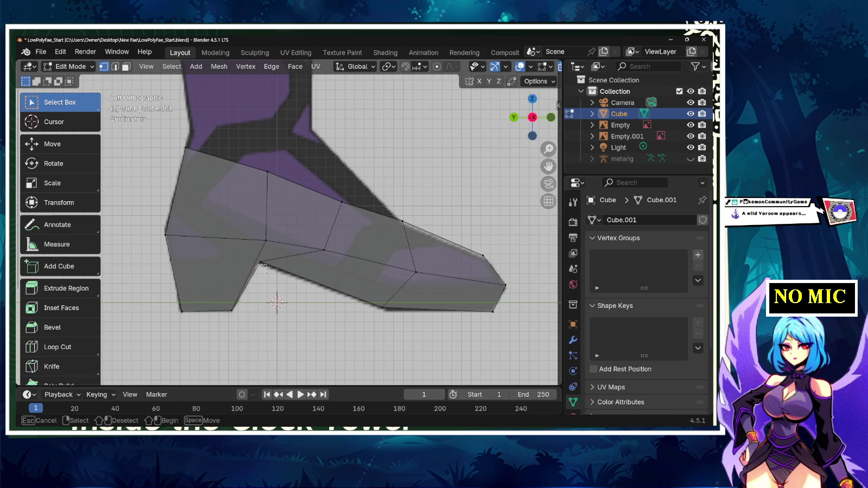
left_click_drag(261, 266, 271, 259)
key("g")
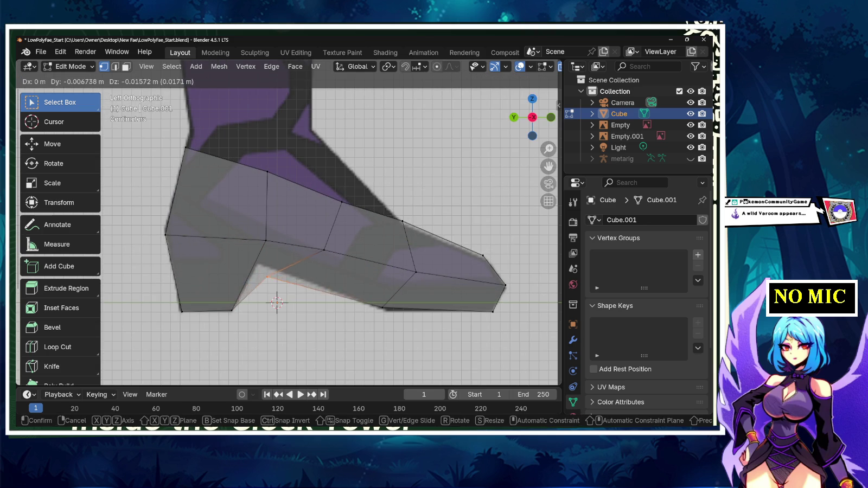
key("Return")
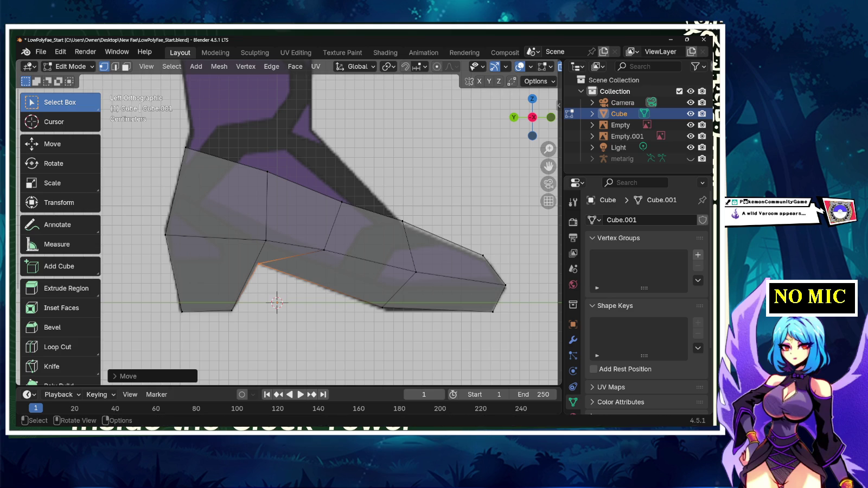
- Move the top-of-foot and toe-tip vertices onto the boot outline
left_click(402, 221)
key("g")
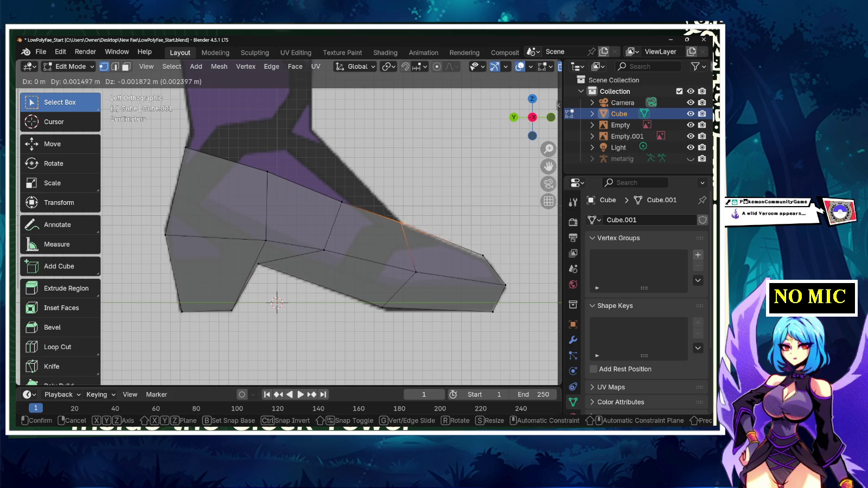
key("Return")
left_click(483, 255)
key("g")
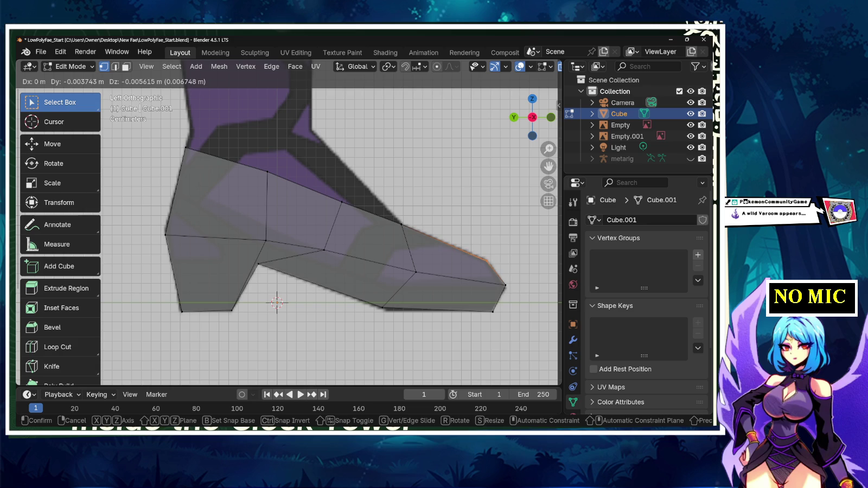
key("Return")
- Pull the instep vertex up and raise the ankle-line vertex to the boot opening
left_click(342, 202)
key("g")
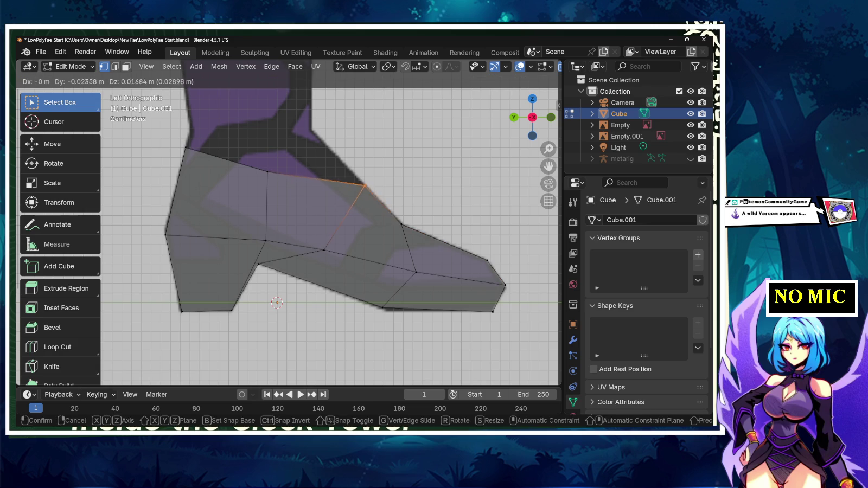
key("Return")
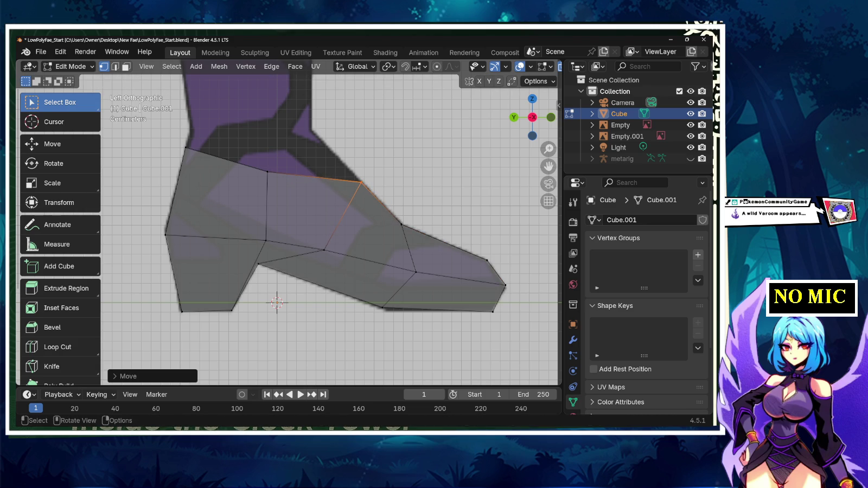
left_click(267, 172)
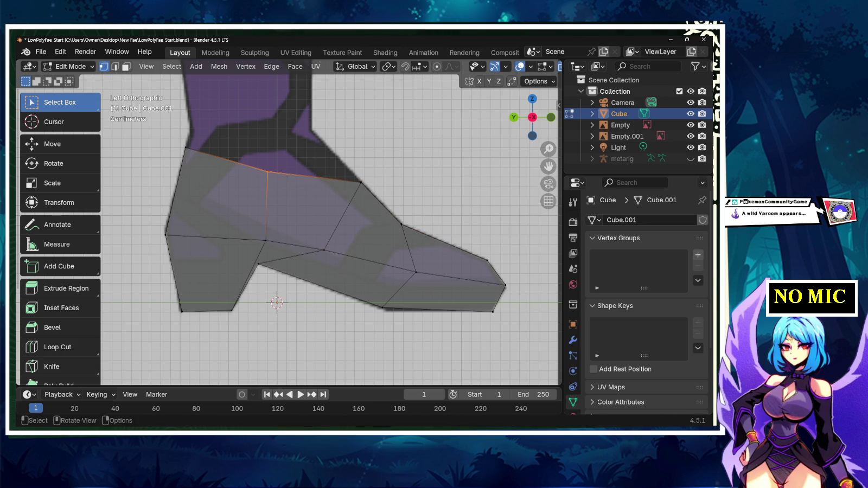
key("g")
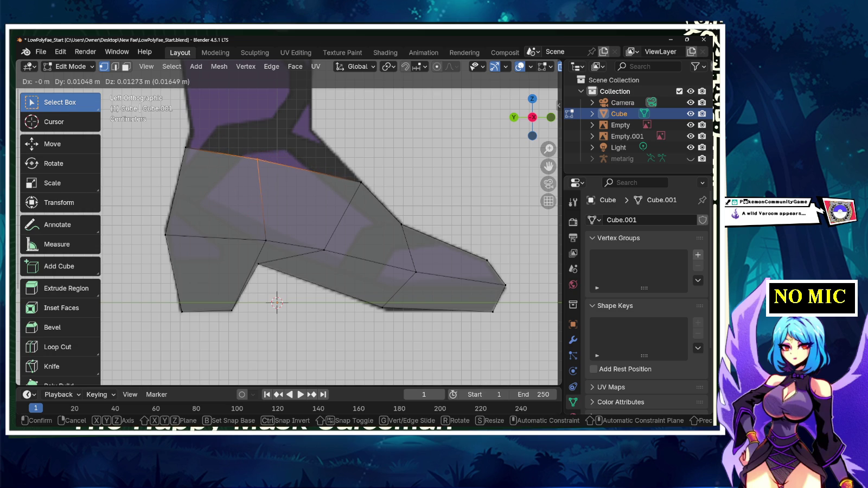
key("Return")
middle_click_drag(282, 244, 412, 234)
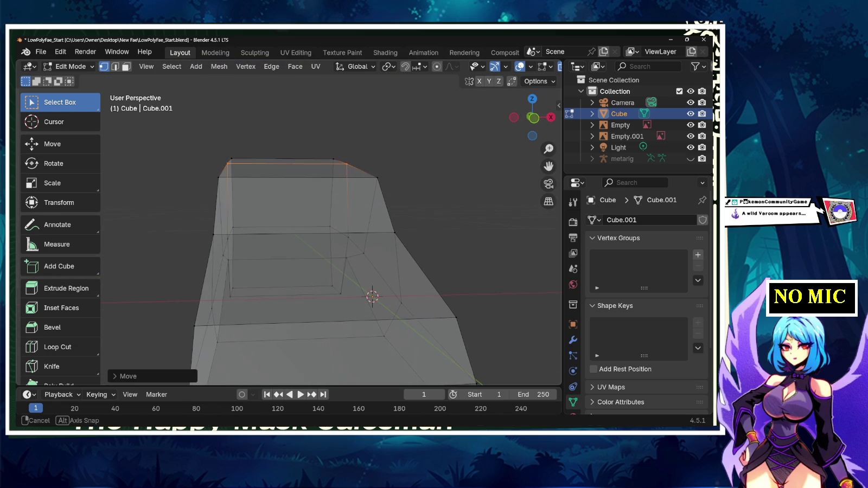
- Select the shoe's top face and inspect it from the front and above
mouse_move(199, 136)
left_mouse_down()
mouse_move(272, 189)
mouse_move(402, 200)
left_mouse_up()
mouse_move(402, 201)
middle_mouse_down()
mouse_move(337, 228)
mouse_move(358, 228)
middle_mouse_up()
scroll(330, 228, "down", 2)
key("KP_1")
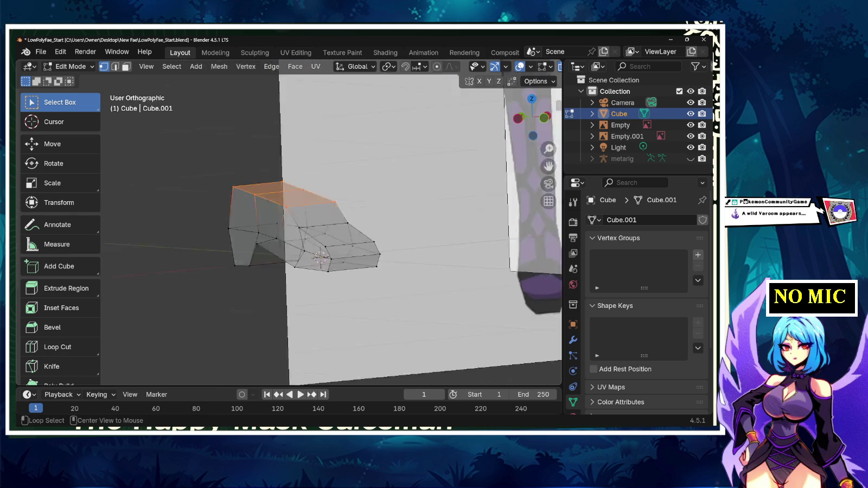
mouse_move(331, 228)
middle_mouse_down()
mouse_move(304, 217)
mouse_move(277, 179)
middle_mouse_up()
middle_click_drag(326, 228, 304, 206)
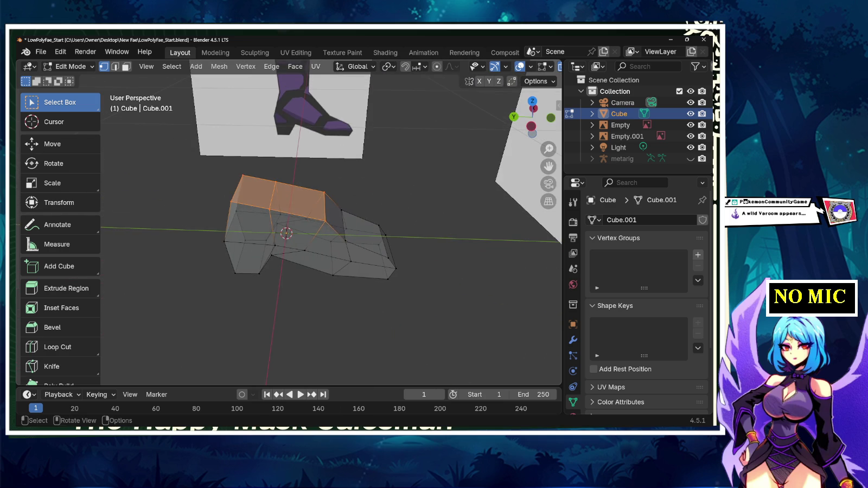
- Select and deselect an instep vertex, inspect the shoe, and return to Object Mode
left_click(342, 210)
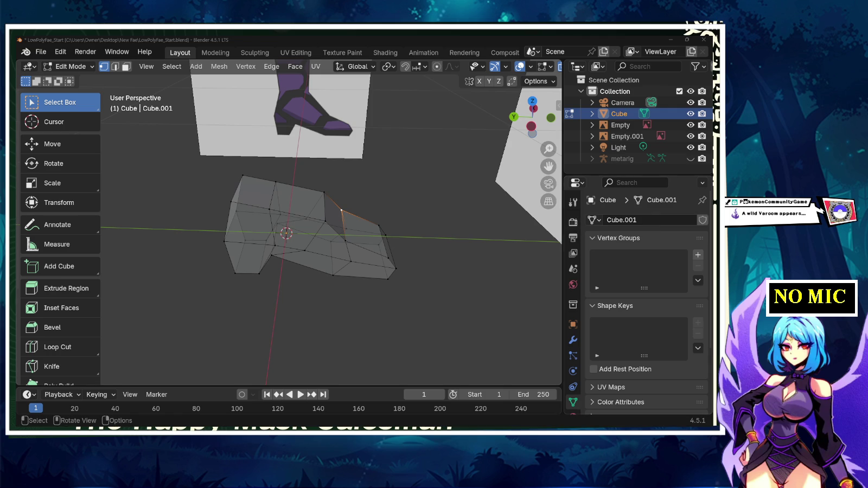
key("alt+a")
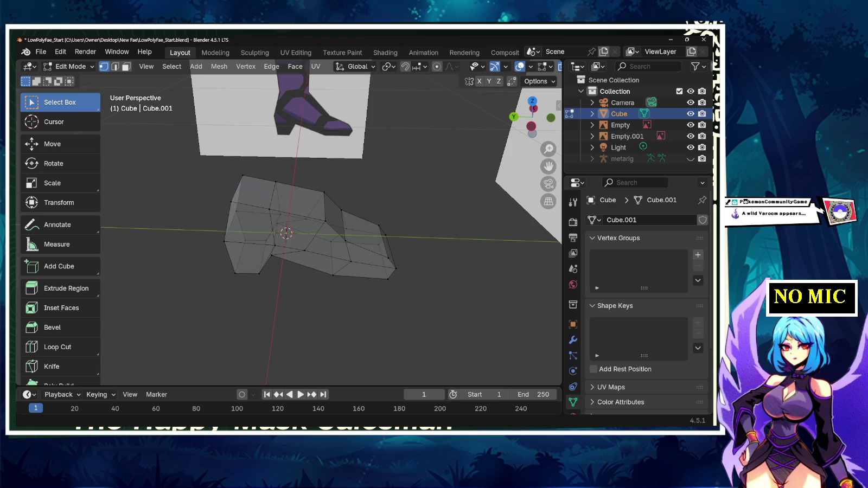
middle_click_drag(309, 228, 326, 233)
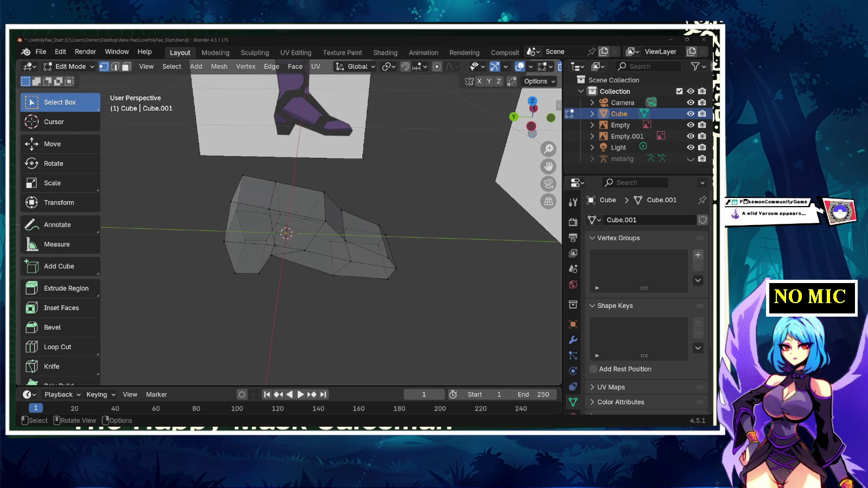
key("Tab")
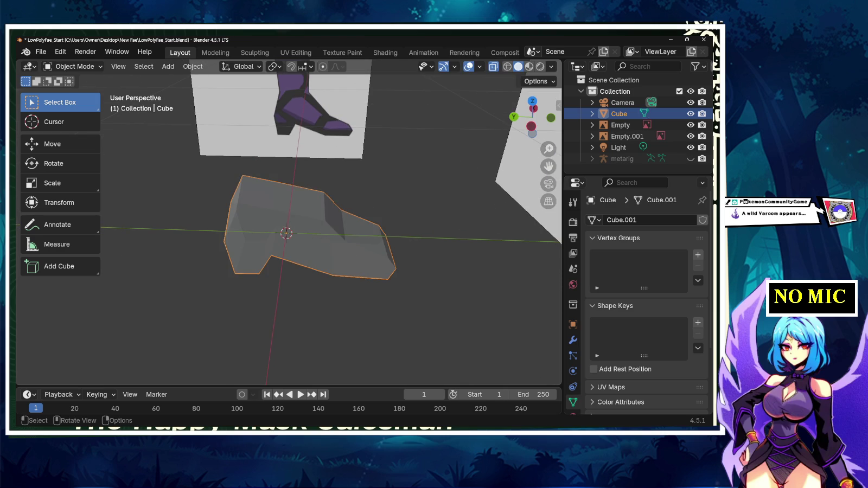
- Add a cylinder mesh and expand its Add Cylinder settings panel
key("shift+a")
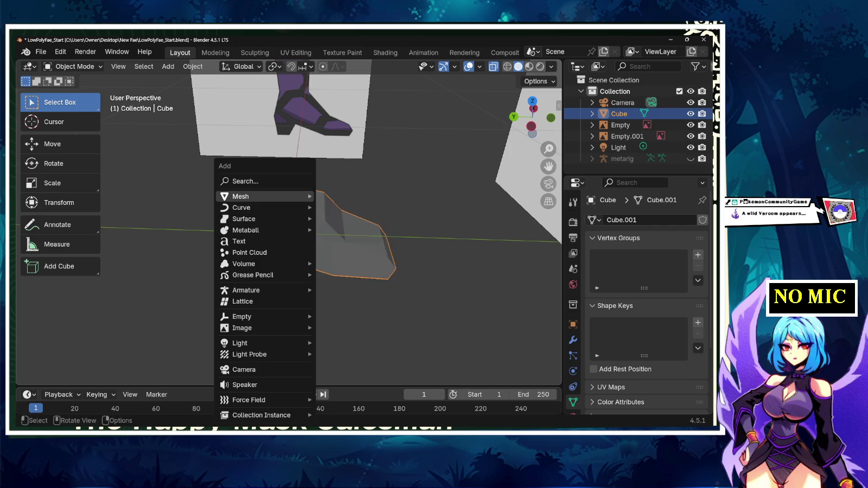
left_click(346, 252)
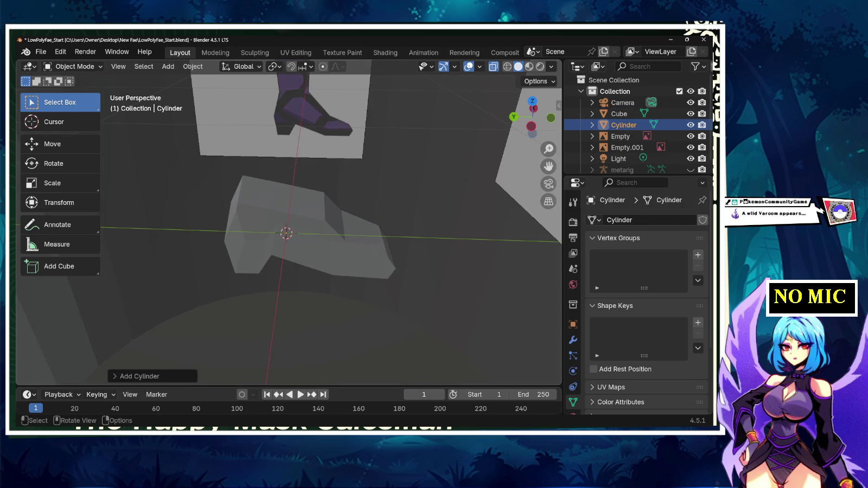
scroll(288, 222, "down", 3)
scroll(288, 222, "down", 3)
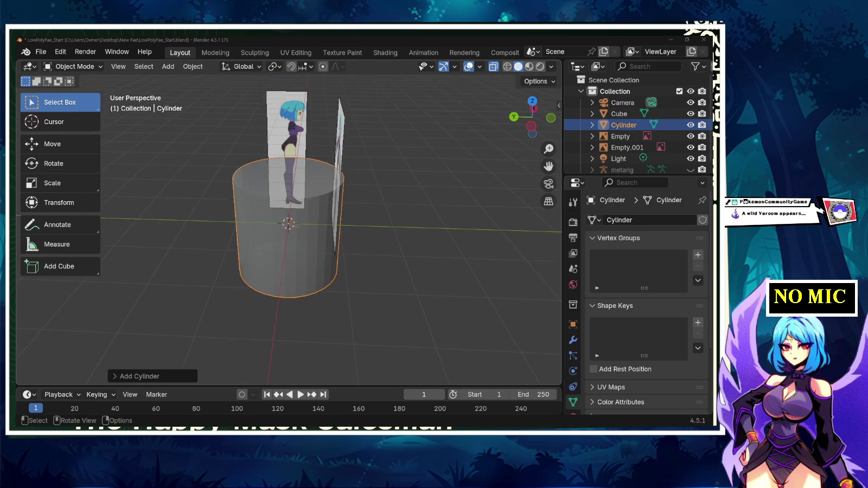
scroll(288, 223, "up", 1)
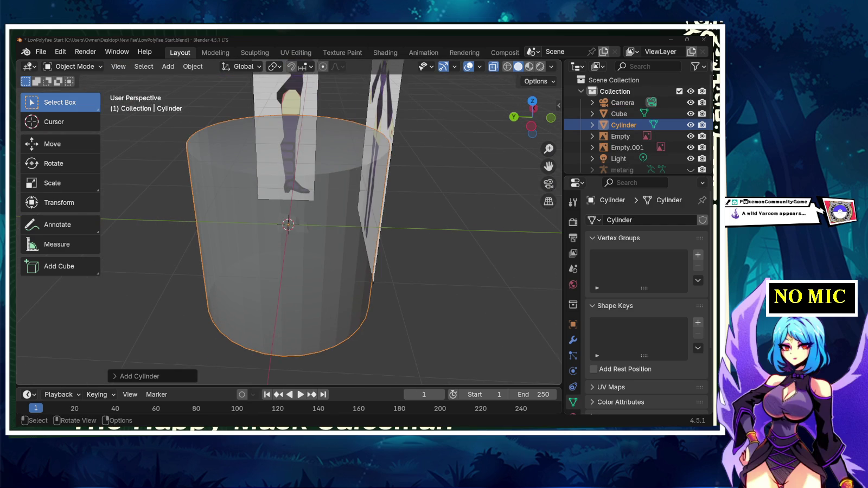
left_click(138, 376)
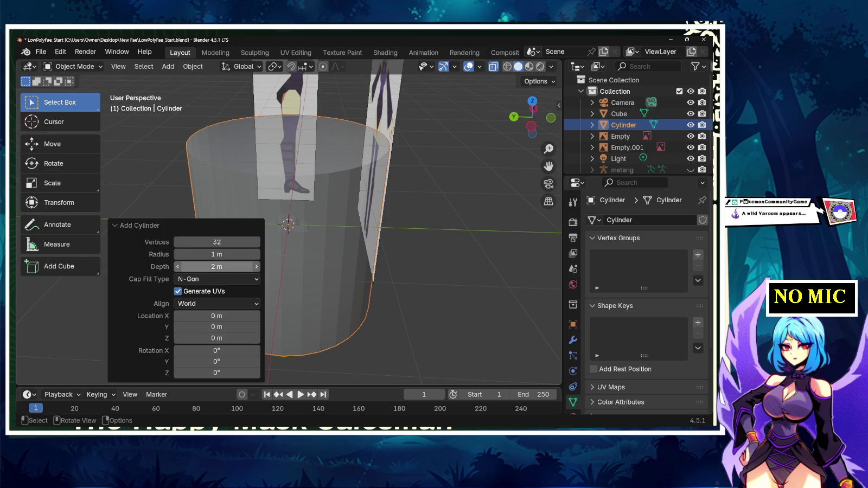
- Set the cylinder to 8 vertices with Cap Fill Type Nothing
left_click_drag(216, 242, 206, 241)
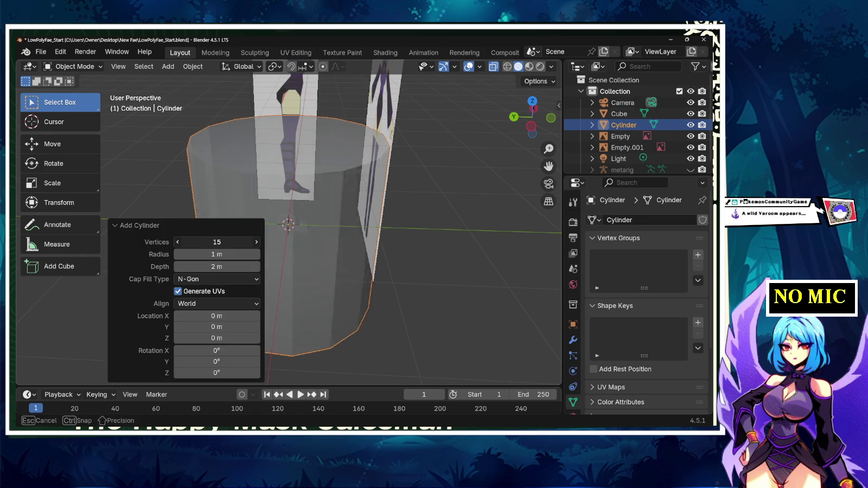
left_click(217, 242)
type("8")
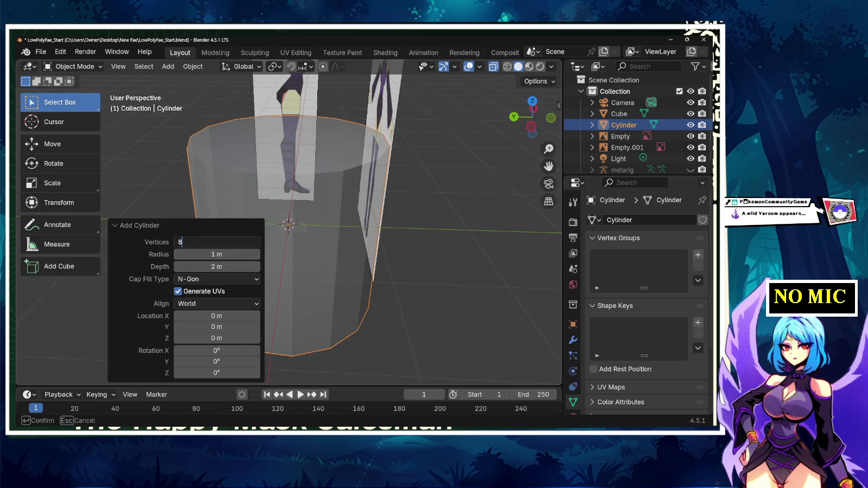
key("Return")
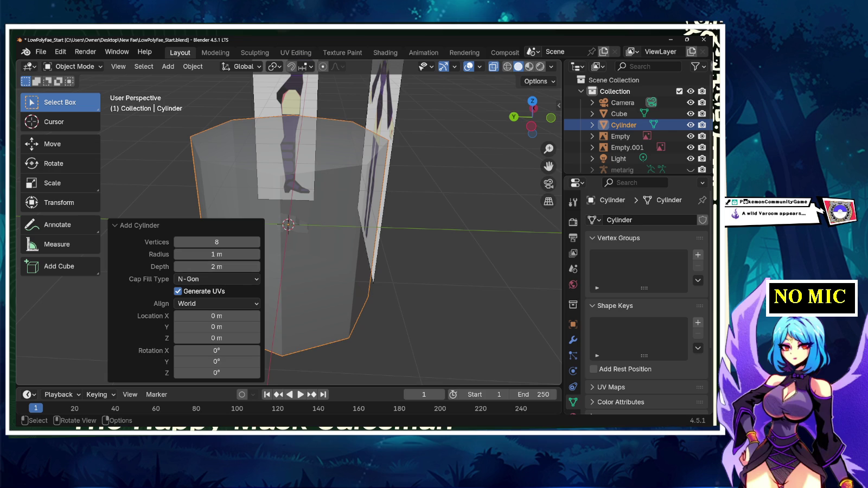
left_click(216, 279)
left_click(190, 292)
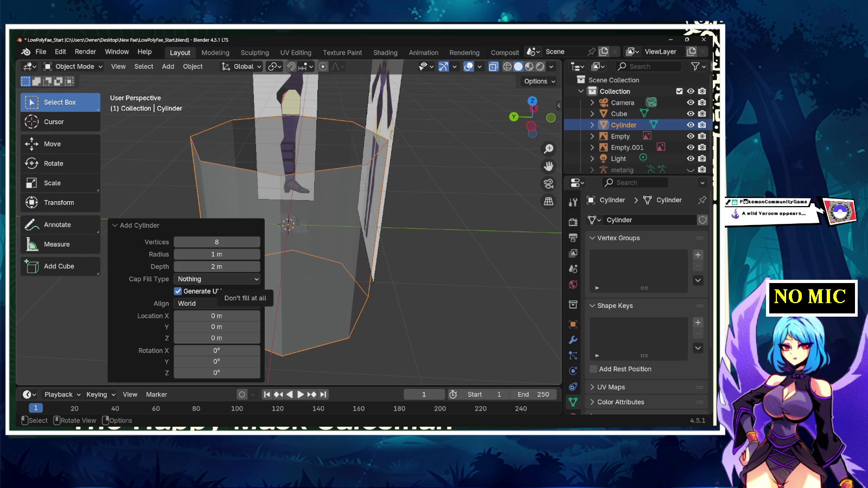
- Change the cylinder's vertex count to 5 and deselect it
double_click(216, 242)
type("5")
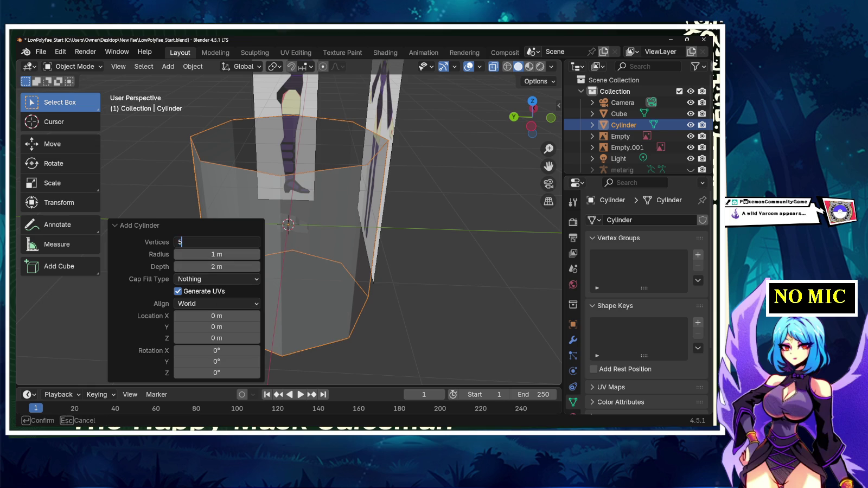
key("Return")
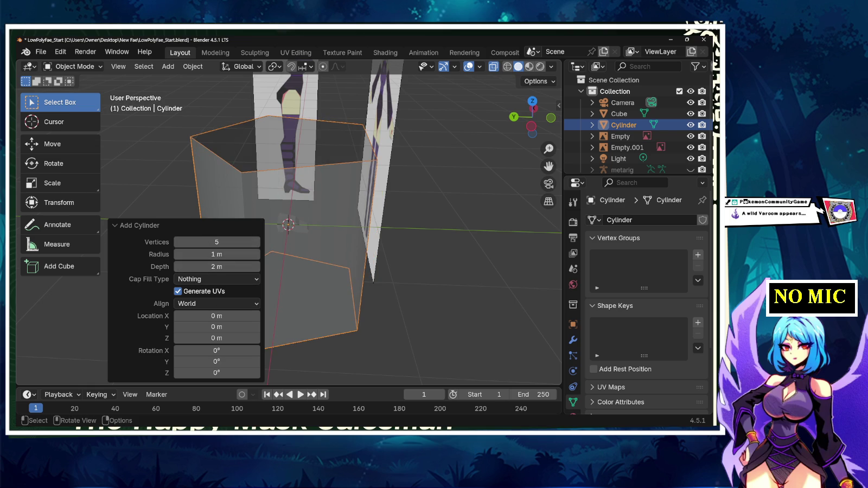
key("alt+a")
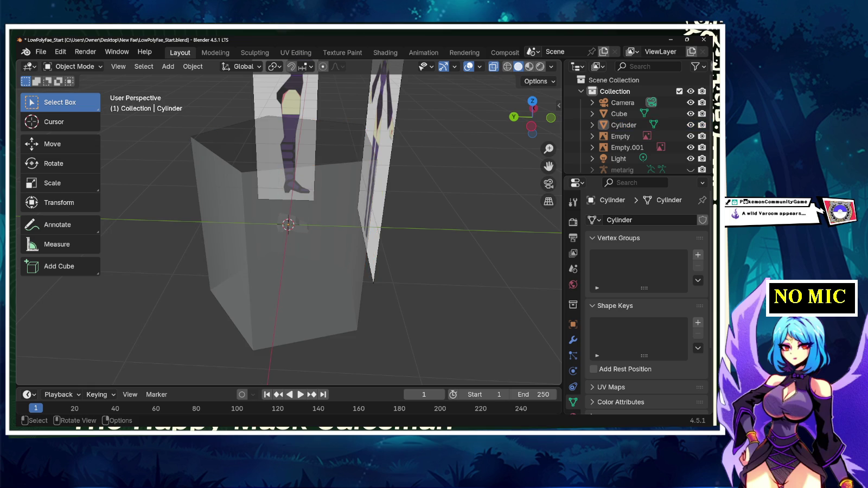
- Try scaling the cylinder object, undo it, and orbit around the cylinder
left_click(326, 286)
key("s")
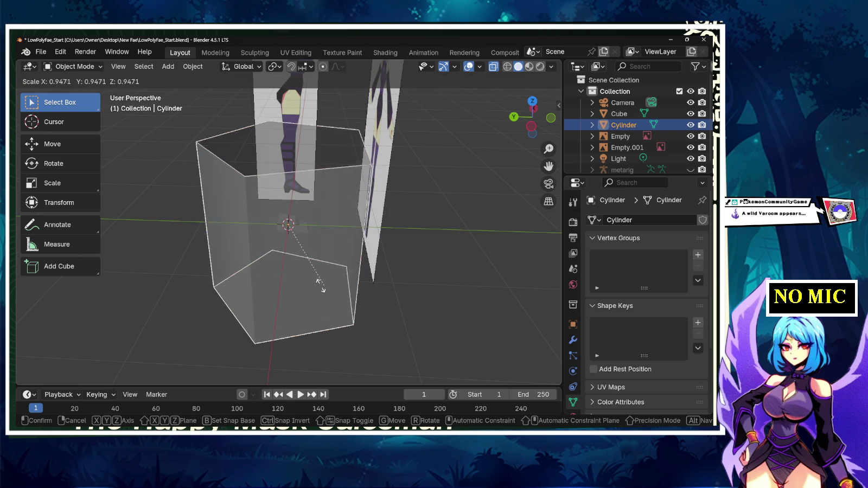
left_click(248, 278)
key("ctrl+z")
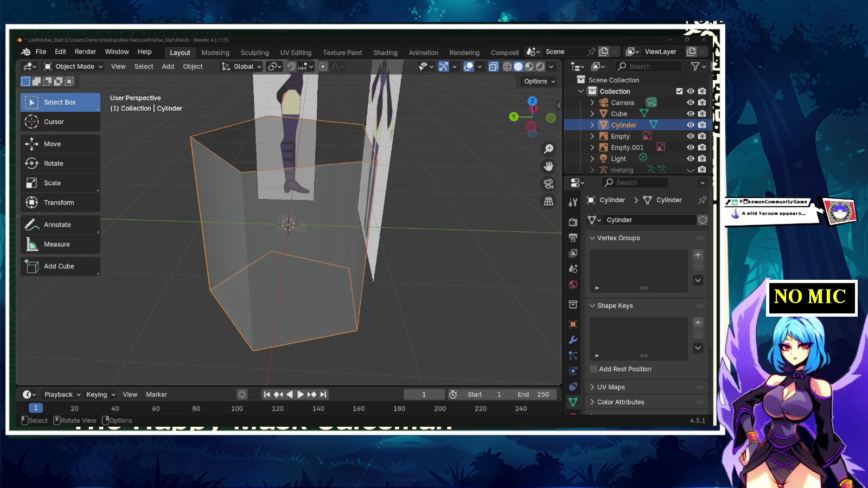
left_click_drag(524, 122, 531, 119)
- In Edit Mode and Back Orthographic view, scale the tube mesh to 0.043
key("Tab")
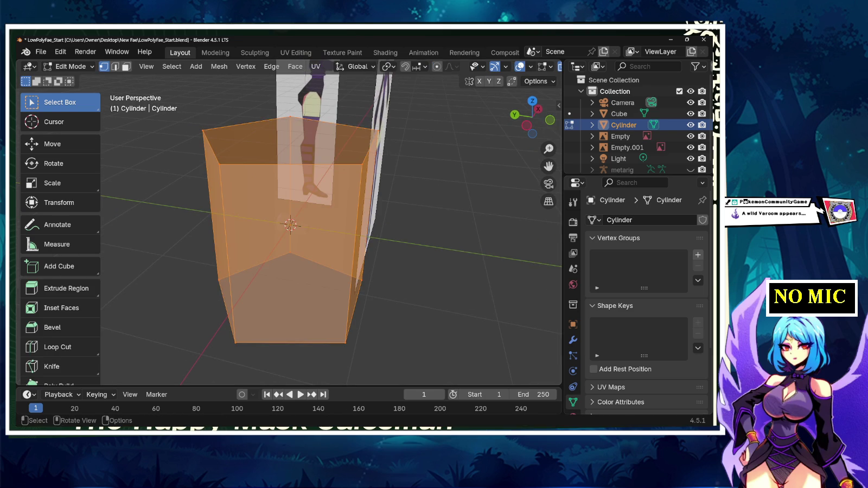
key("KP_5")
key("ctrl+KP_1")
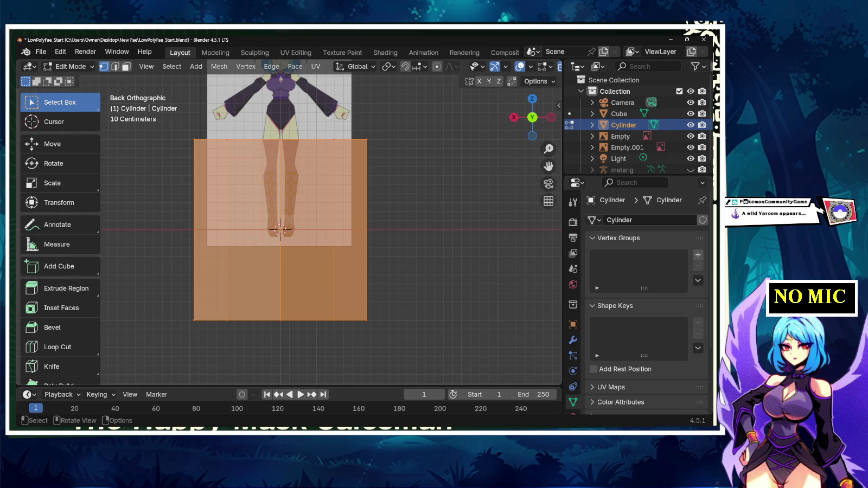
key("s")
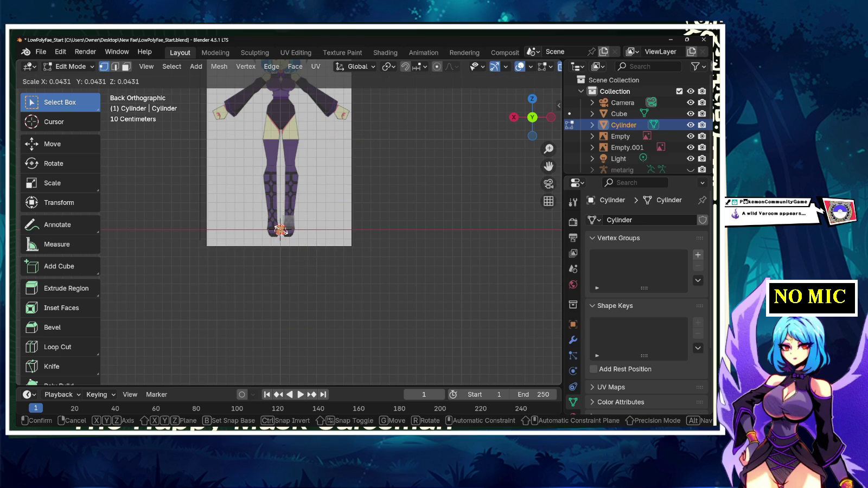
left_click(279, 230)
- Move the shrunken tube just above the shoe, then view it from above
scroll(288, 223, "up", 6)
scroll(287, 224, "up", 3)
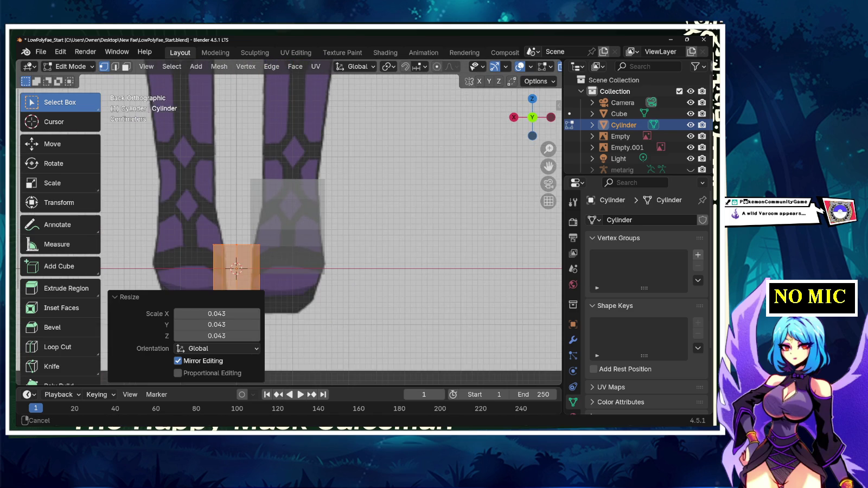
middle_click_drag(272, 227, 291, 225, "shift")
key("g")
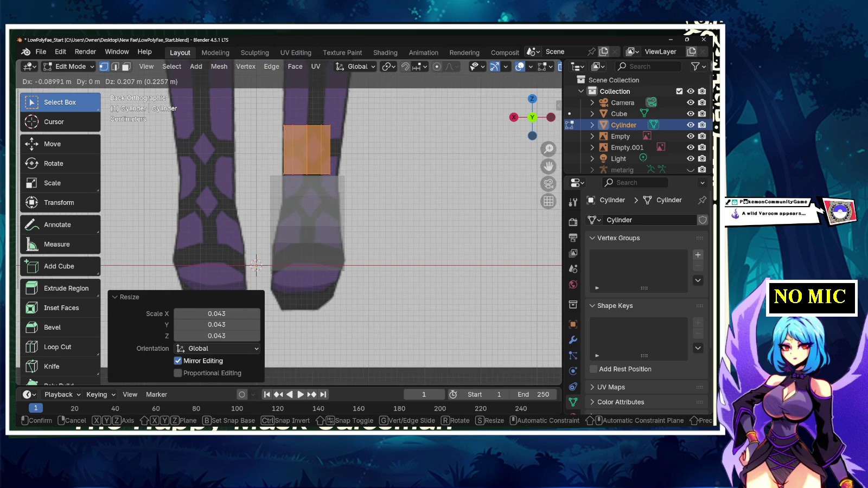
key("Return")
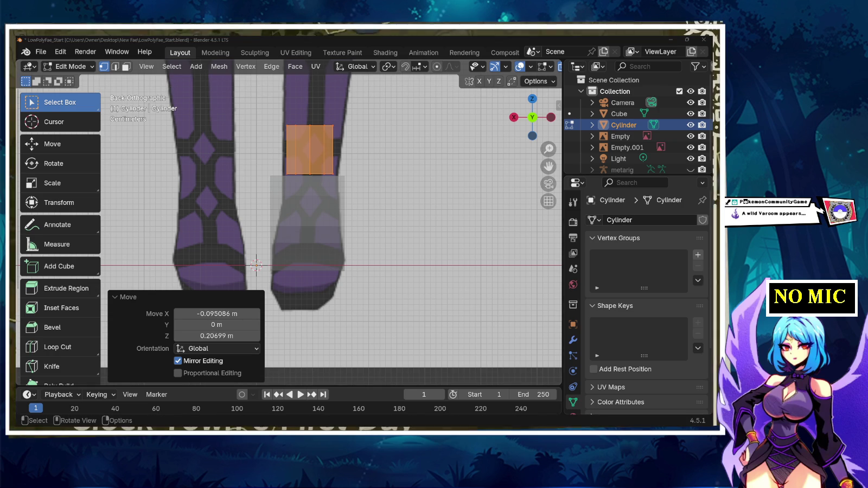
key("alt+a")
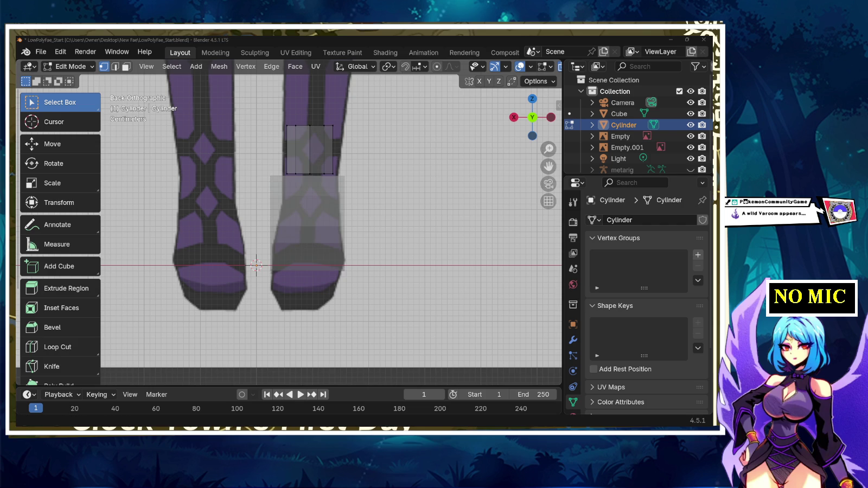
key("KP_7")
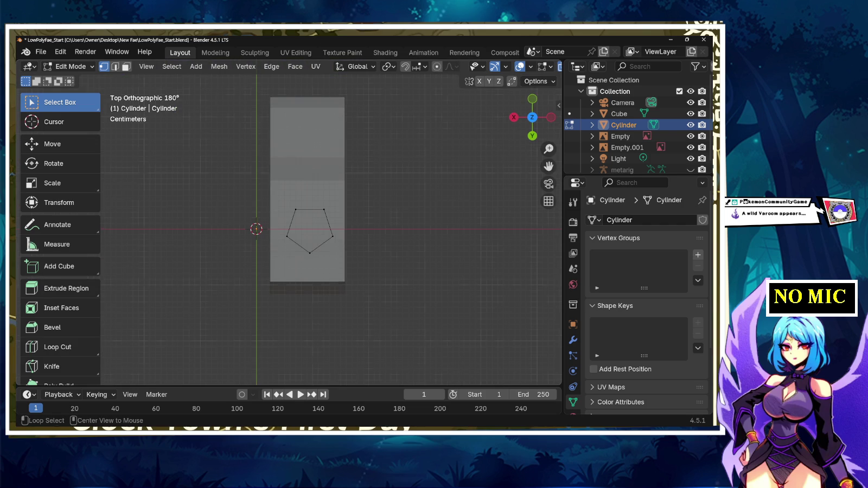
- In back view, select the whole five-sided tube and move it up the leg above the knee
key("ctrl+KP_1")
left_click(293, 178)
left_click_drag(323, 149, 251, 232)
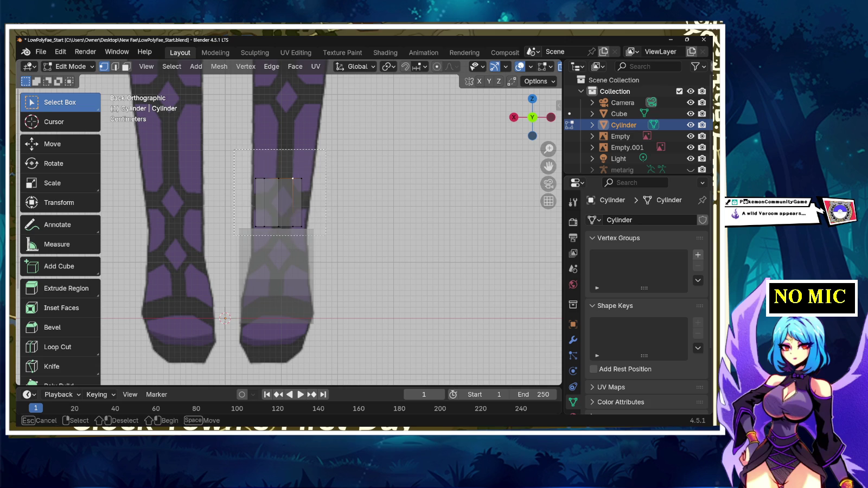
left_click_drag(278, 202, 289, 125)
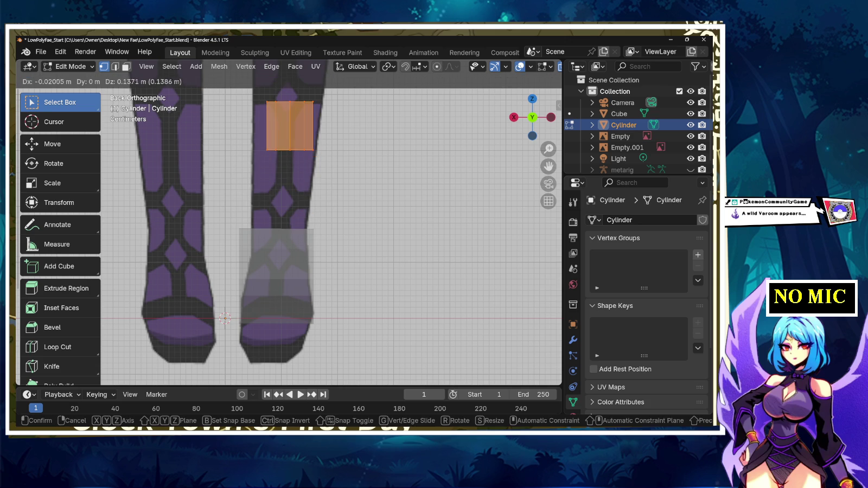
middle_click_drag(290, 125, 288, 258, "shift")
scroll(288, 258, "down", 3)
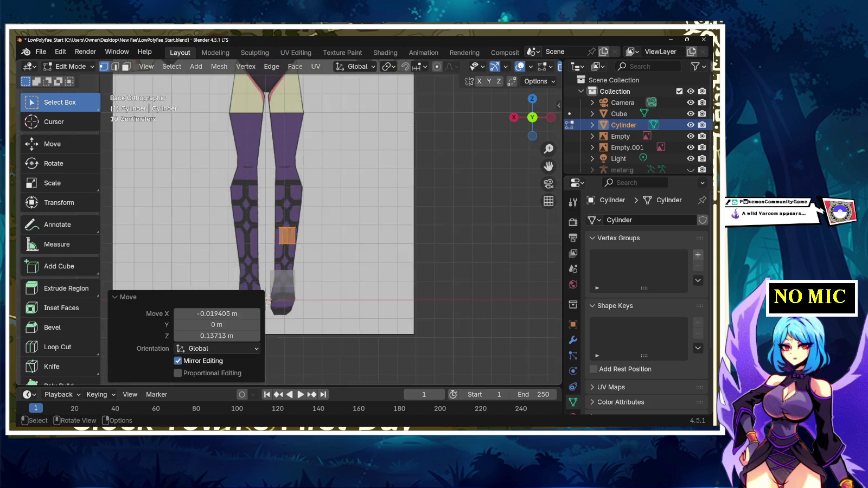
scroll(287, 241, "up", 1)
left_click_drag(279, 189, 345, 252)
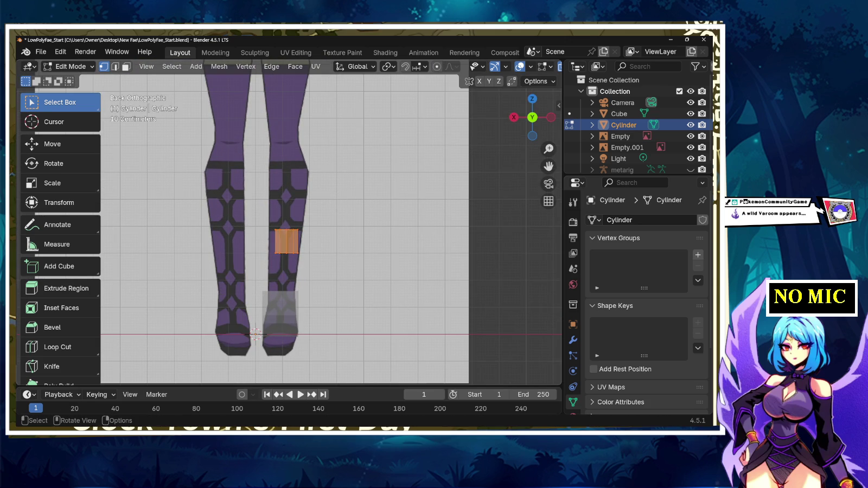
key("g")
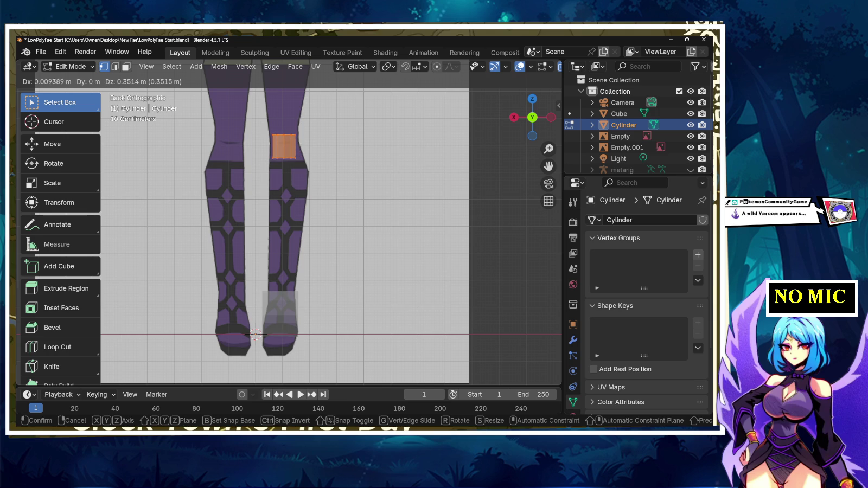
key("Return")
- Enlarge the tube by 1.42, stretch it 4.71 vertically, and start lowering its bottom edge
key("s")
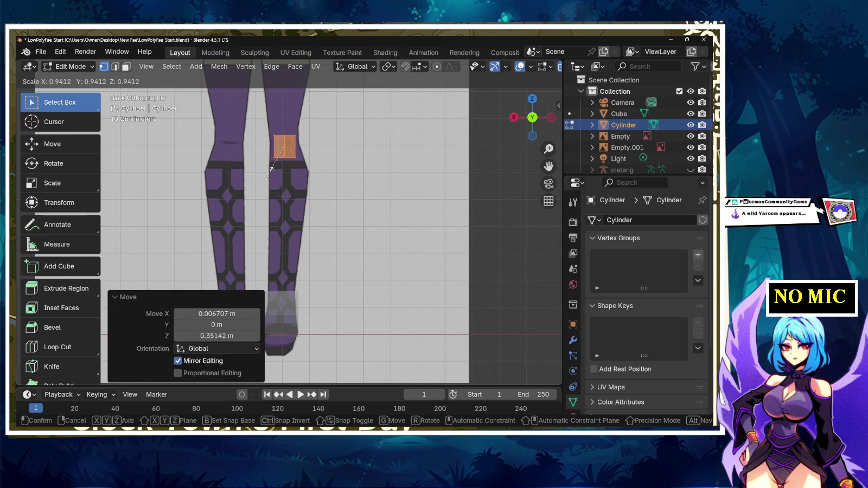
key("Return")
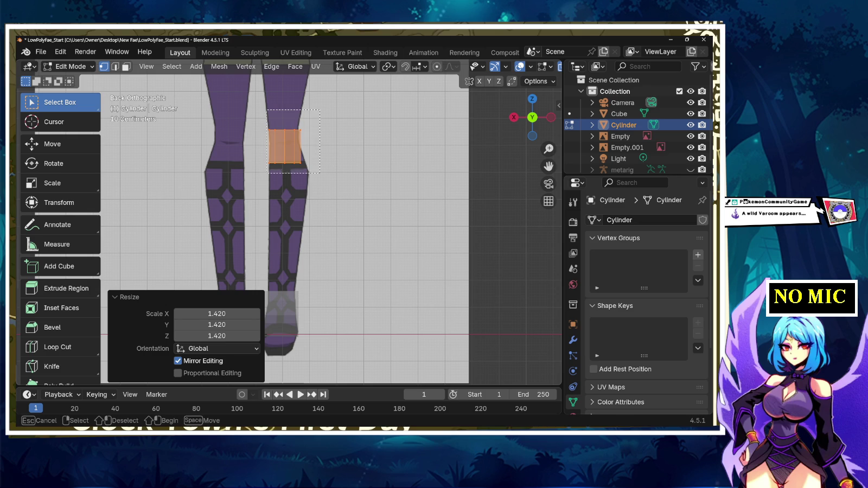
key("s")
key("z")
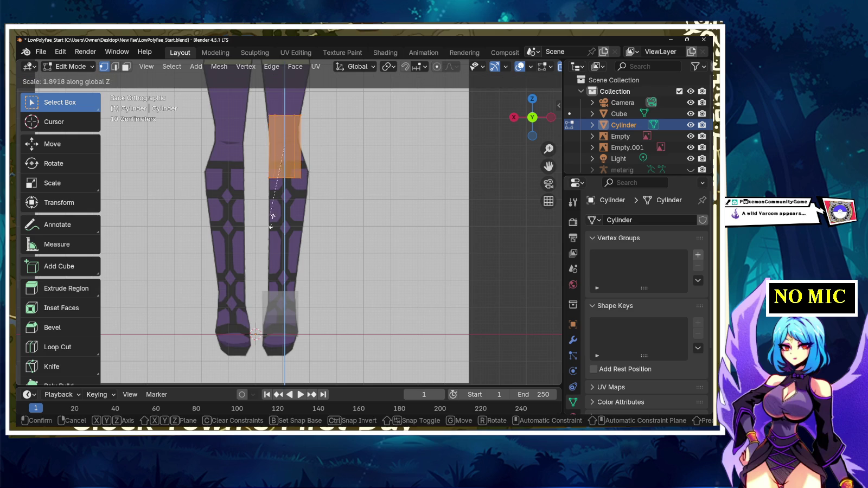
left_click(286, 323)
scroll(286, 324, "down", 4)
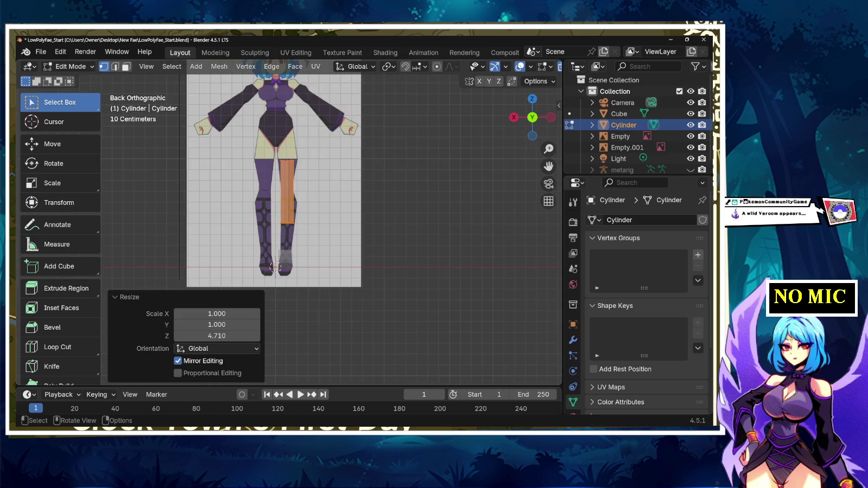
scroll(285, 324, "up", 3)
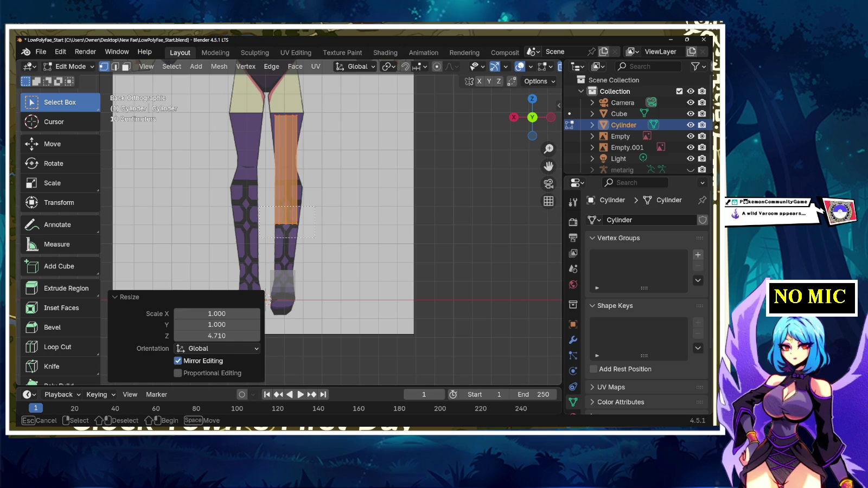
key("g")
key("z")
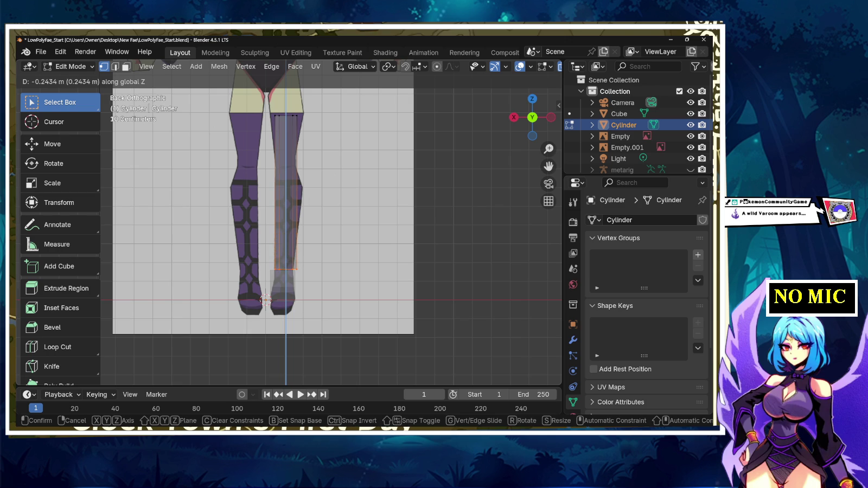
- Lower the leg's bottom edge, then raise the top edge loop slightly along Z
left_click(266, 298)
left_click(286, 115)
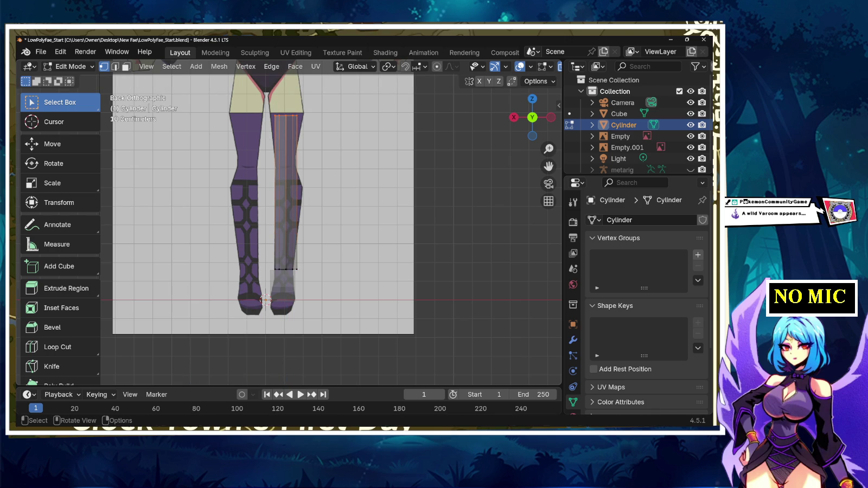
key("g")
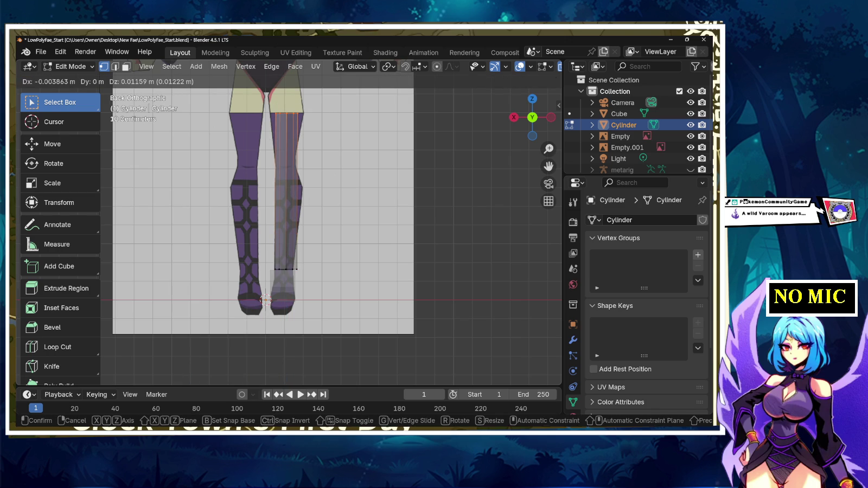
key("z")
key("Return")
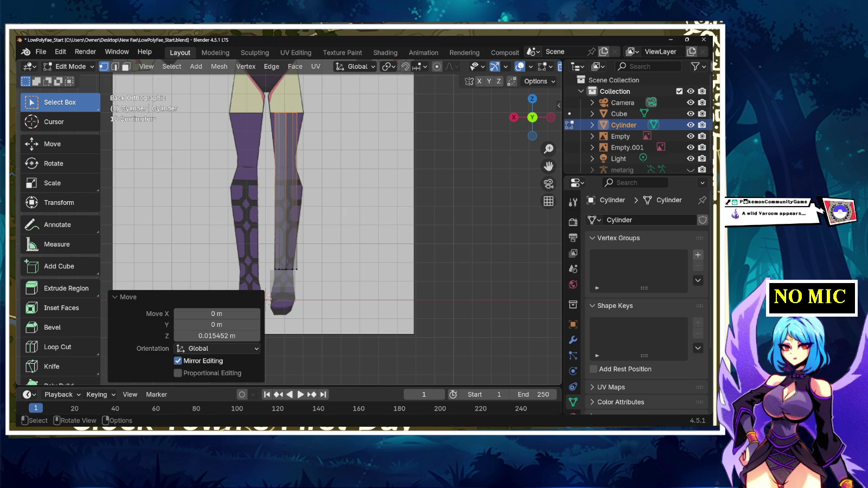
- Widen the top edge loop along X to about 1.52
key("s")
key("z")
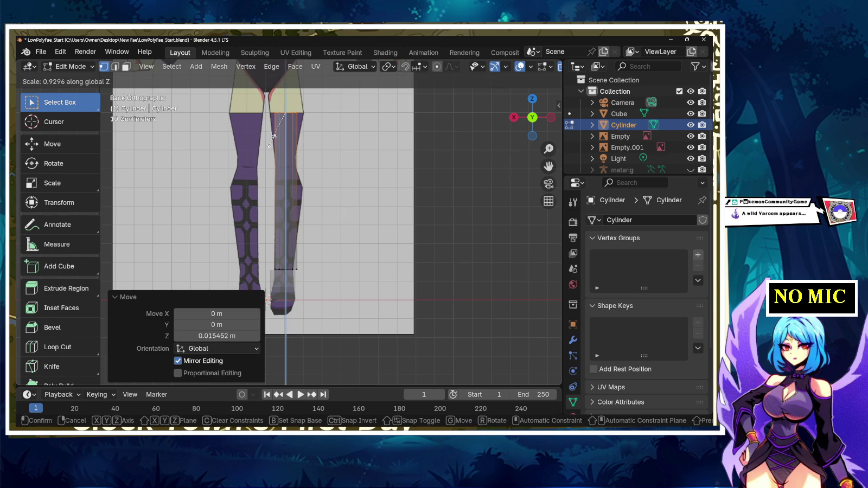
key("x")
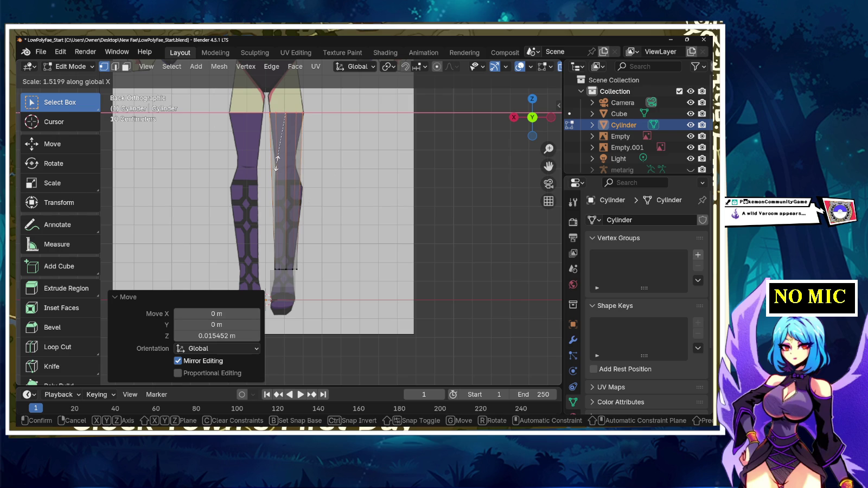
left_click(277, 163)
scroll(278, 162, "up", 3)
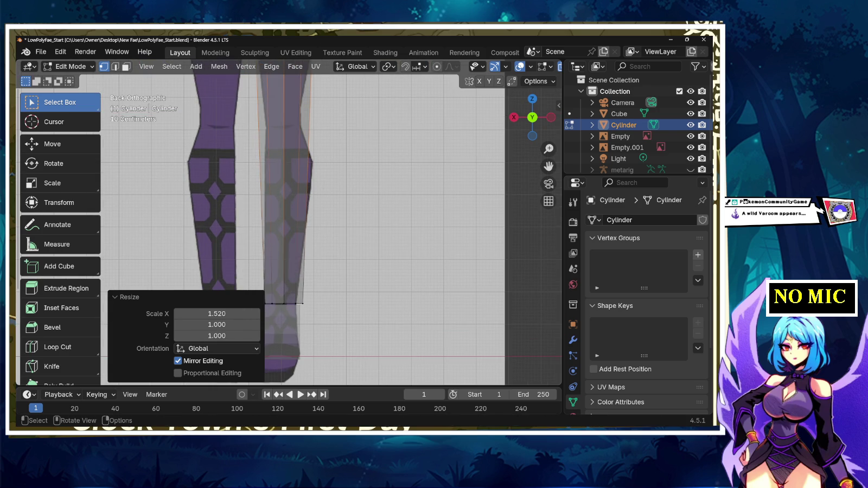
middle_click_drag(325, 217, 331, 210, "shift")
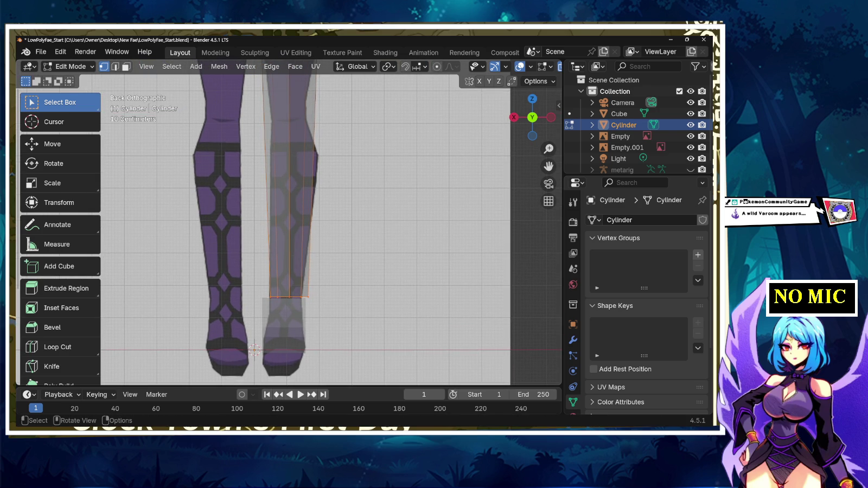
- Narrow the top loop slightly along X, shift it sideways along X, then deselect
key("s")
key("x")
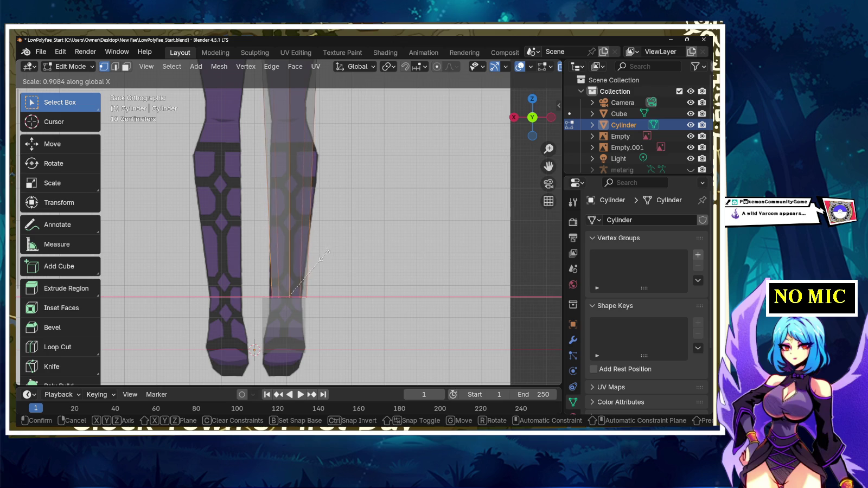
left_click(322, 256)
key("g")
key("z")
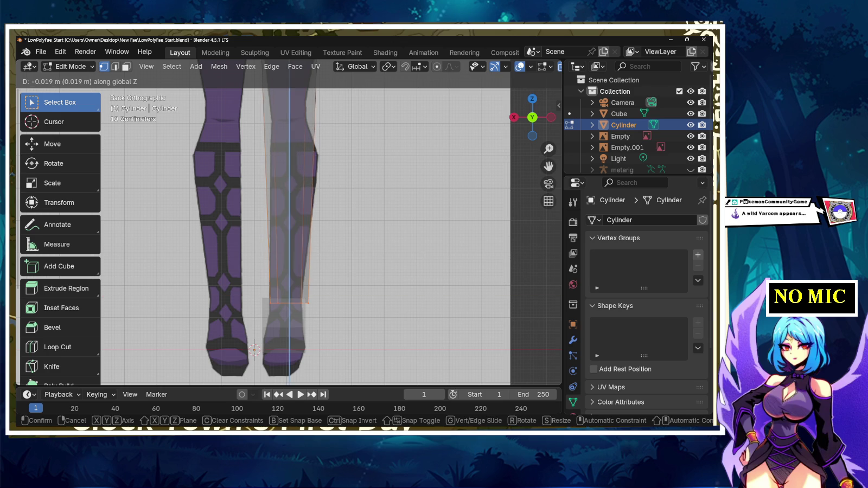
key("x")
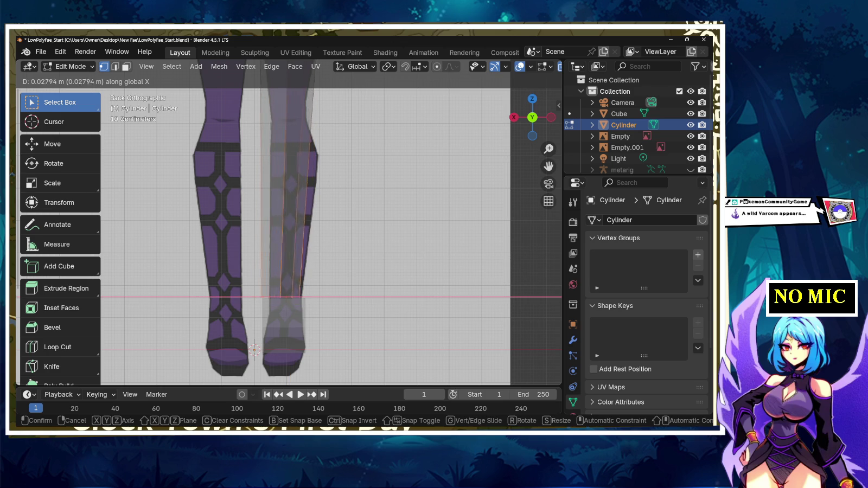
key("Return")
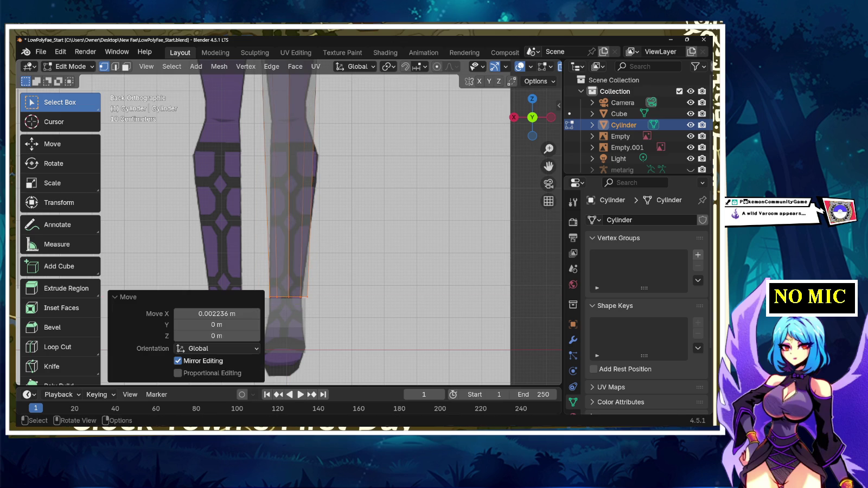
scroll(286, 205, "down", 3)
scroll(288, 222, "up", 4)
key("alt+a")
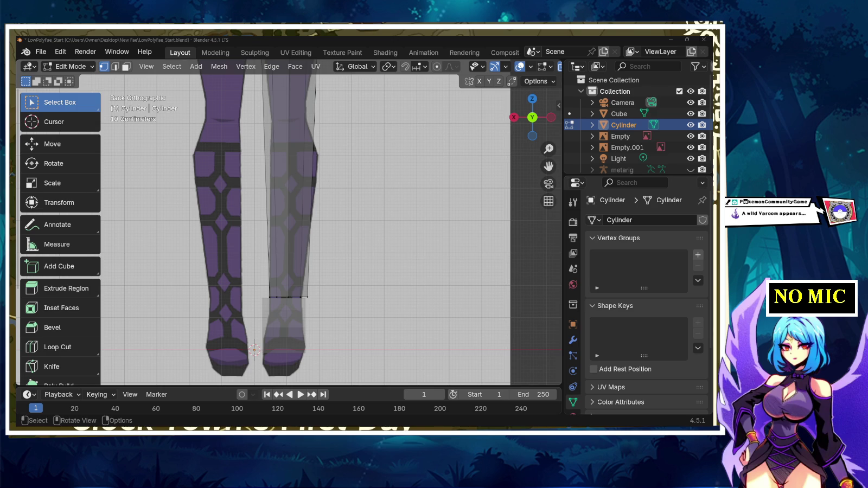
scroll(291, 215, "down", 5)
- Frame the torso and arms in view and save the file
scroll(291, 214, "up", 5)
scroll(290, 214, "down", 3)
scroll(290, 214, "up", 1)
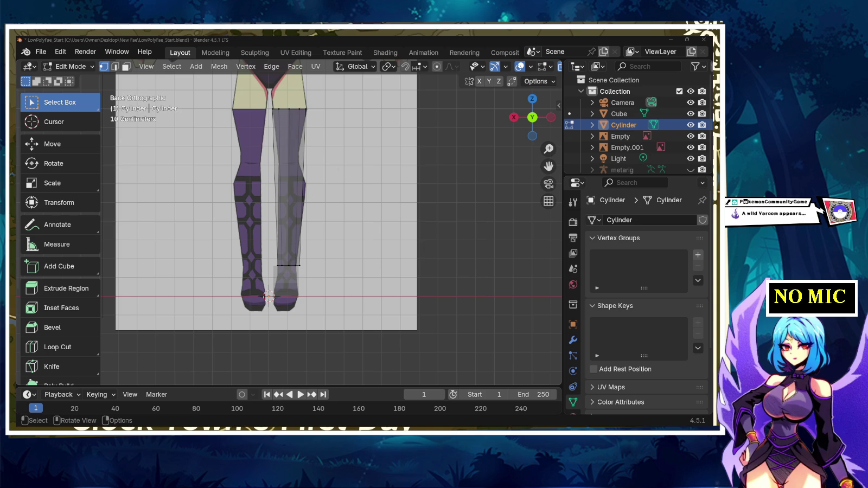
middle_click_drag(269, 217, 263, 299, "shift")
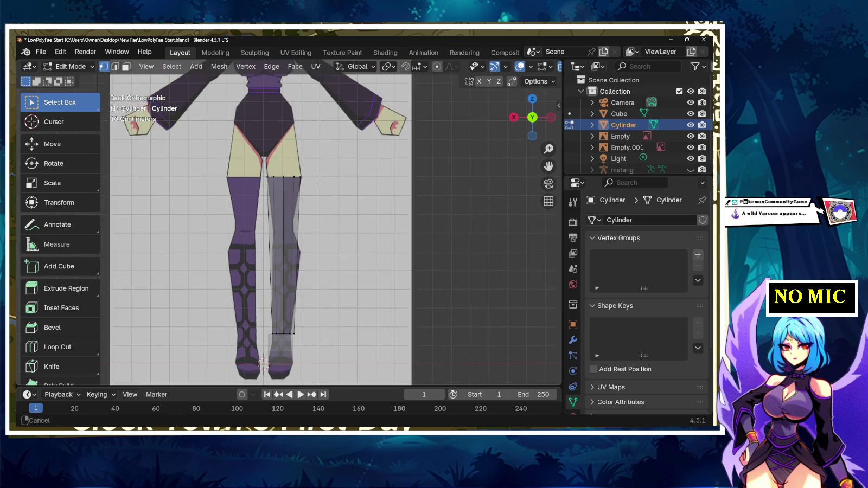
key("ctrl+s")
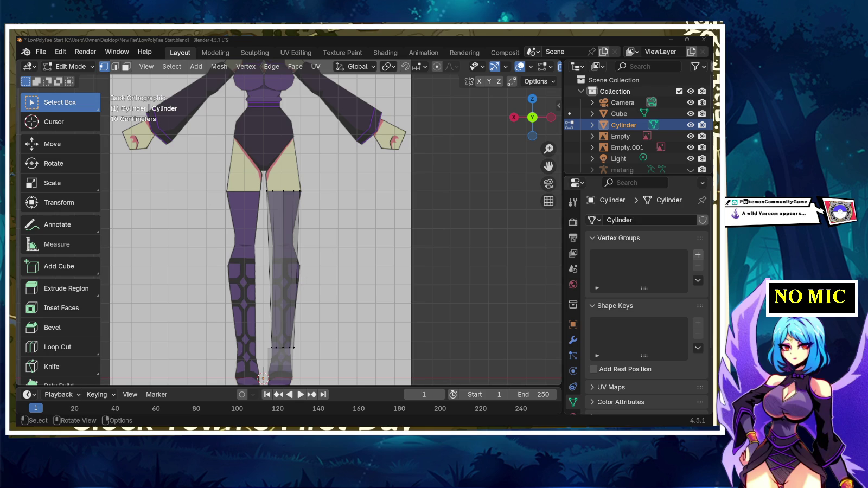
- Raise the leg's top edge loop along Z up to the hip (0.118 m)
key("g")
key("z")
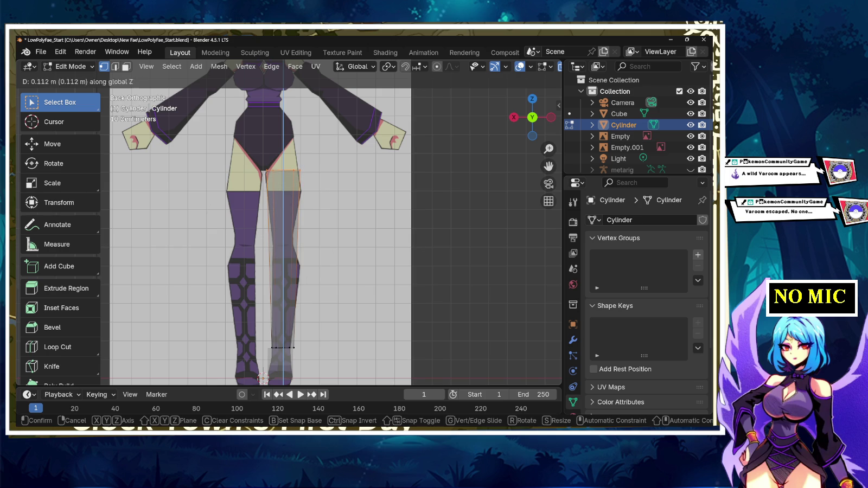
left_click(263, 377)
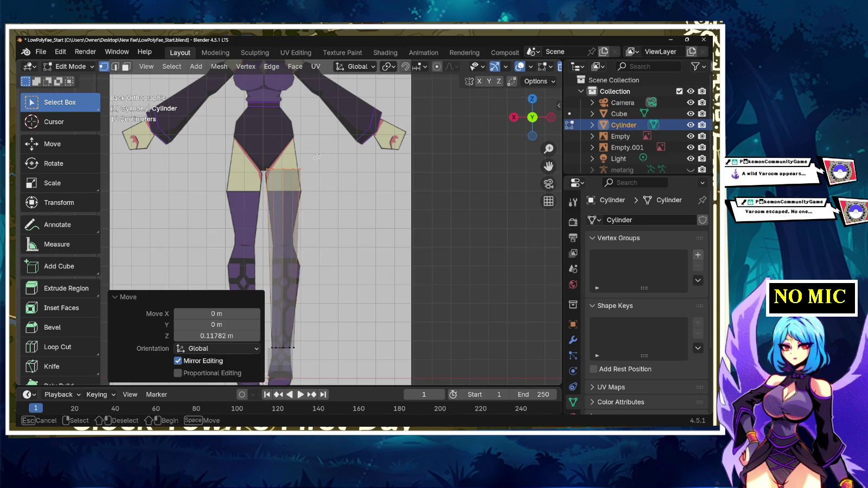
left_click(269, 169)
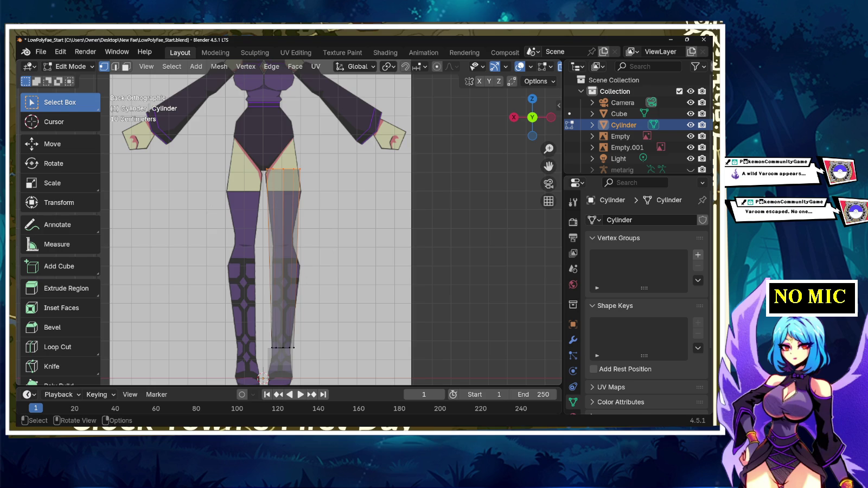
- Tilt the top loop 36.3° around Y and lift it 0.023178 m along Z
key("r")
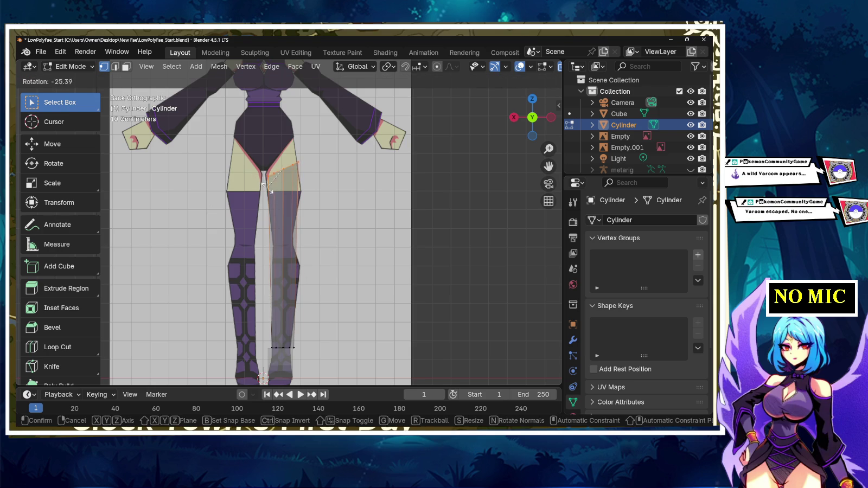
key("x")
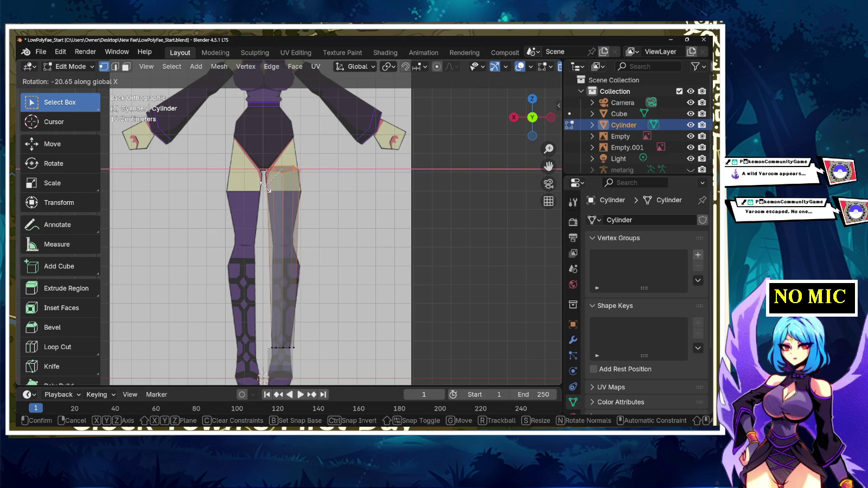
key("y")
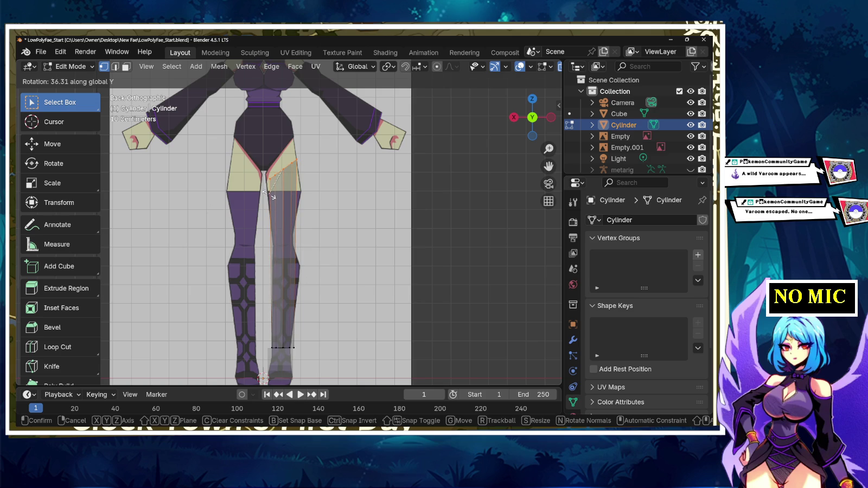
left_click(270, 194)
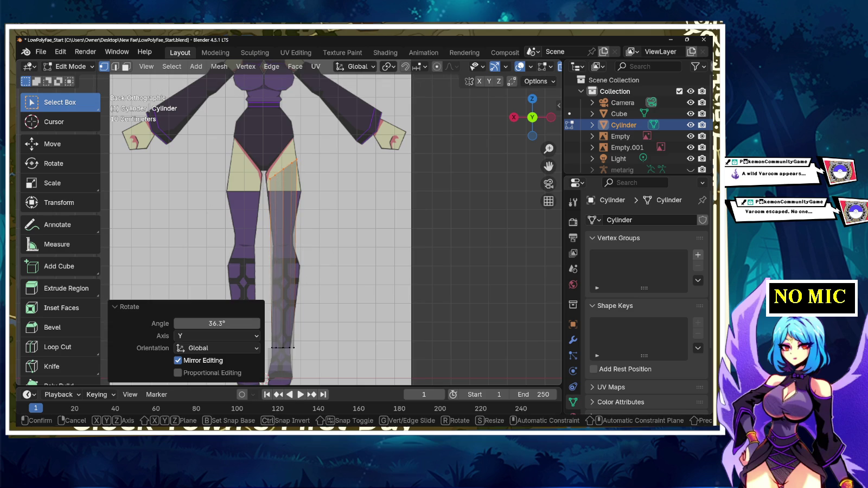
key("g")
key("z")
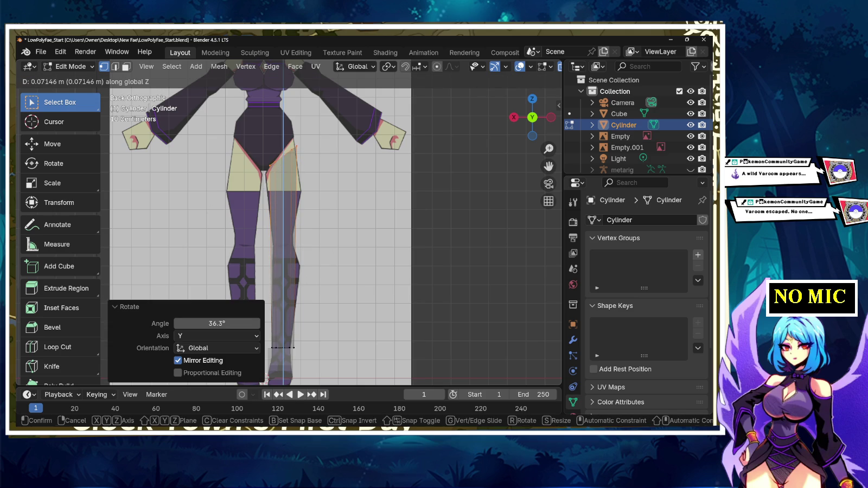
left_click(272, 173)
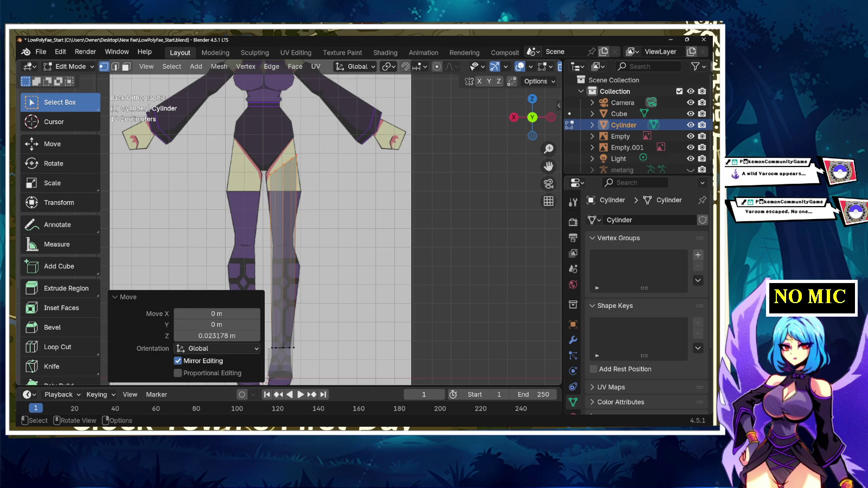
- Move the hip vertices, scale them 1.058, shift them sideways and rotate them -10.6°
scroll(331, 228, "up", 3)
scroll(330, 228, "up", 3, "shift")
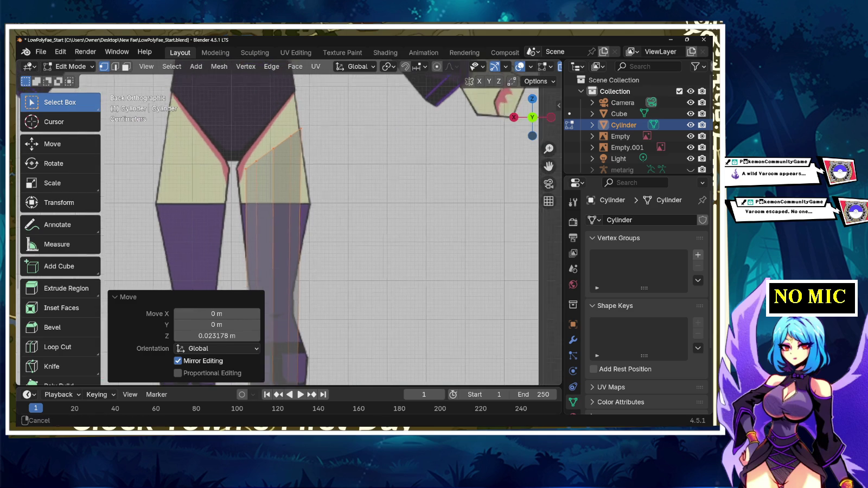
key("ctrl+z")
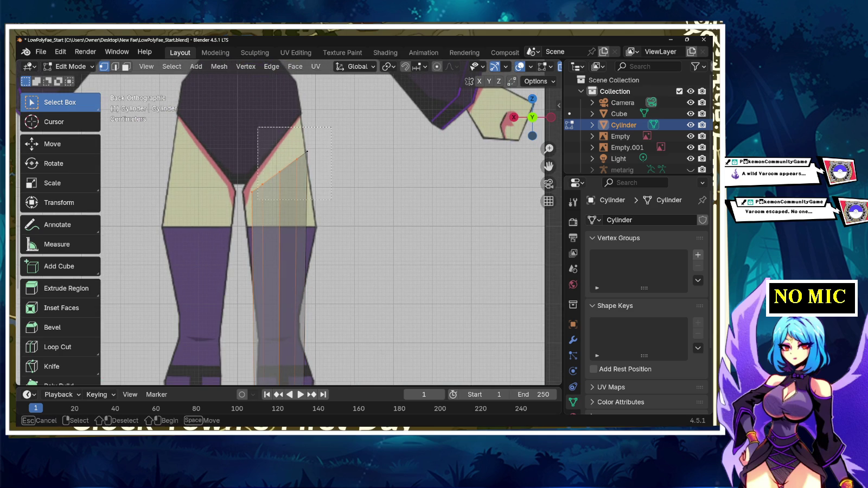
key("g")
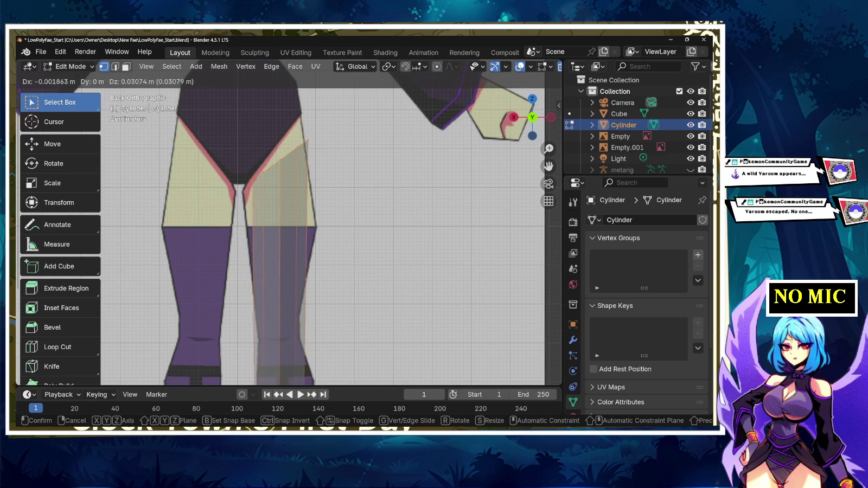
key("Return")
key("s")
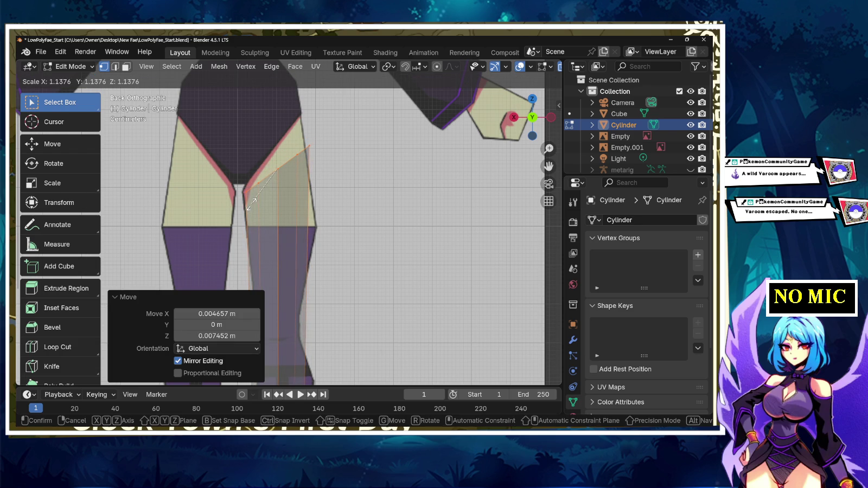
key("Return")
key("g")
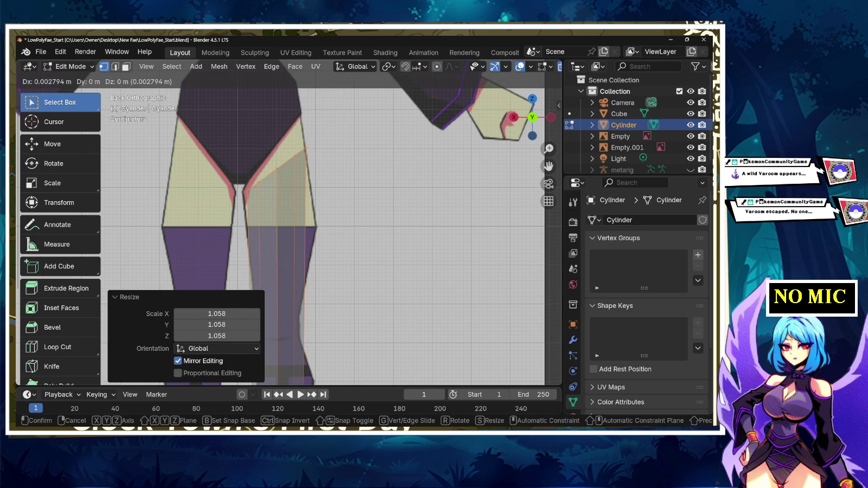
key("Return")
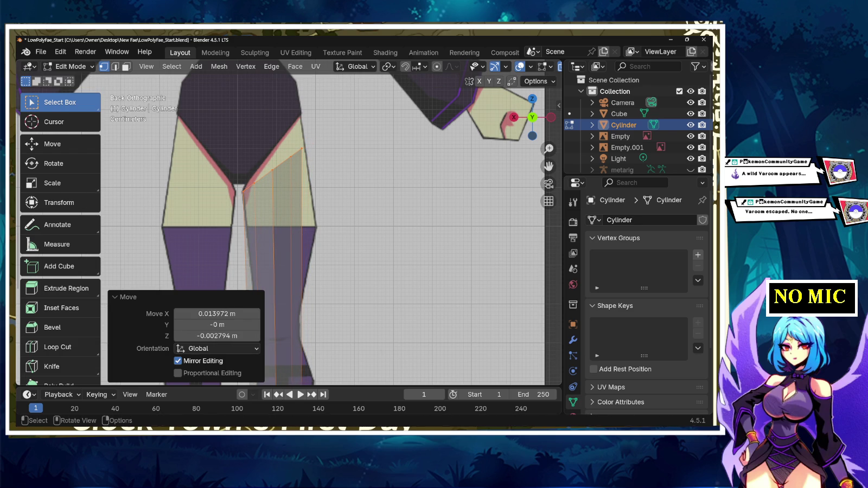
key("r")
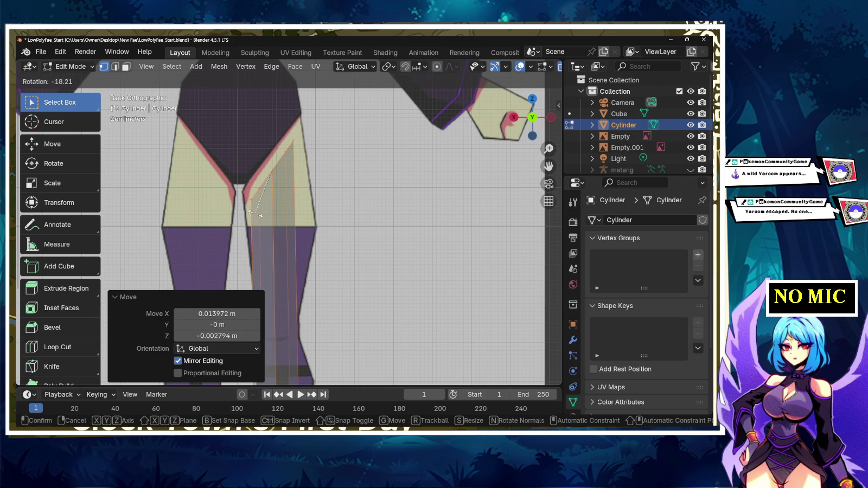
key("Return")
- Move and rotate the thigh-top vertices, scale them 1.220, and nudge them 0.003726 m sideways
key("g")
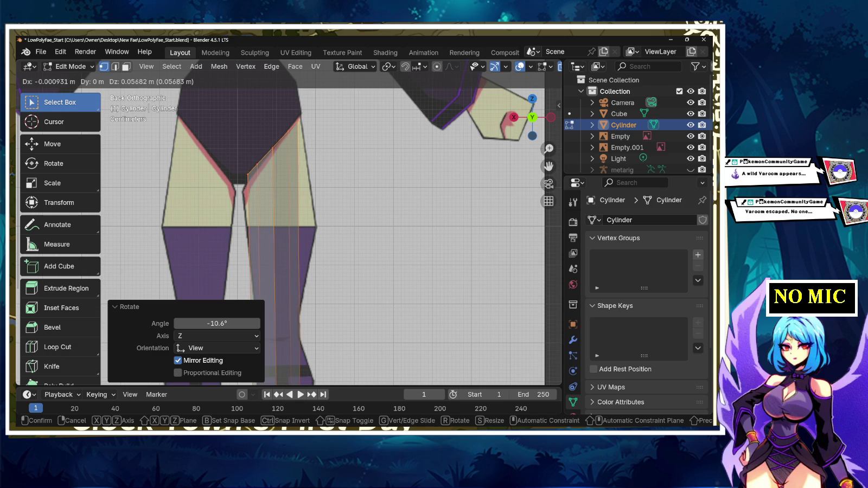
left_click(256, 167)
key("r")
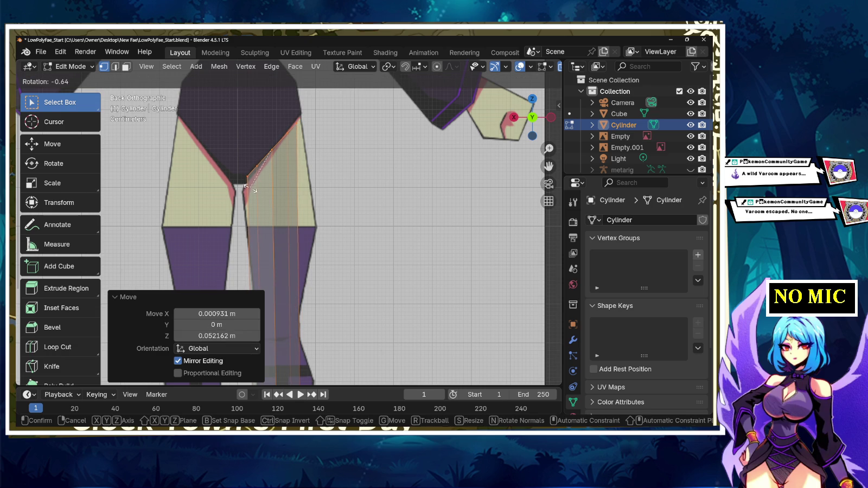
left_click(250, 190)
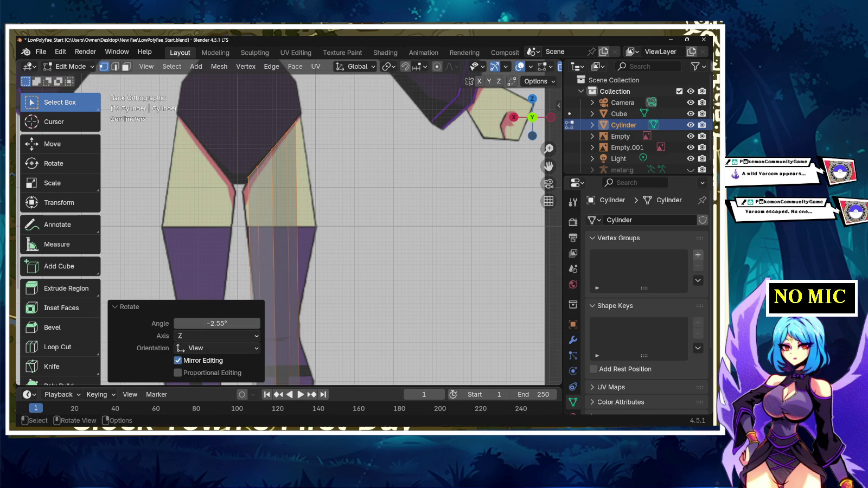
key("s")
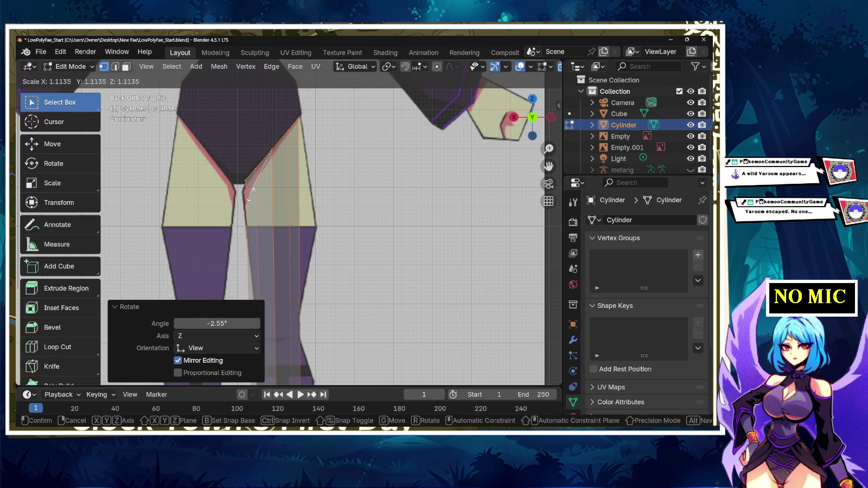
left_click(249, 198)
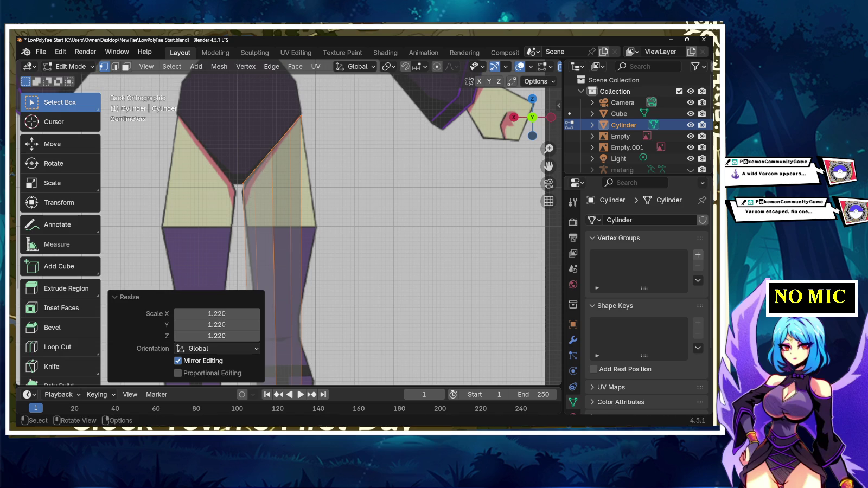
key("g")
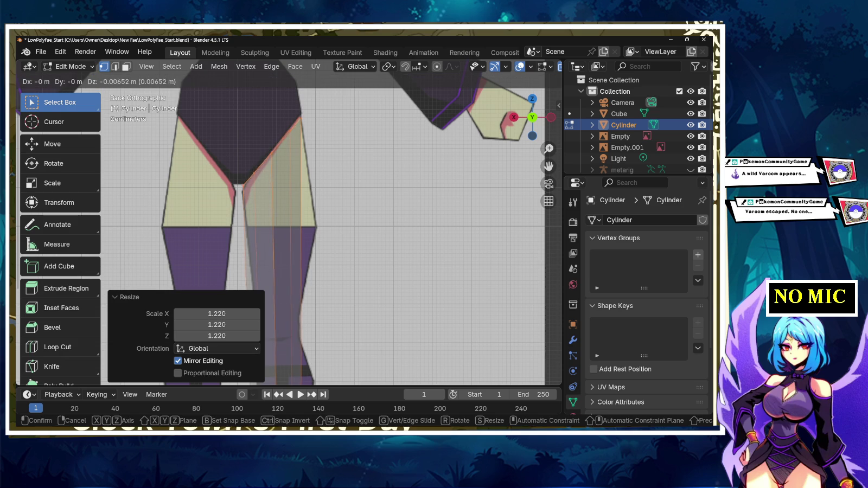
key("Return")
scroll(289, 229, "down", 2)
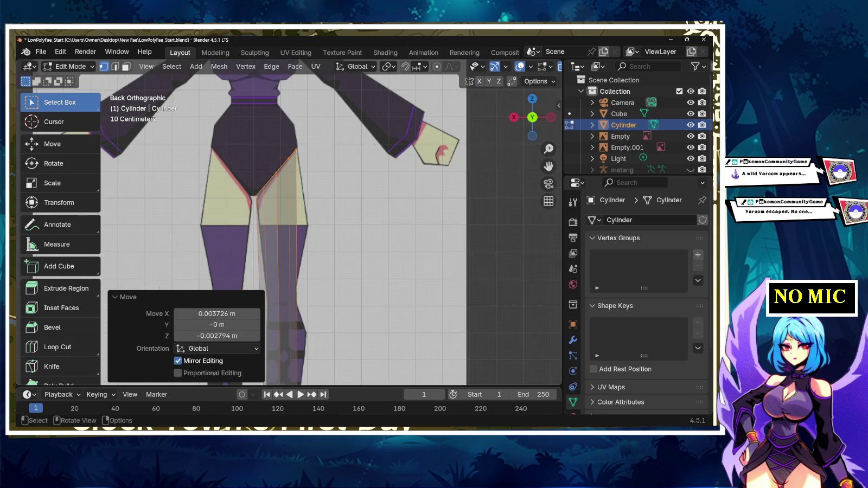
- Switch to Left orthographic view and frame the boot and foot
scroll(266, 358, "down", 2)
scroll(266, 358, "down", 2)
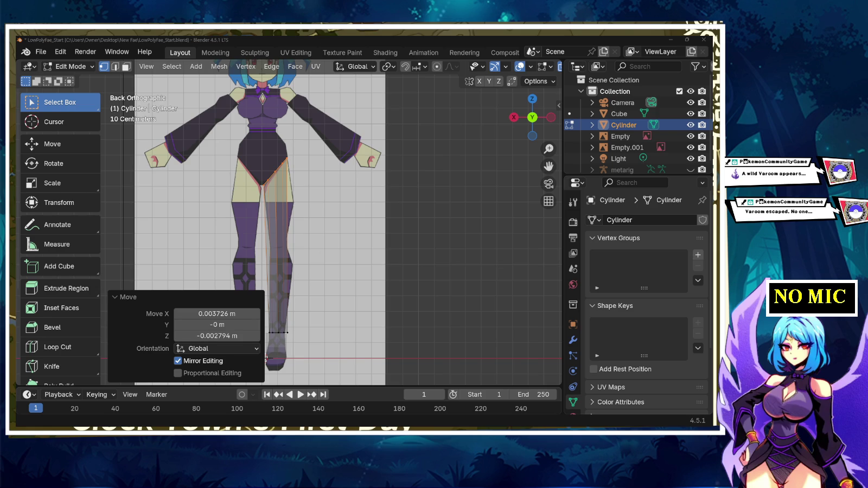
middle_click_drag(265, 358, 352, 358)
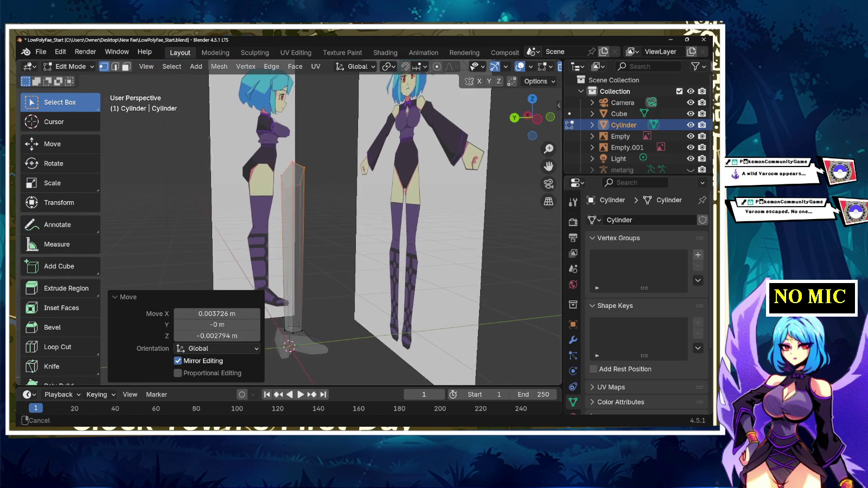
left_click_drag(526, 108, 532, 117)
key("KP_1")
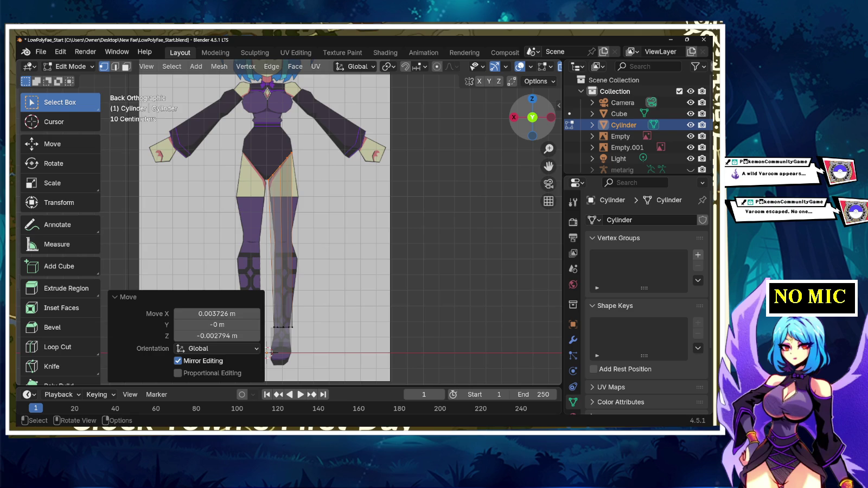
key("KP_3")
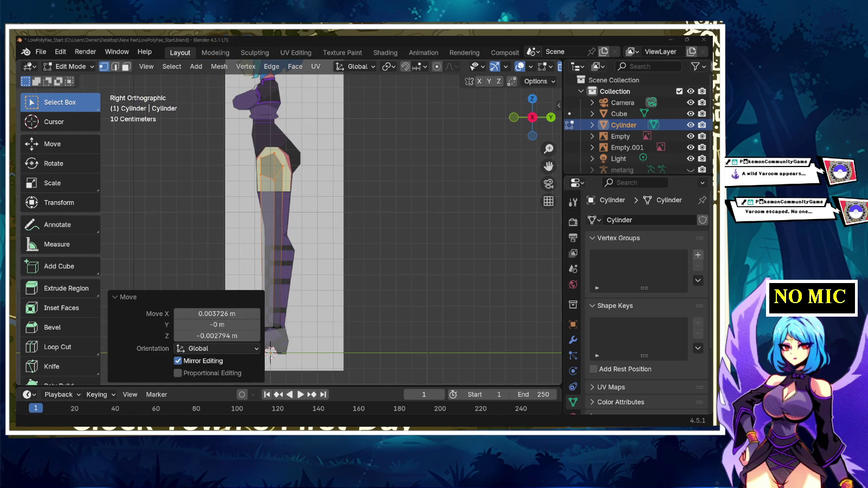
left_click(514, 117)
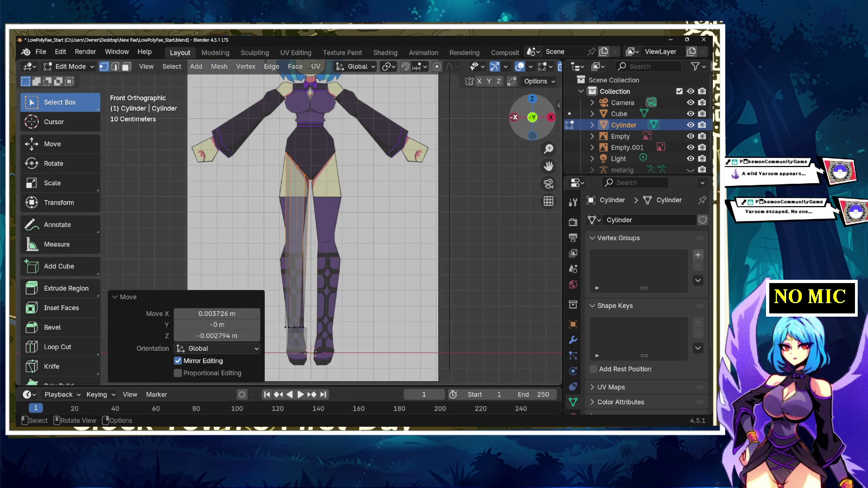
left_click(514, 117)
scroll(289, 227, "up", 3)
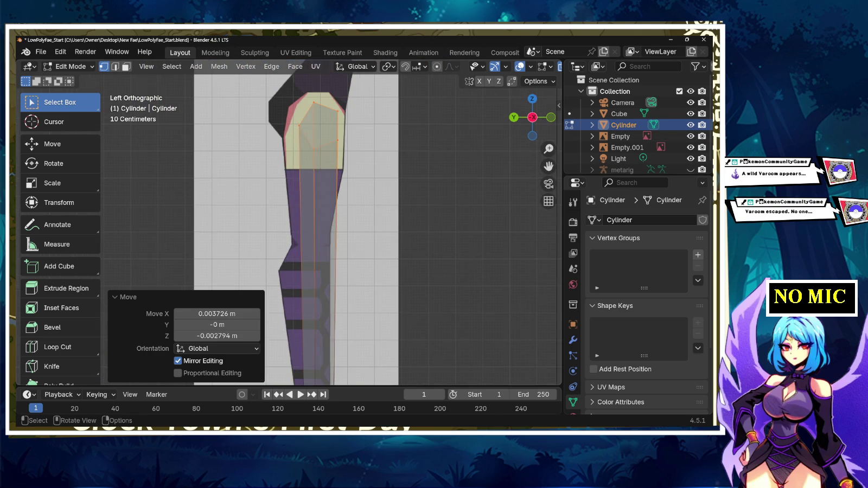
middle_click_drag(303, 304, 291, 109, "shift")
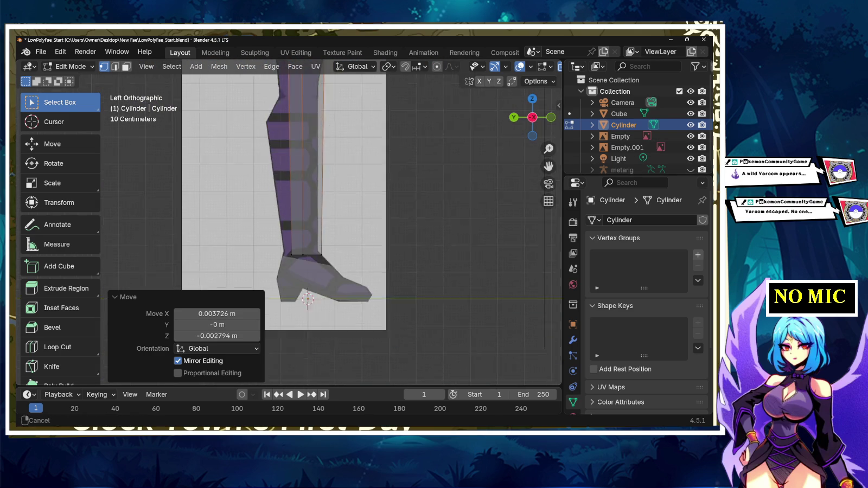
- Select the ankle loop, shift it front-to-back along Y, then adjust its height along Z
left_click(290, 217, "alt")
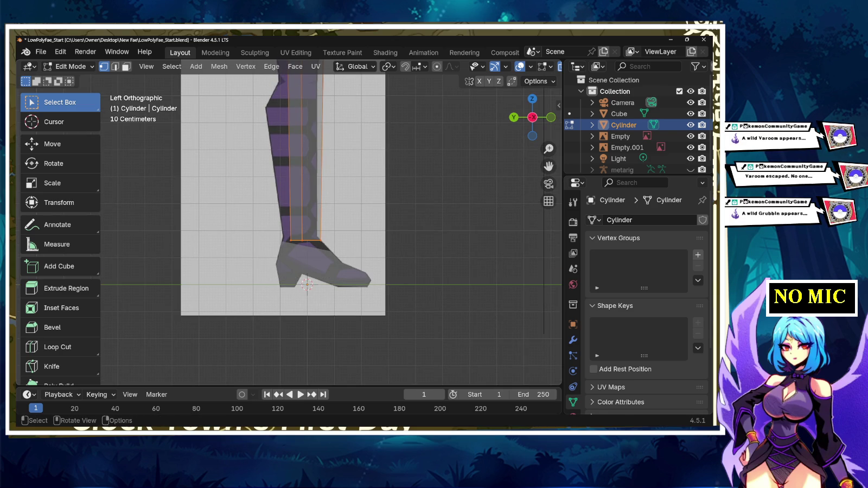
key("g")
key("z")
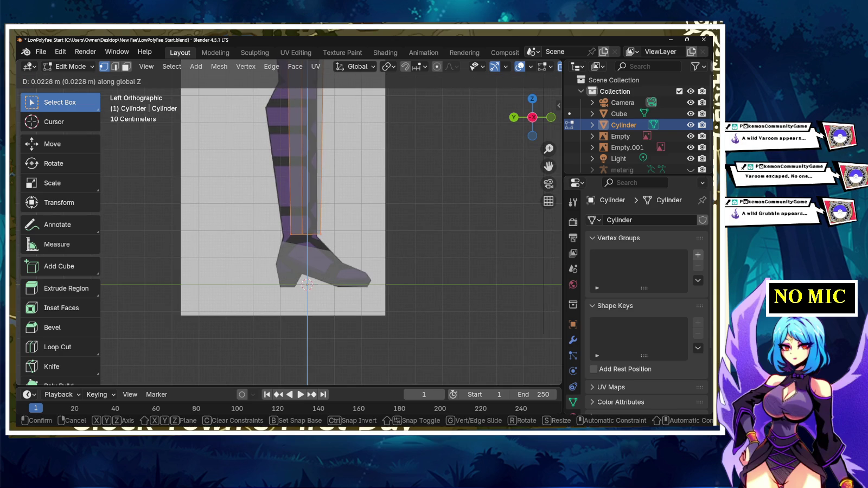
key("y")
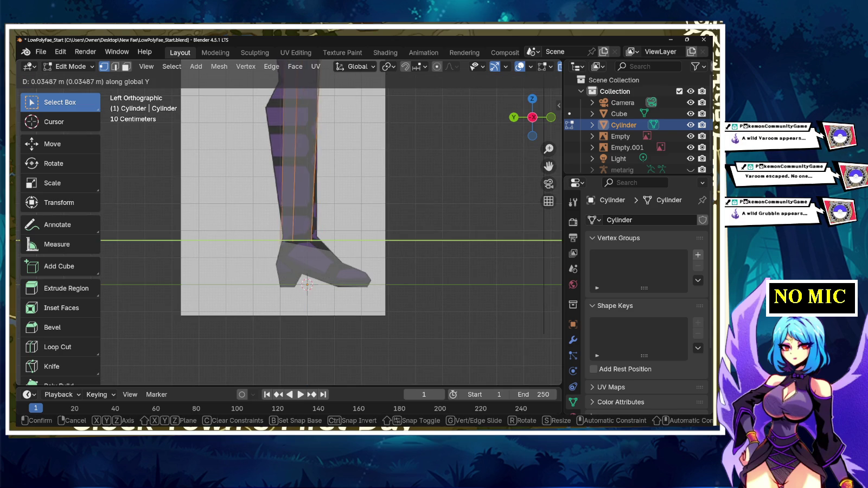
key("Return")
key("g")
key("z")
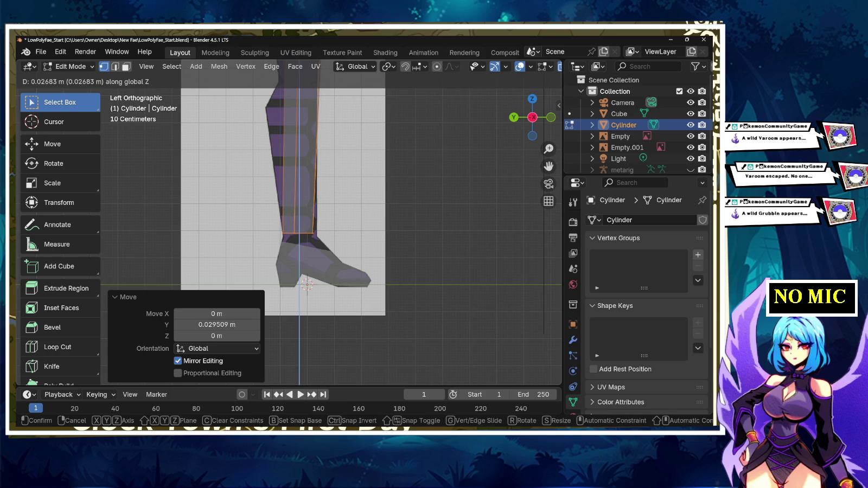
key("Return")
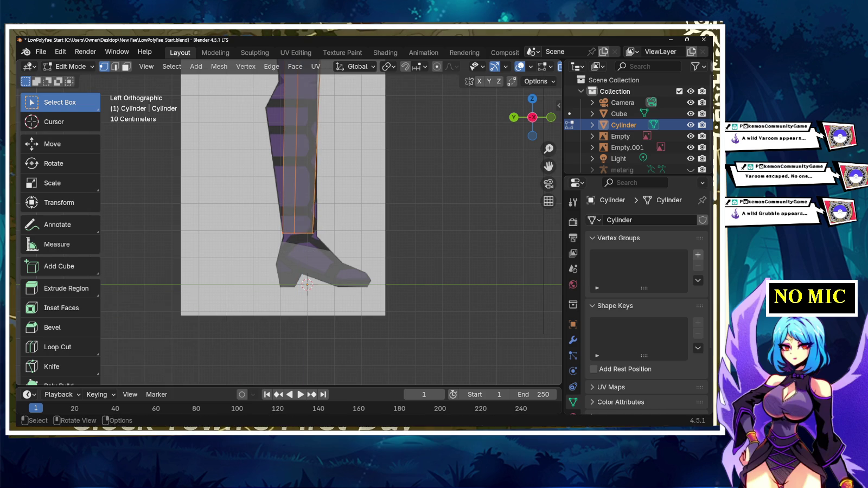
- Scale the ankle loop 1.206 along Y and nudge it -0.009389 m into place
key("s")
key("x")
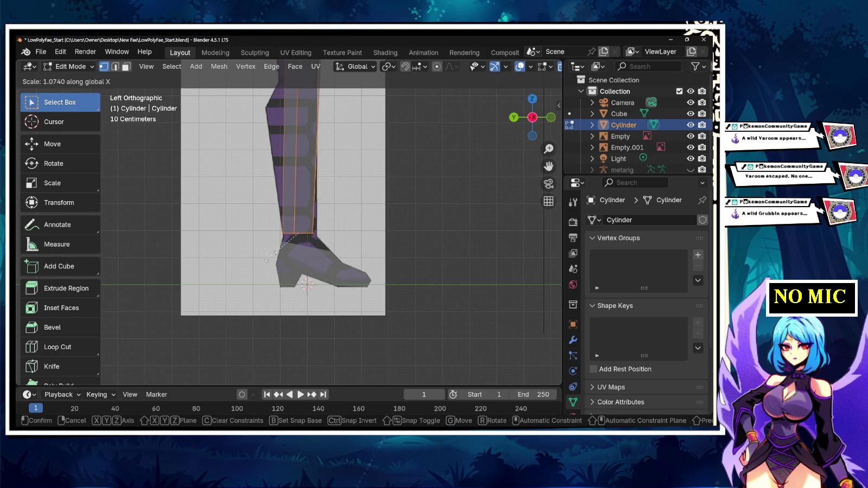
key("y")
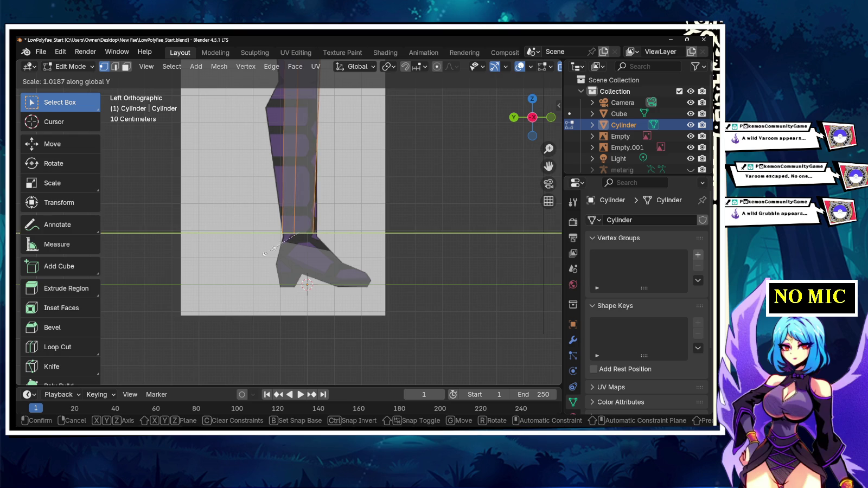
key("Return")
key("g")
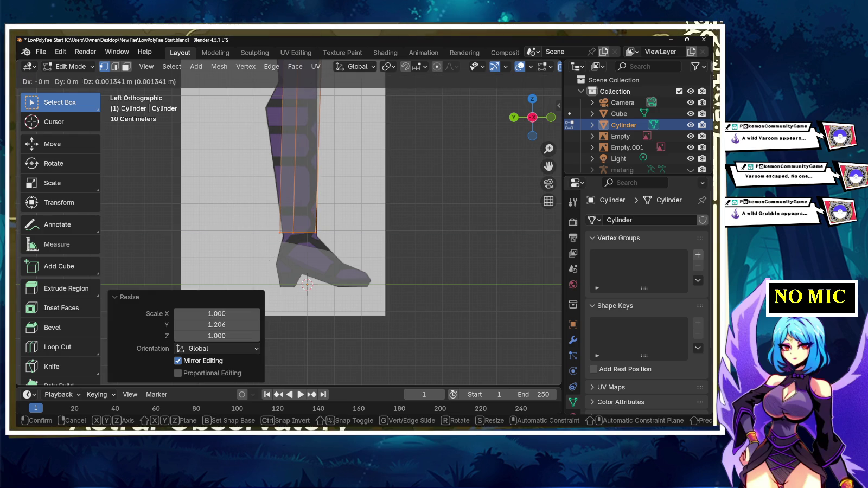
key("Return")
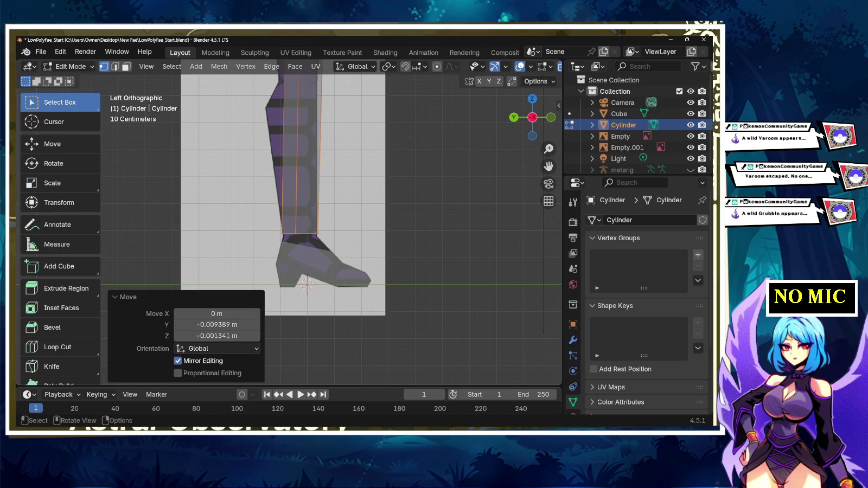
middle_click_drag(331, 136, 319, 352, "shift")
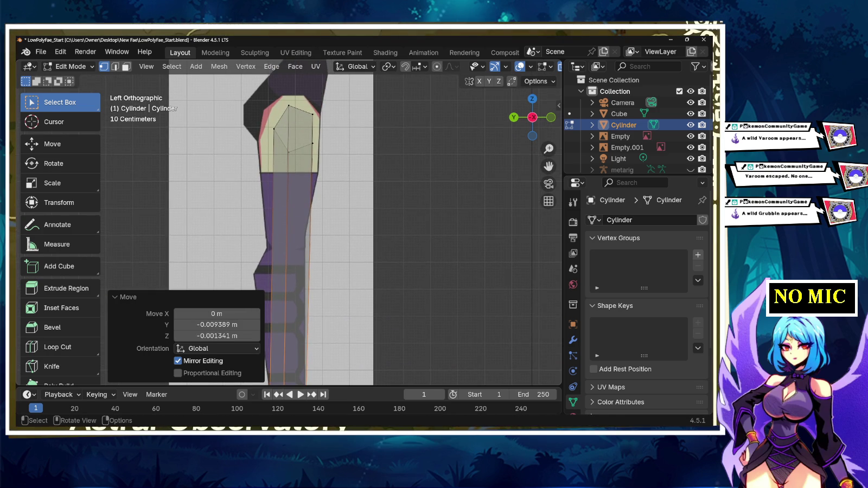
- Box-select the leg-top vertices, scale to 1.105, tilt 5.07° and lower 0.004024 m to fit the side thigh
left_click_drag(283, 86, 325, 157)
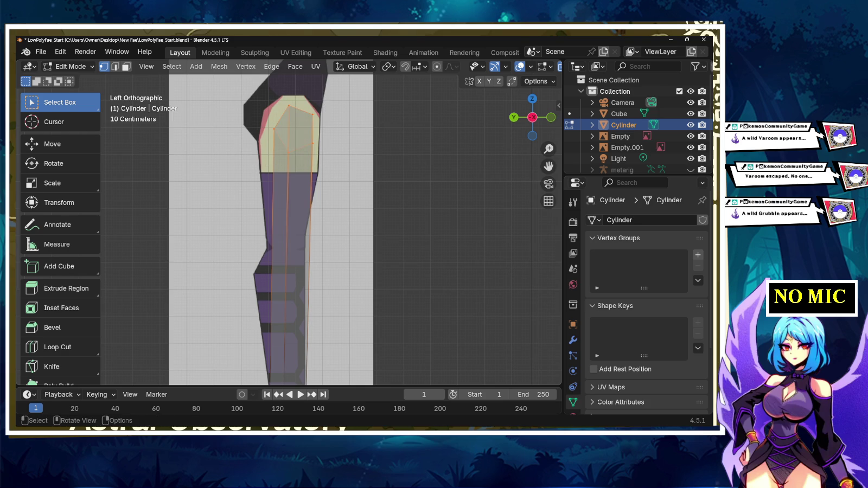
key("s")
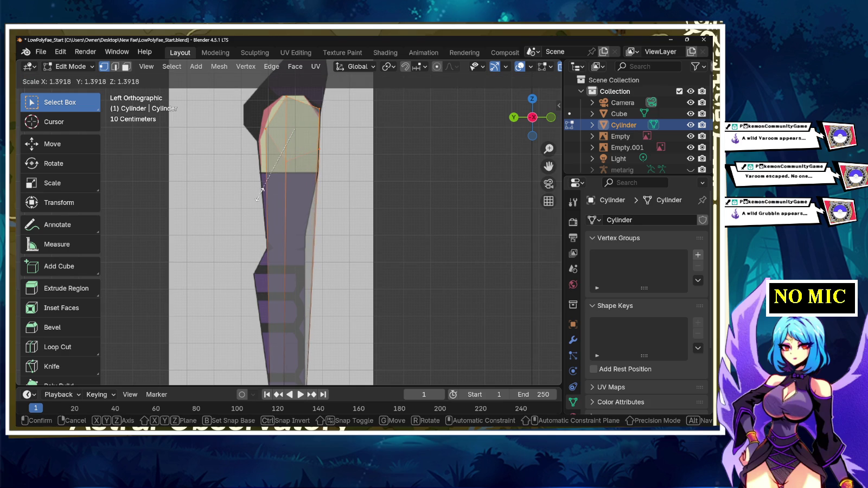
left_click(258, 196)
key("g")
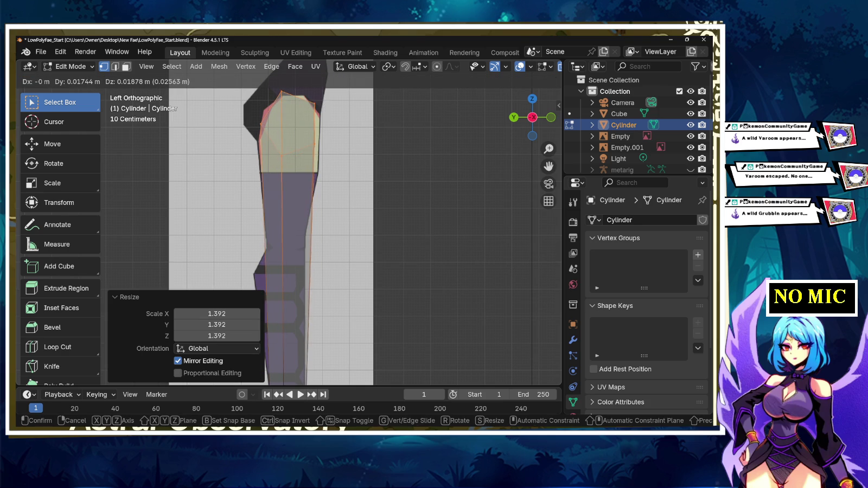
left_click(255, 198)
key("s")
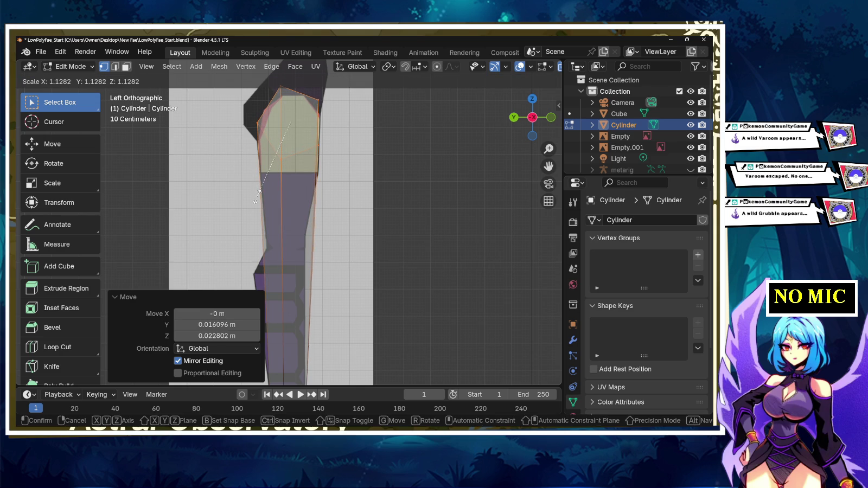
left_click(258, 196)
key("r")
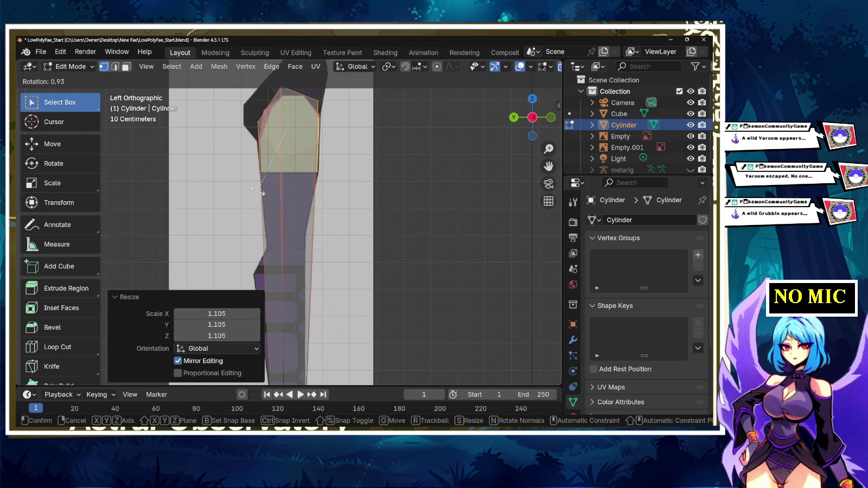
left_click(252, 188)
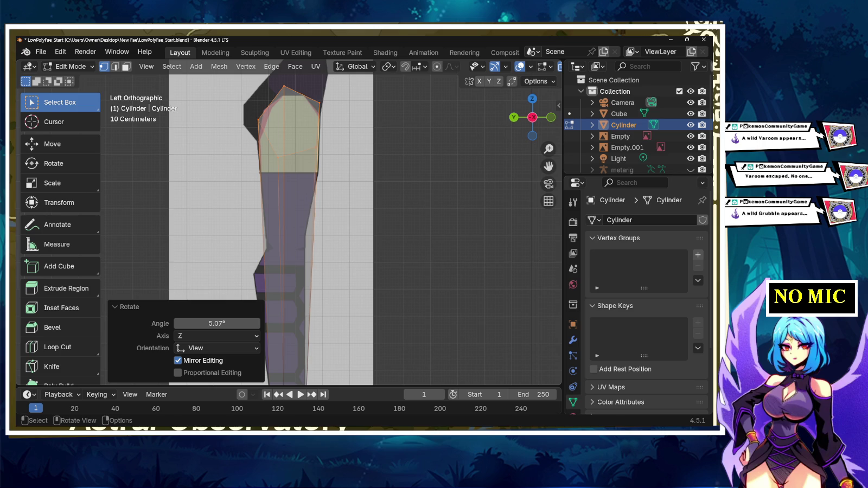
key("g")
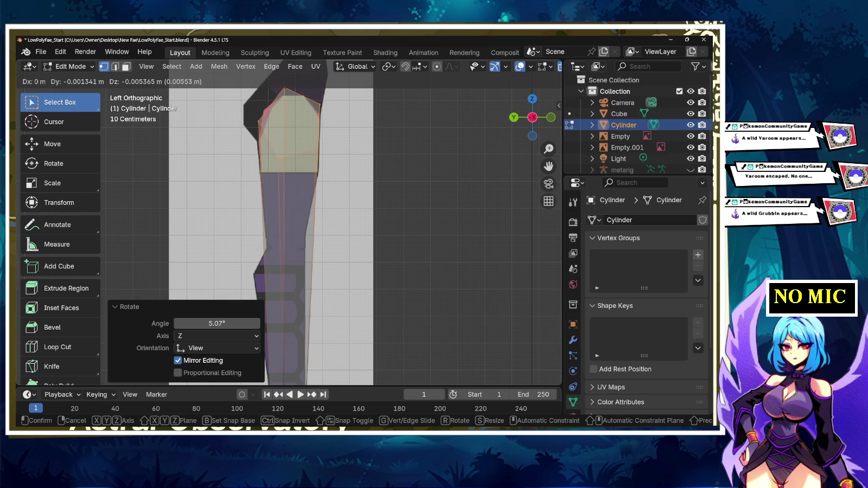
key("Return")
scroll(288, 223, "down", 4)
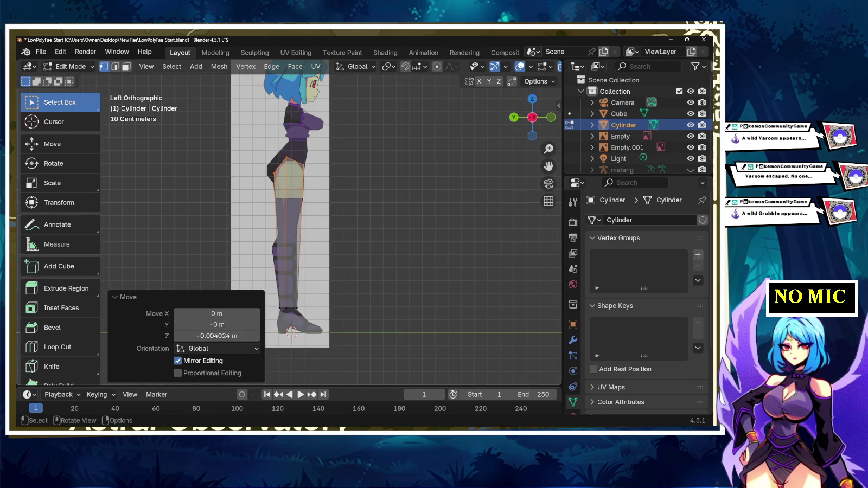
- Orbit around the character, snap to Back Orthographic view and pan to centre the legs
scroll(279, 204, "up", 4)
mouse_move(279, 204)
middle_mouse_down()
mouse_move(347, 179)
mouse_move(412, 187)
middle_mouse_up()
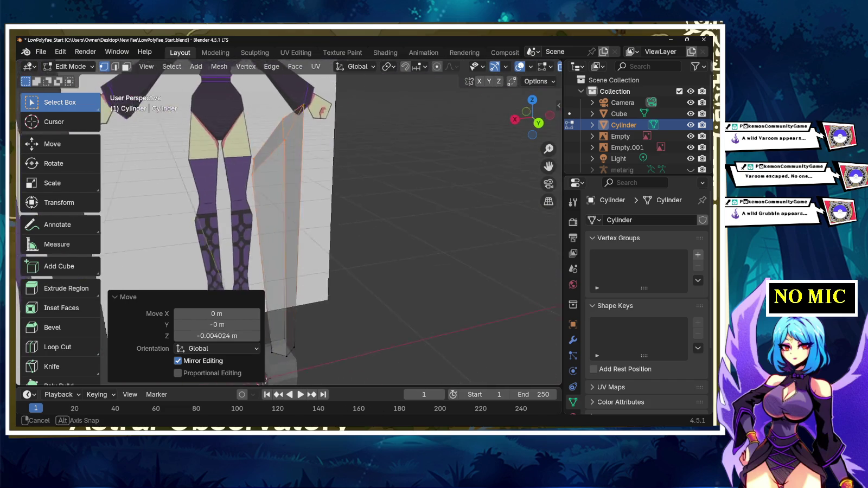
mouse_move(413, 187)
middle_mouse_down()
mouse_move(379, 196)
mouse_move(412, 217)
middle_mouse_up()
scroll(347, 217, "down", 3)
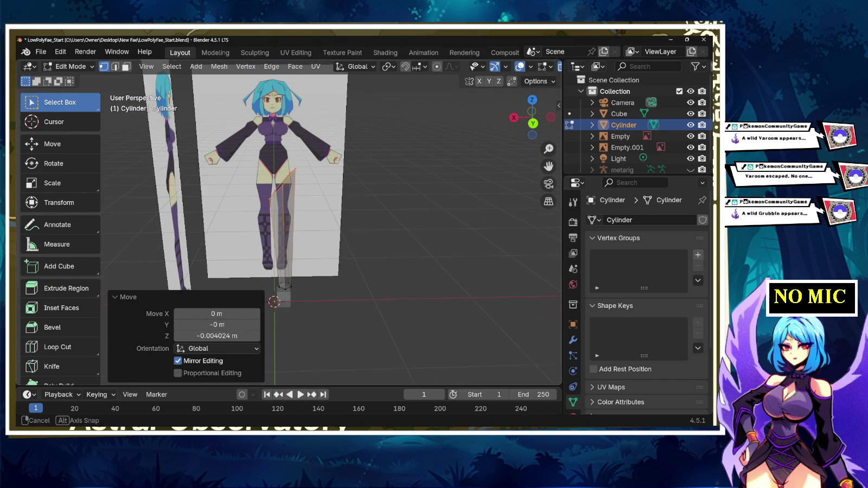
mouse_move(347, 217)
middle_mouse_down()
mouse_move(314, 217)
mouse_move(336, 220)
mouse_move(325, 228)
middle_mouse_up()
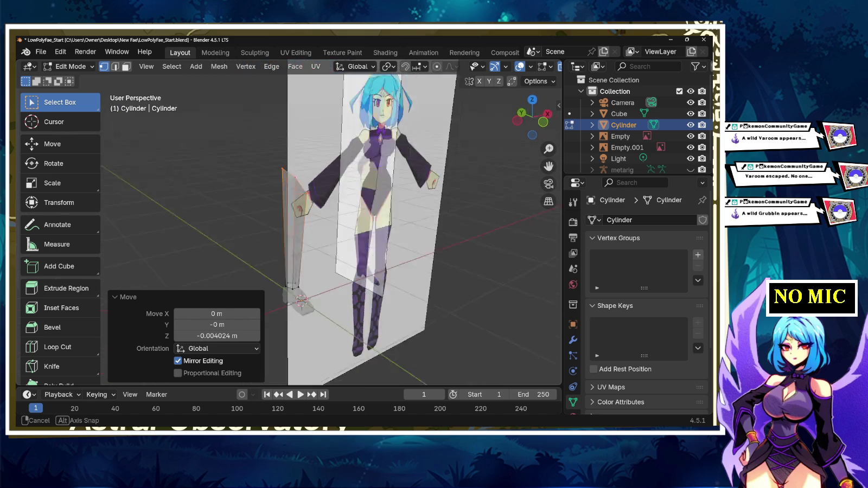
scroll(288, 221, "up", 3)
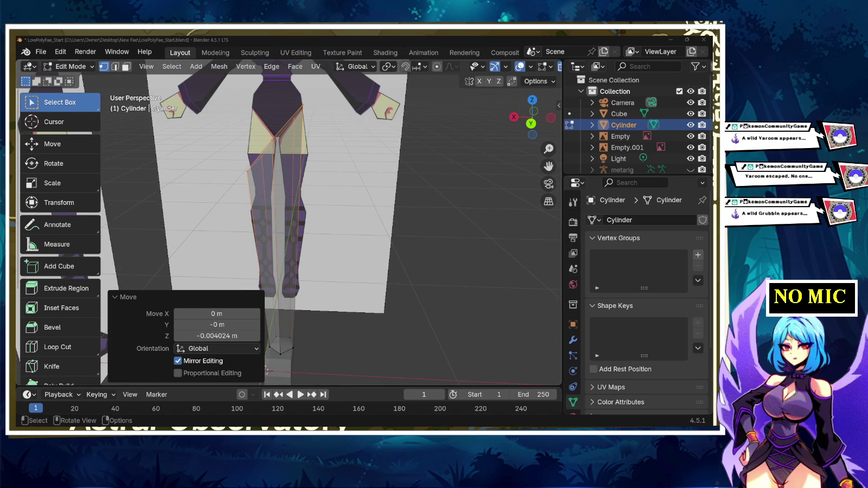
left_click(531, 123)
middle_click_drag(272, 217, 288, 202, "shift")
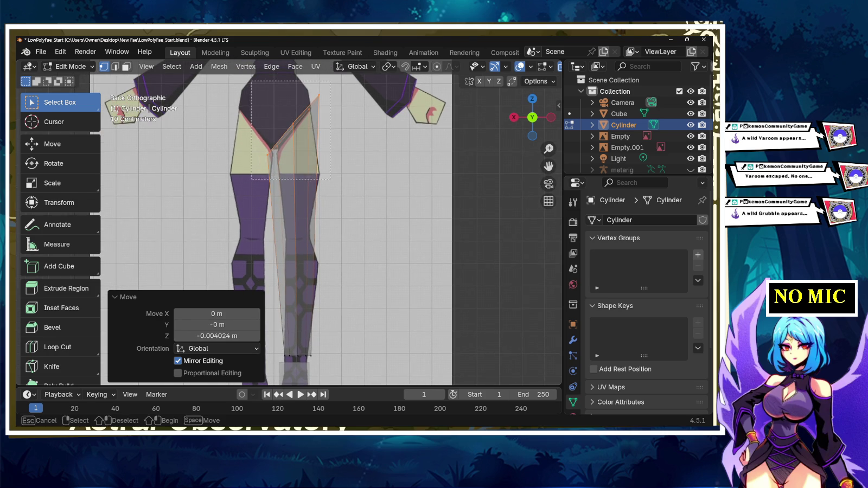
- Undo the last move, rescale the inner-thigh vertices to 0.794 and shift them 0.012876 m across
key("ctrl+z")
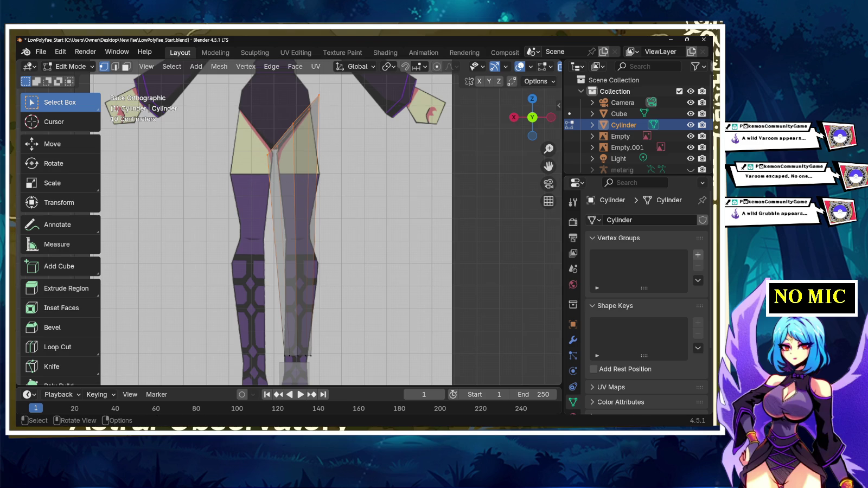
key("s")
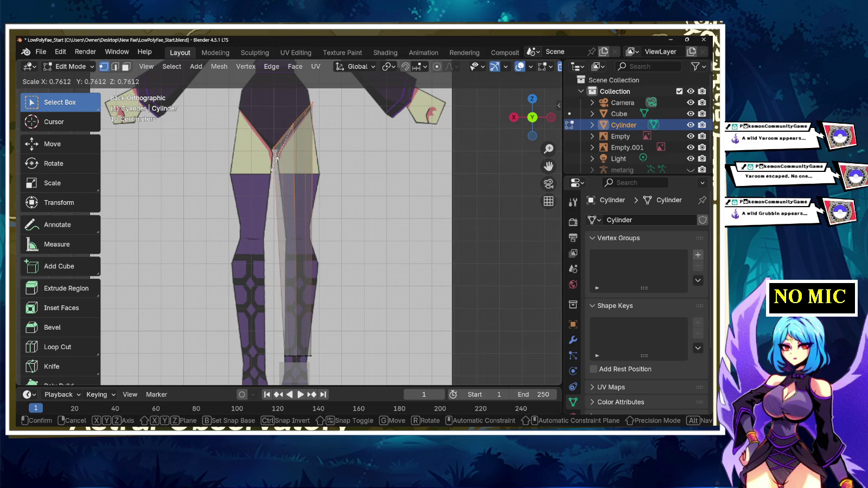
left_click(275, 162)
key("g")
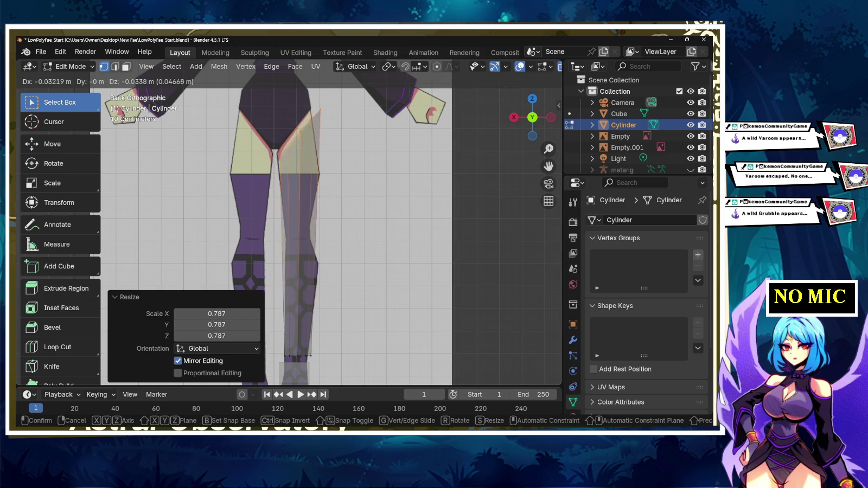
left_click(272, 166)
key("s")
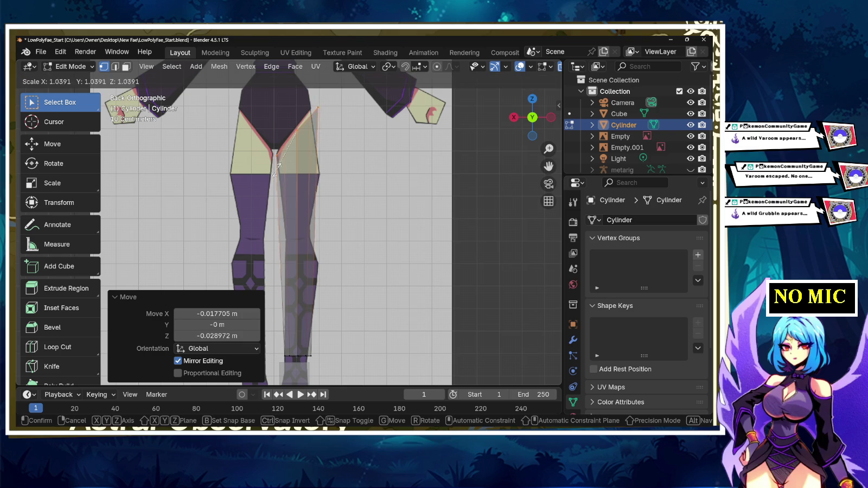
key("Return")
key("g")
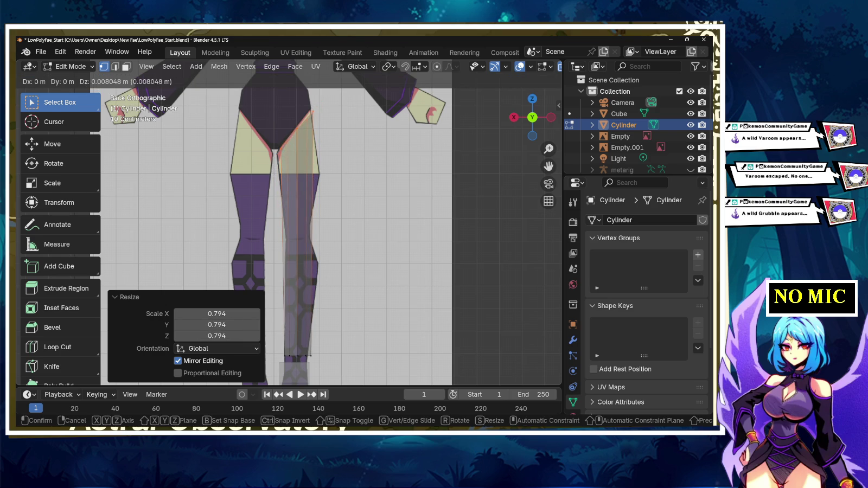
key("Return")
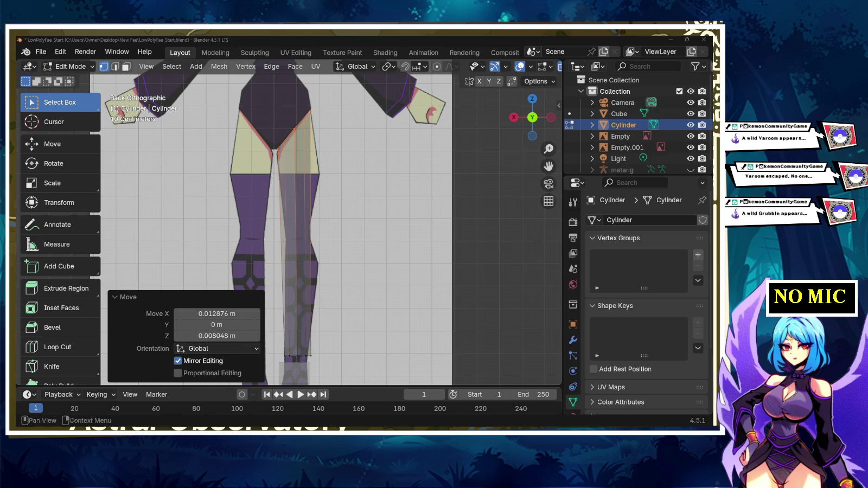
- Cut a new edge loop across the upper leg and tilt it
left_click(54, 347)
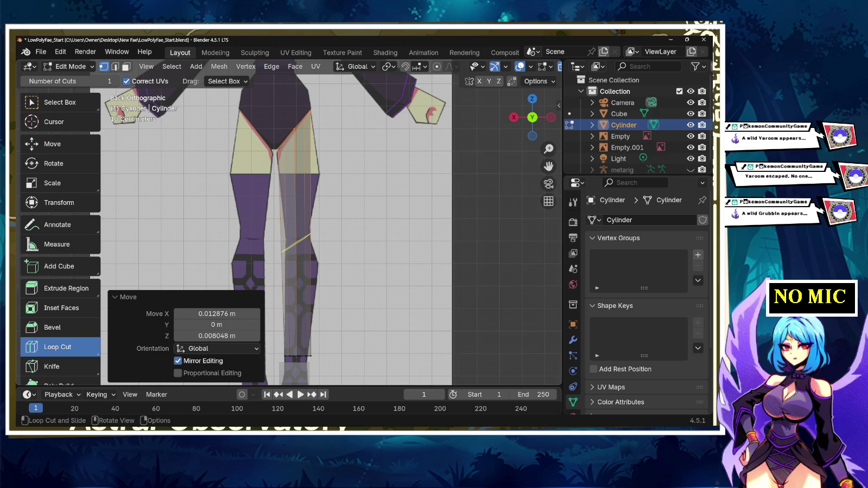
left_click_drag(296, 243, 292, 185)
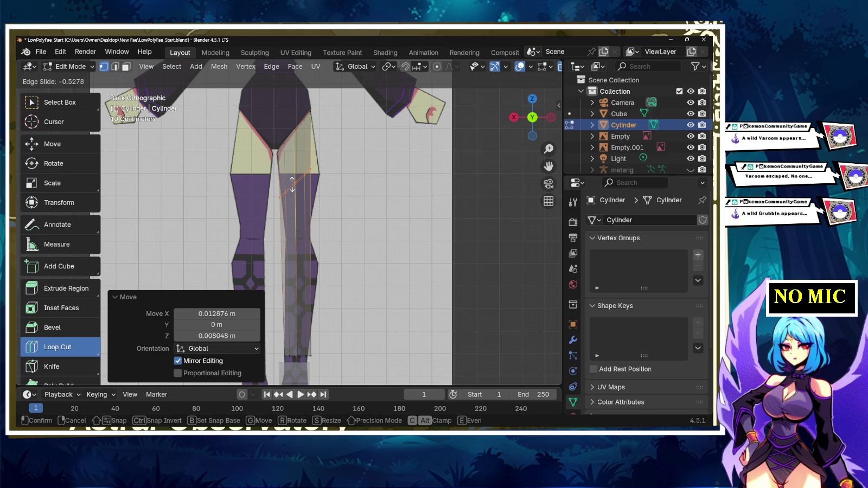
key("r")
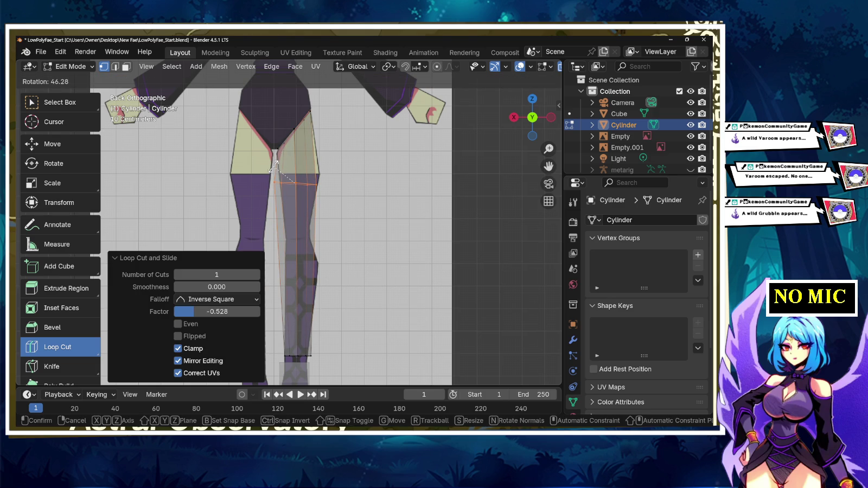
key("x")
key("z")
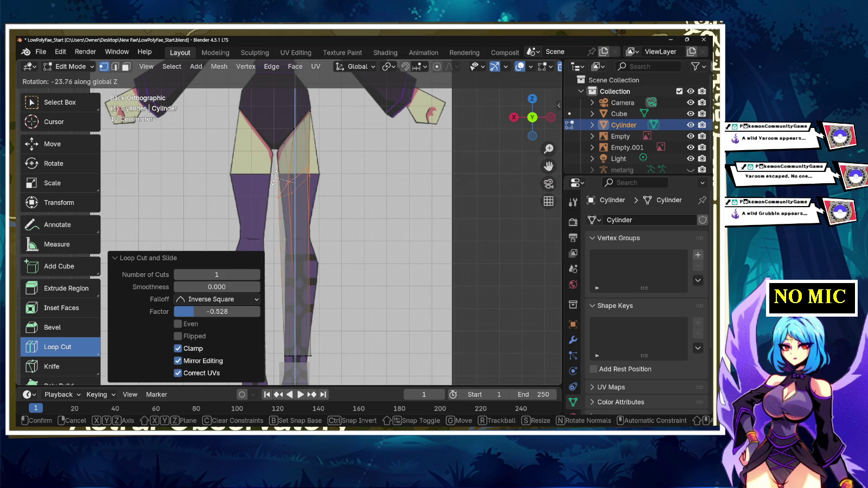
key("y")
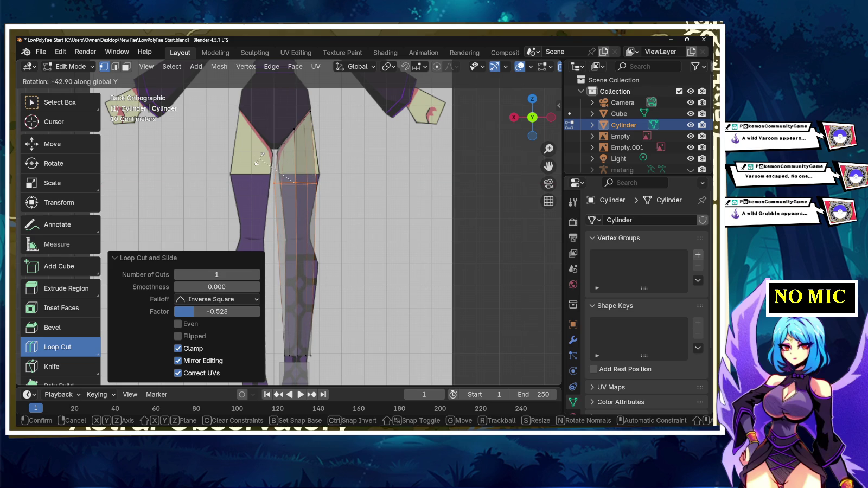
left_click(261, 153)
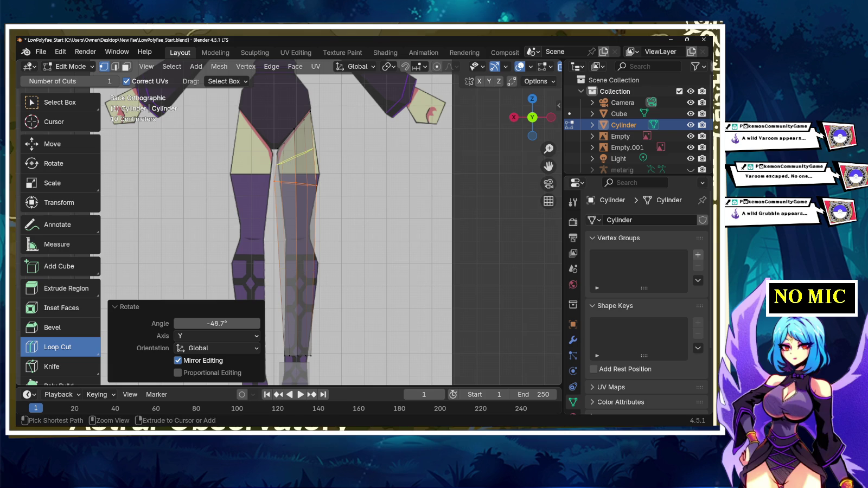
- Undo the tilt and rotate the new loop 45° instead
key("ctrl+z")
key("r")
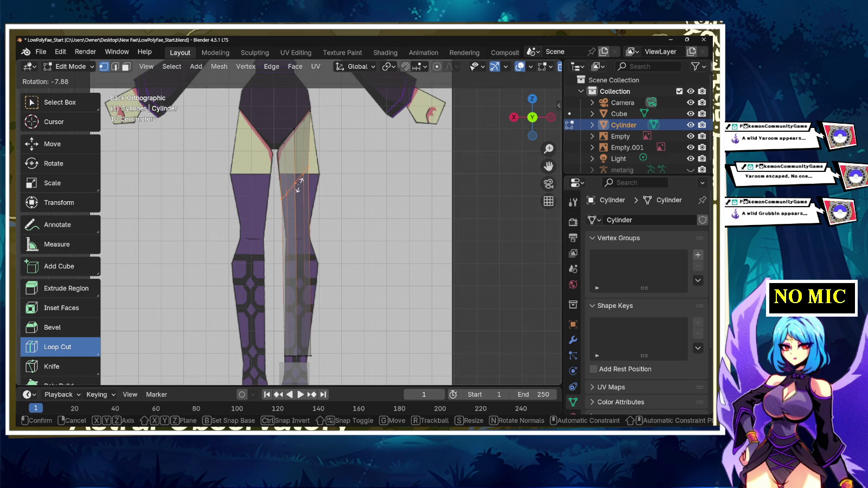
type("90")
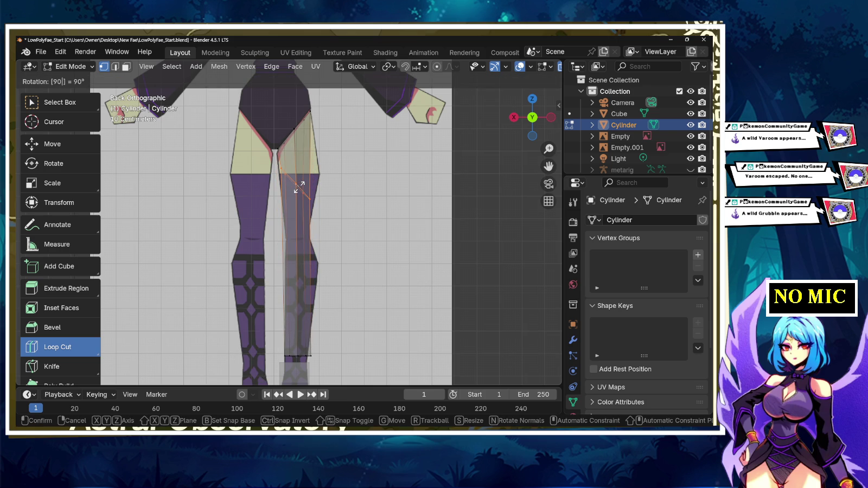
type("180")
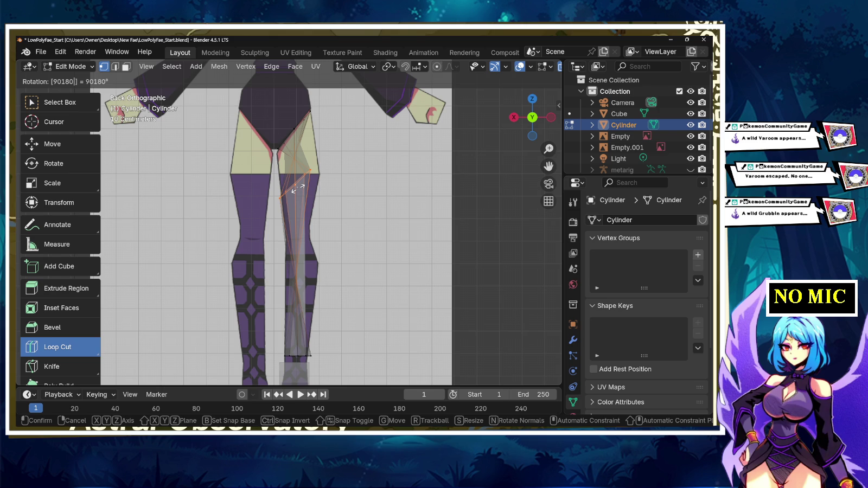
key("Return")
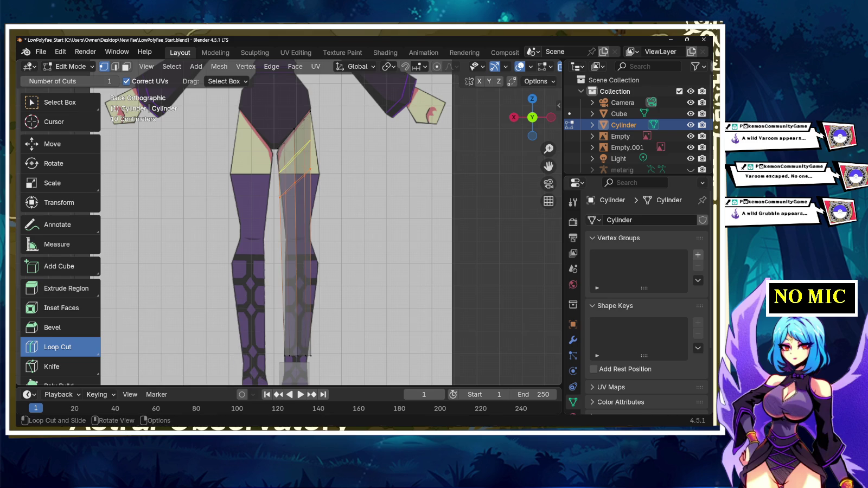
type("r45")
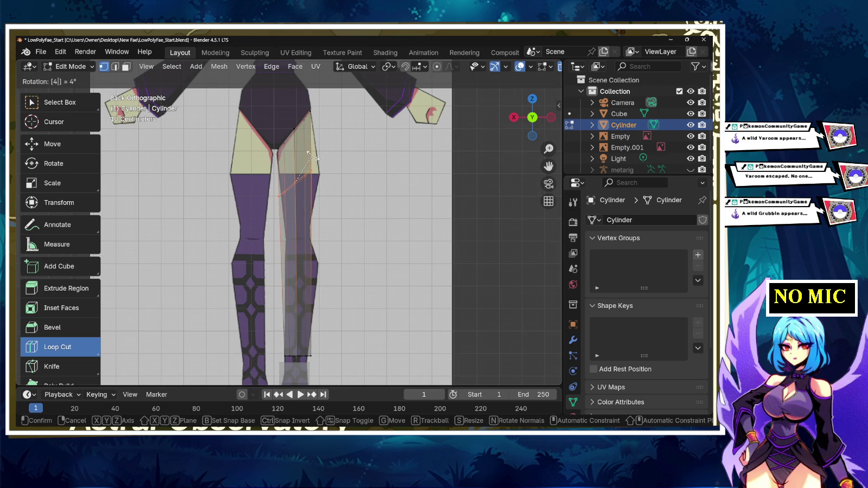
key("Return")
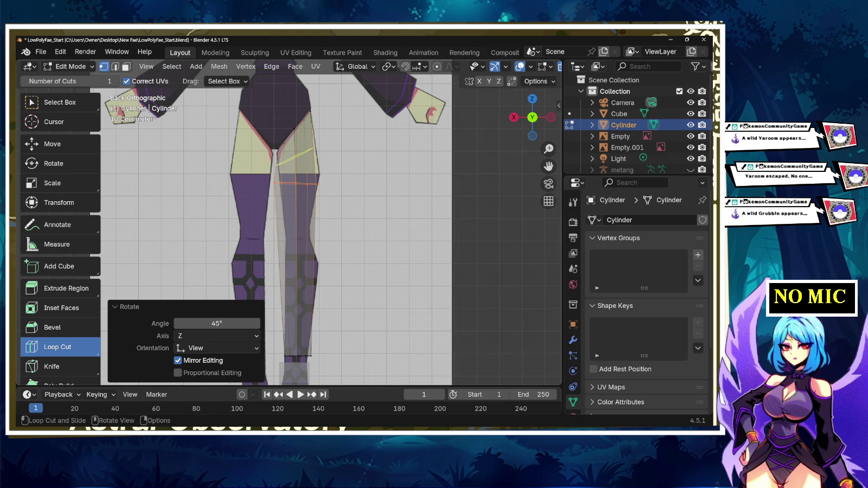
- Box-select the loop at the top of the thigh and start moving it
left_click(60, 102)
left_click_drag(264, 174, 320, 190)
key("g")
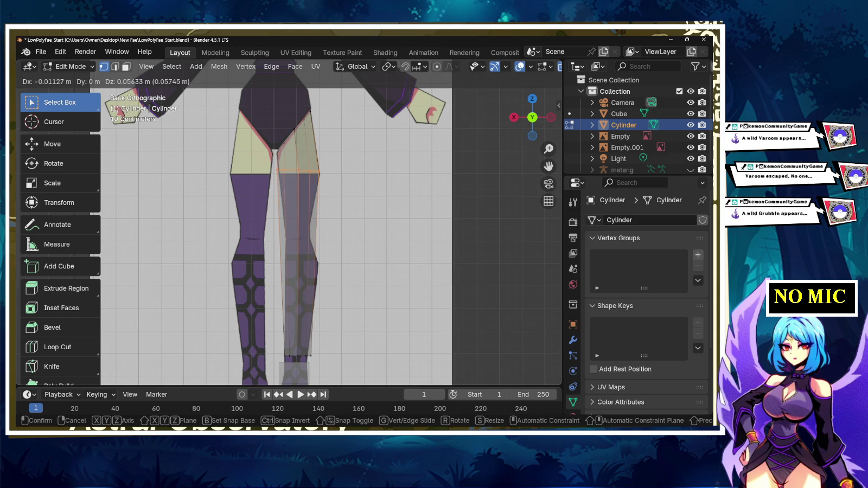
- Raise the thigh loop 0.053115 m and stretch it vertically to 1.068 to fit the hip
key("Return")
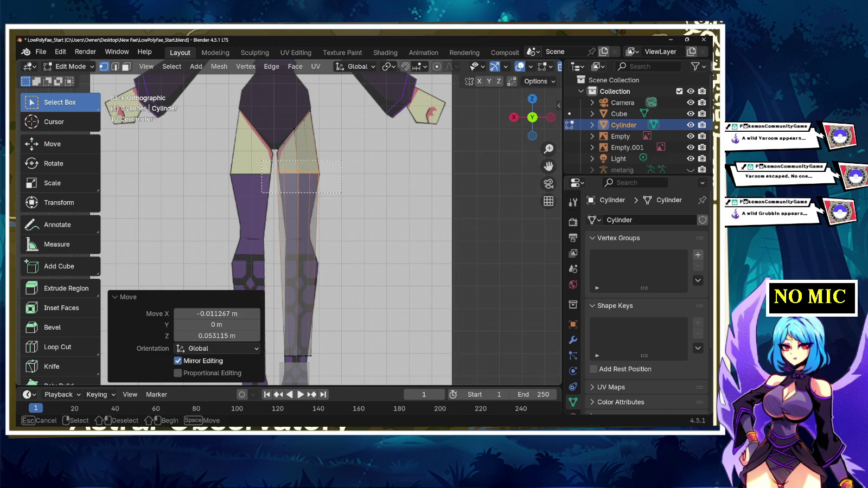
key("s")
key("z")
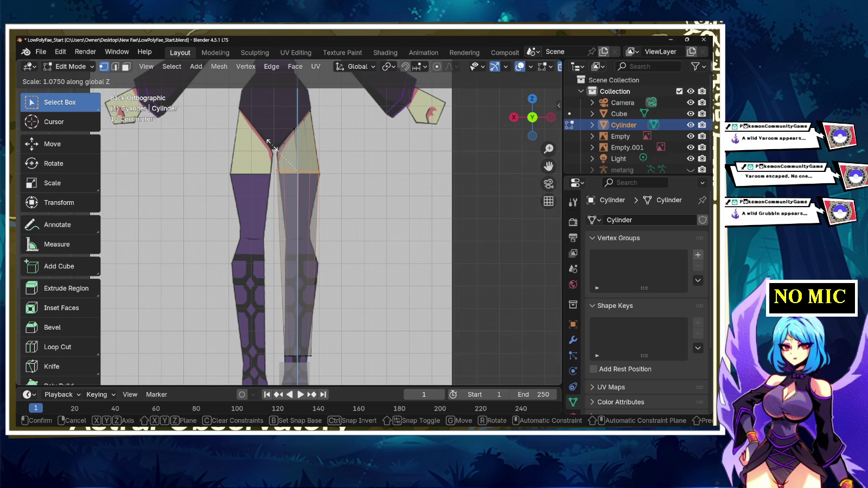
key("Return")
key("g")
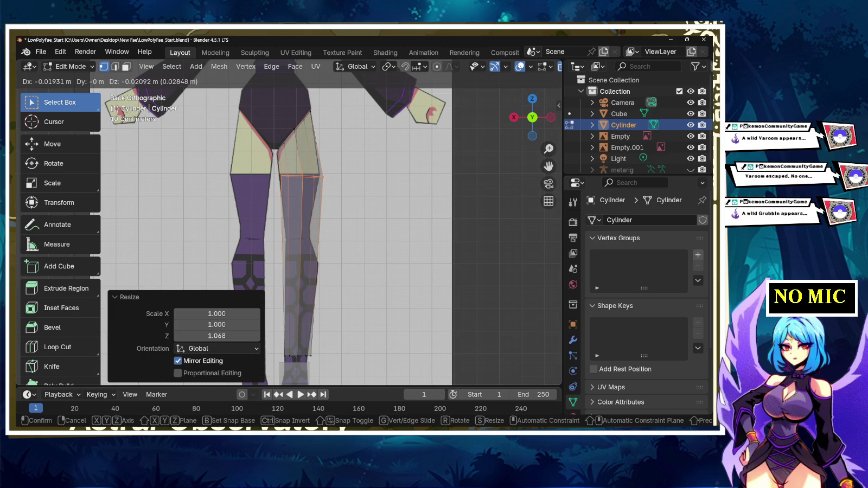
key("Return")
middle_click_drag(336, 245, 325, 207, "shift")
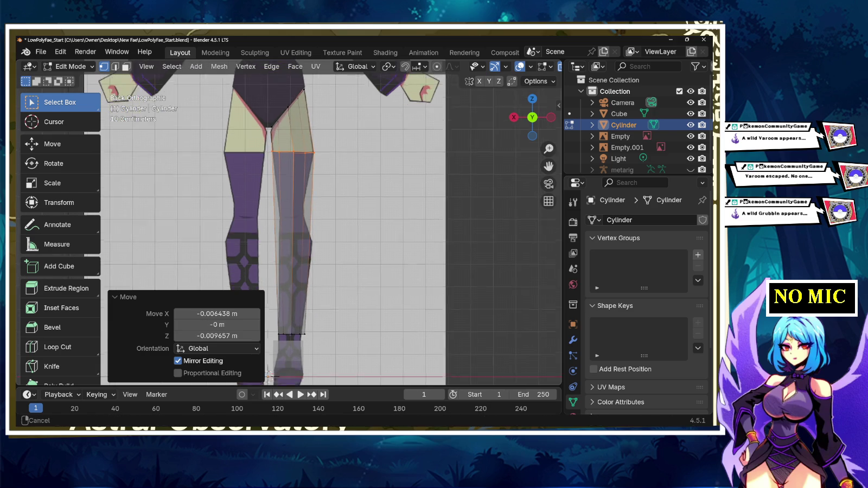
left_click(57, 347)
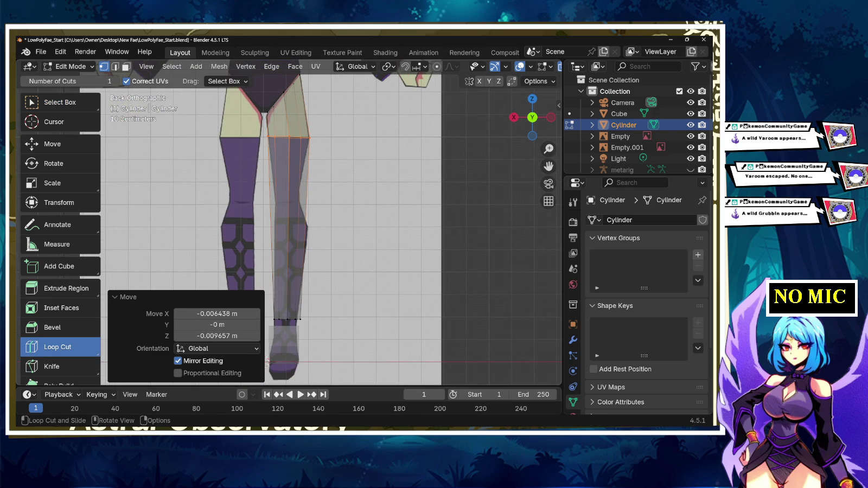
- Cut a loop near the knee and scale it down to 0.642
left_click_drag(290, 228, 290, 195)
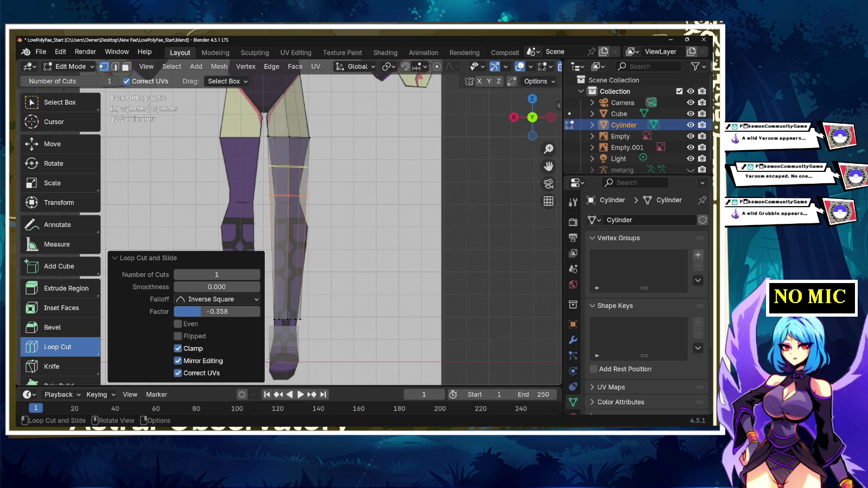
key("s")
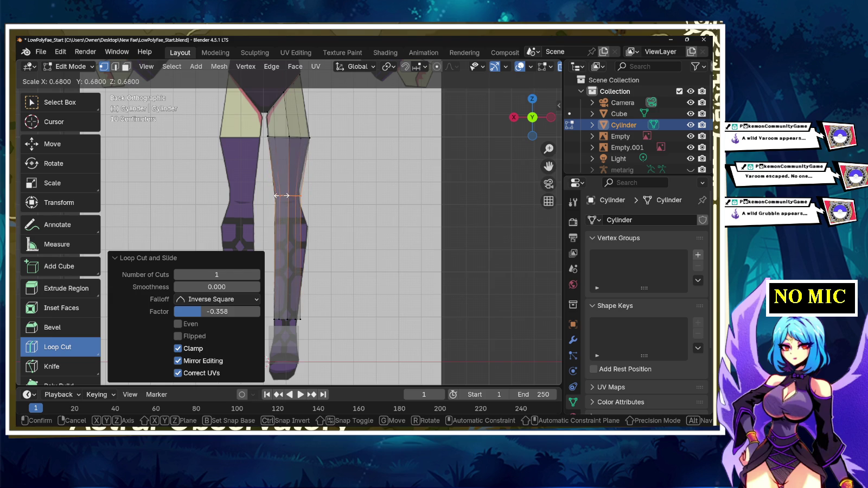
left_click(287, 195)
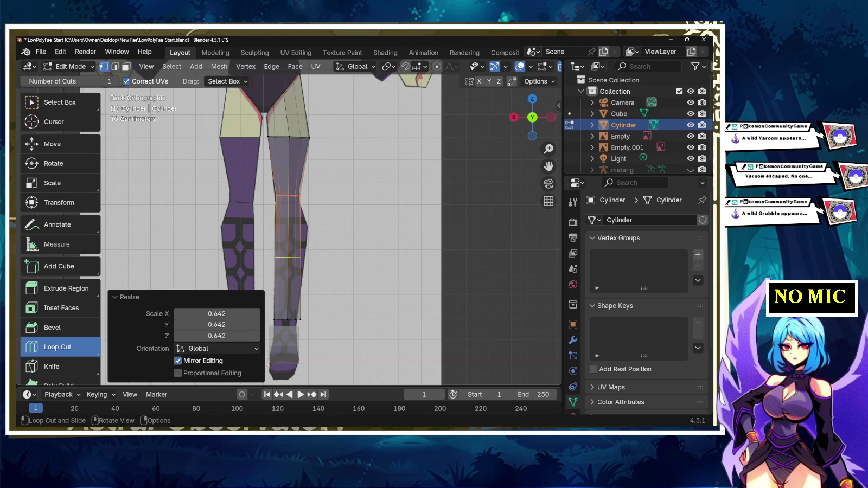
- Move the knee loop into place and center the lower leg in view
key("g")
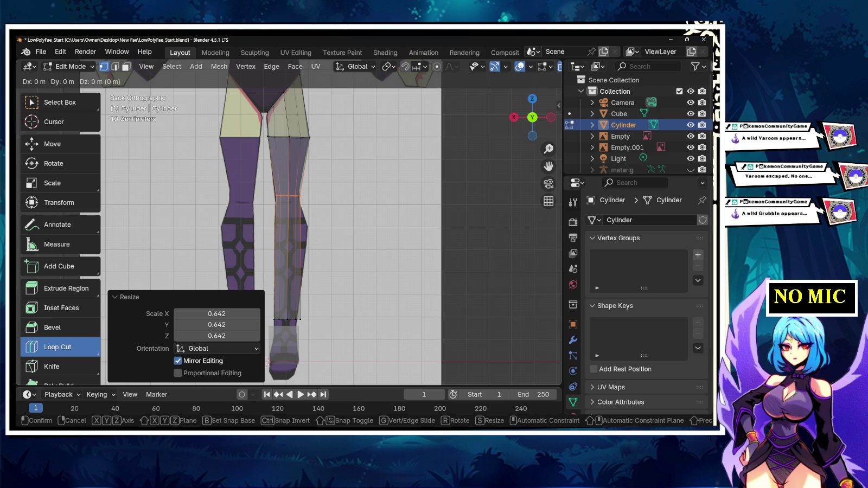
left_click(288, 257)
middle_click_drag(287, 258, 293, 231, "shift")
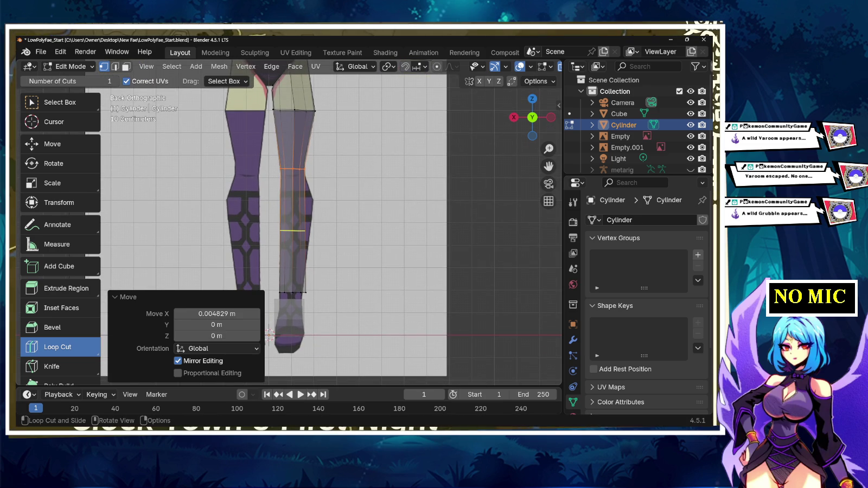
- Cut a new loop across the lower leg and enlarge it to bulge the calf
left_click_drag(293, 232, 285, 169)
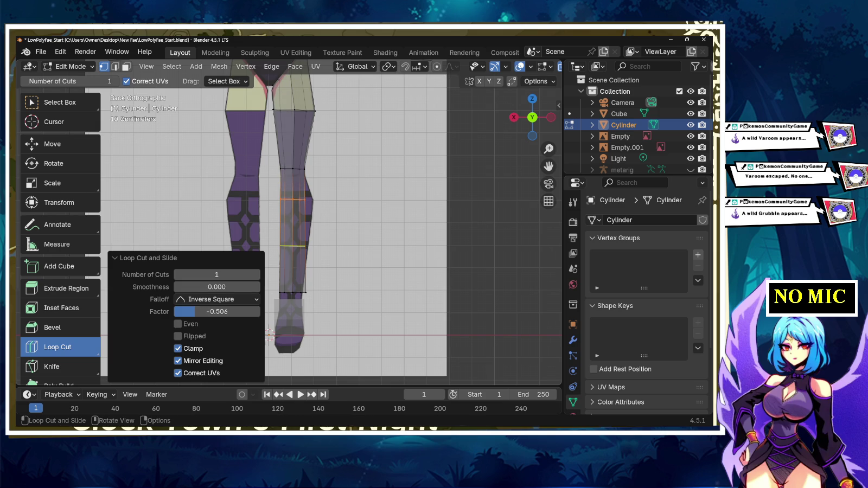
key("s")
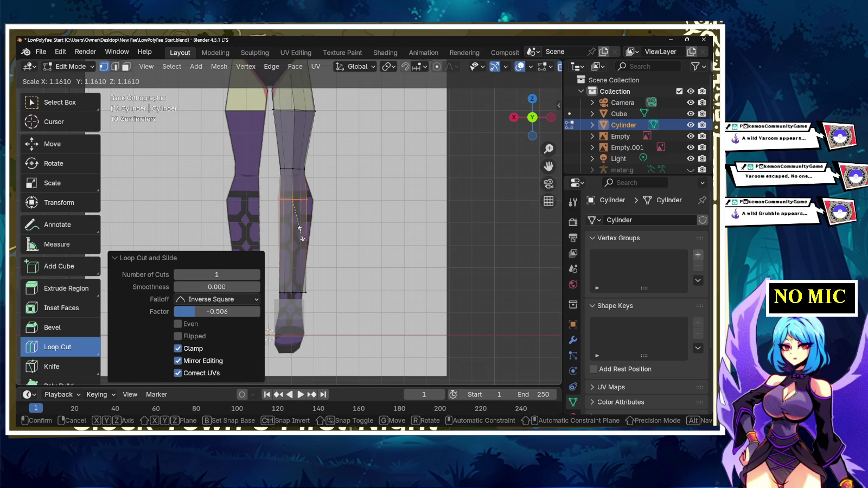
left_click(297, 236)
key("g")
left_click(296, 246)
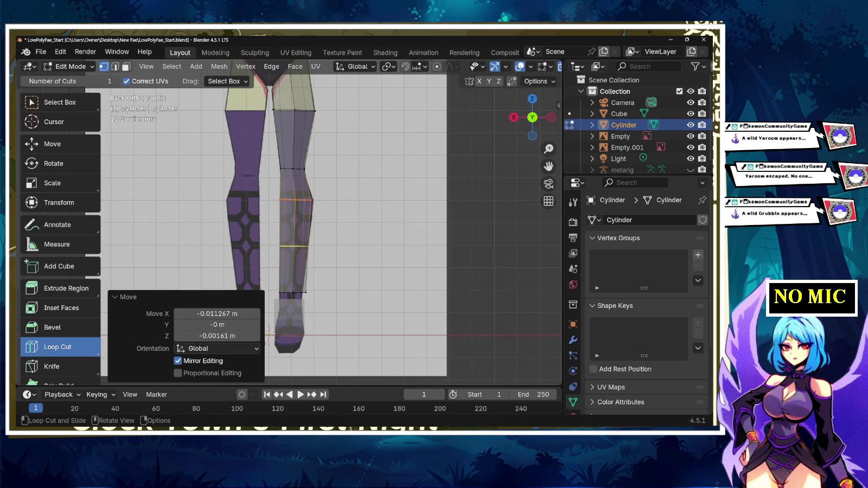
key("s")
left_click(300, 241)
key("g")
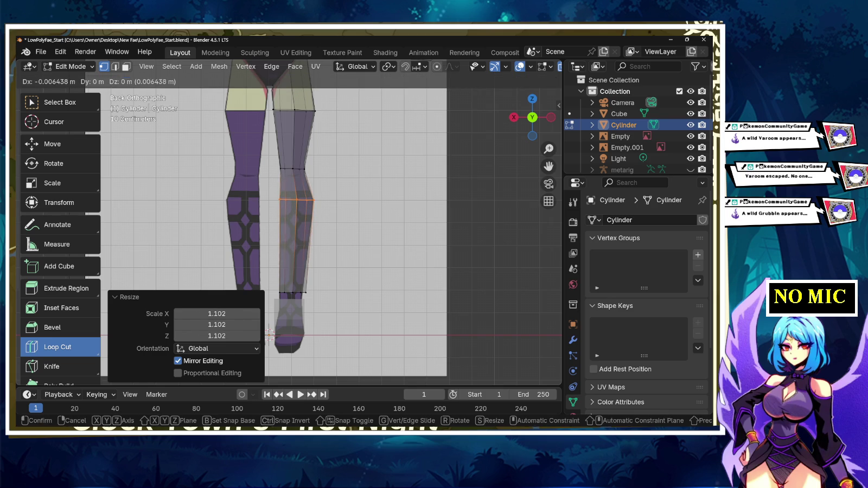
left_click(297, 241)
- Cancel the loop slide and undo an accidental extra loop cut
key("g")
key("g")
key("Escape")
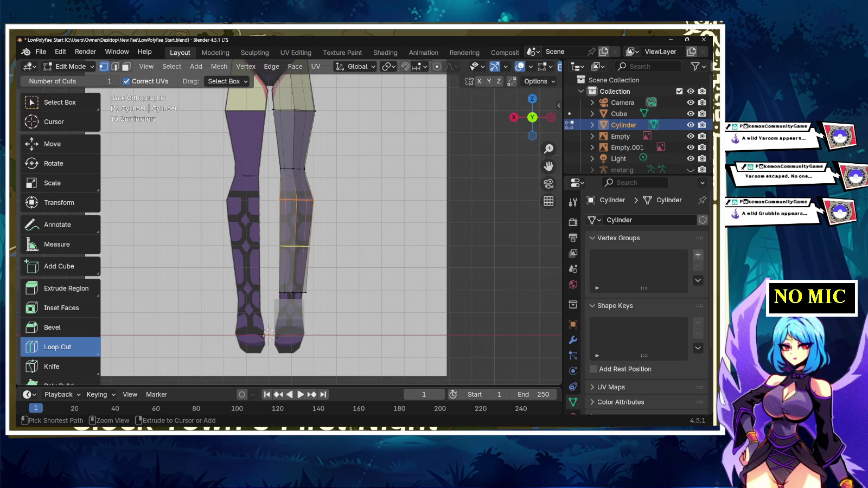
left_click(295, 246)
key("ctrl+z")
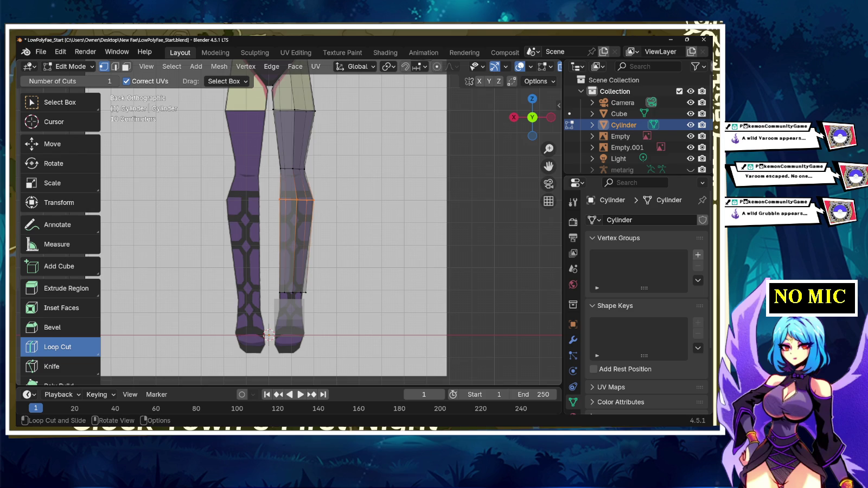
key("w")
- Shrink the ankle loop to 0.881, nudge it 0.004829 m sideways and lower it 0.032191 m
left_click(293, 293, "alt")
key("s")
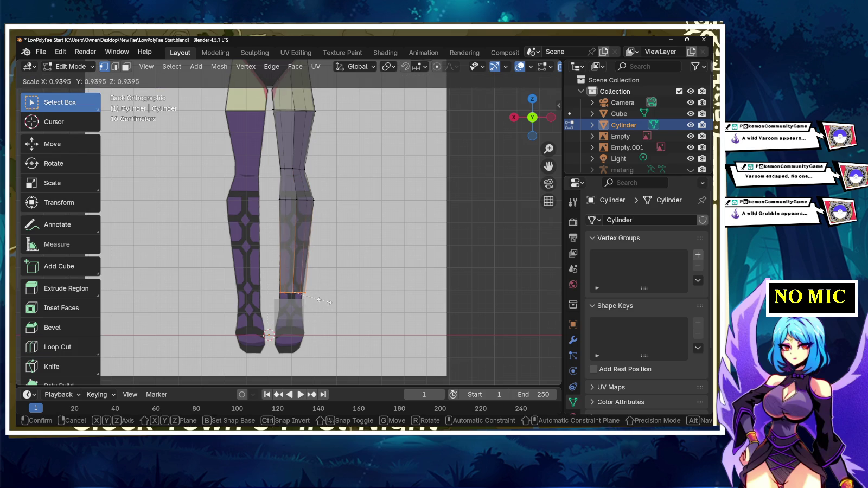
left_click(320, 301)
key("g")
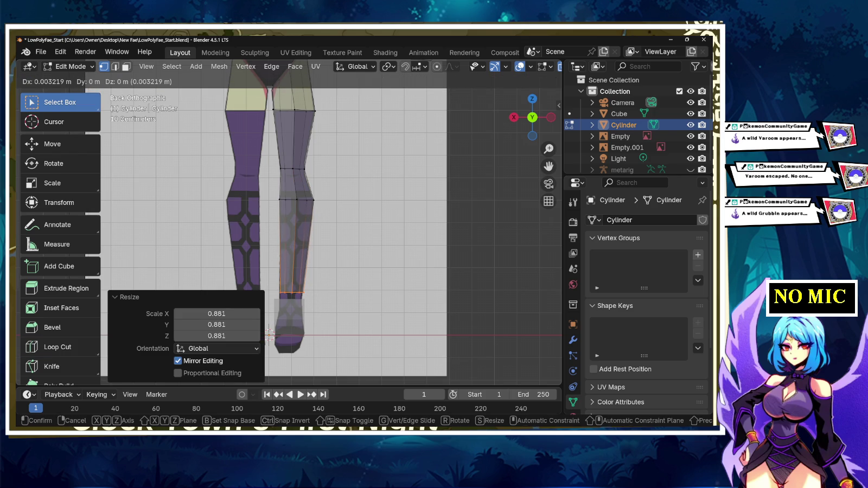
key("Return")
key("g")
key("z")
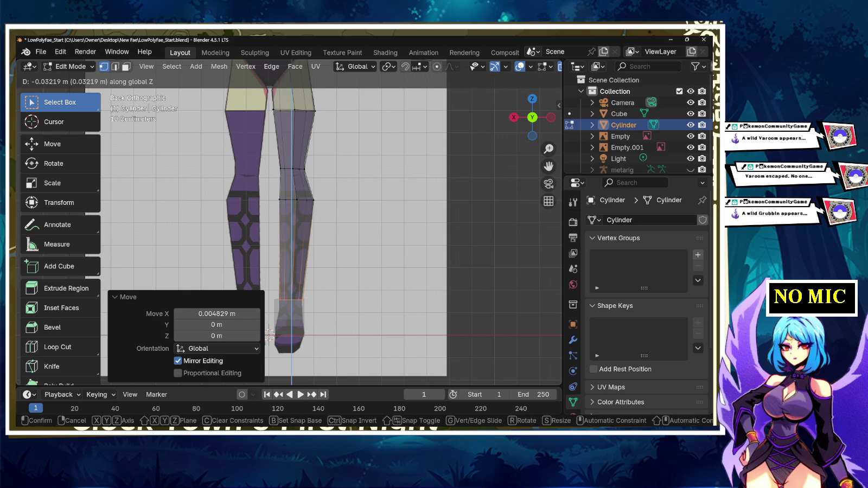
key("Return")
middle_click_drag(270, 332, 271, 418, "shift")
middle_click_drag(326, 244, 390, 231)
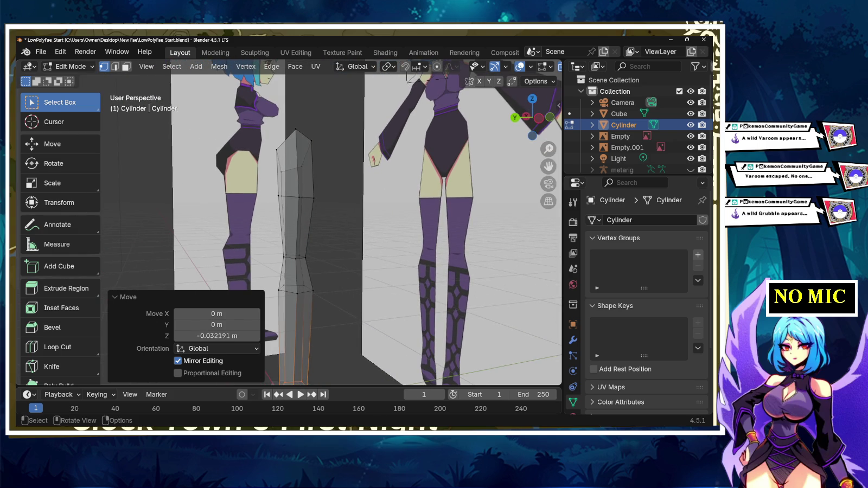
left_click(514, 117)
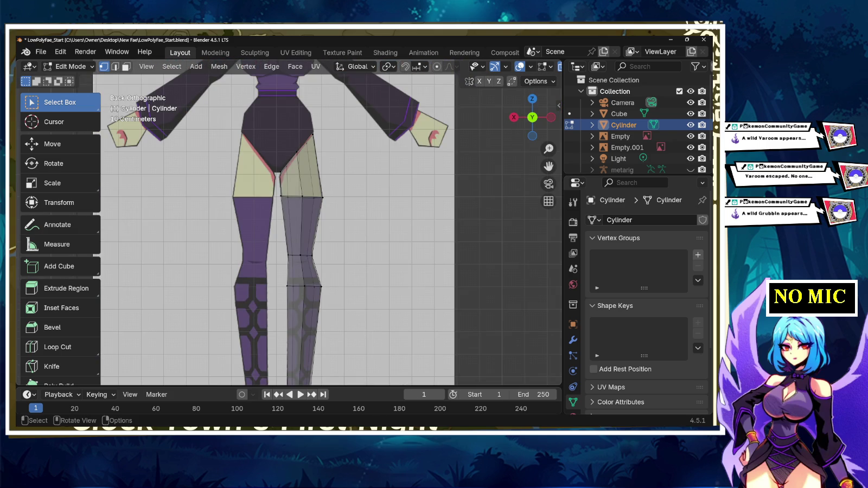
- In right side view, raise the boot-top loop to match the reference
key("KP_3")
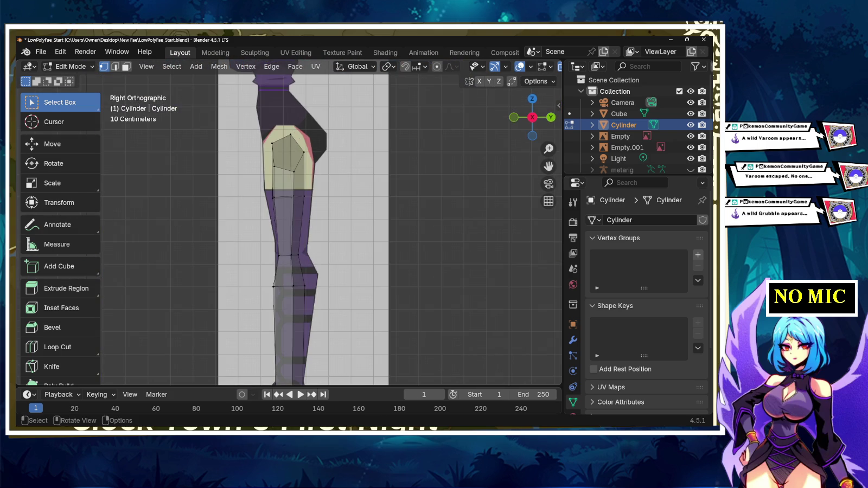
key("KP_1")
key("KP_3")
middle_click_drag(302, 369, 309, 285, "shift")
mouse_move(310, 285)
left_mouse_down()
mouse_move(341, 303)
mouse_move(277, 303)
left_mouse_up()
key("g")
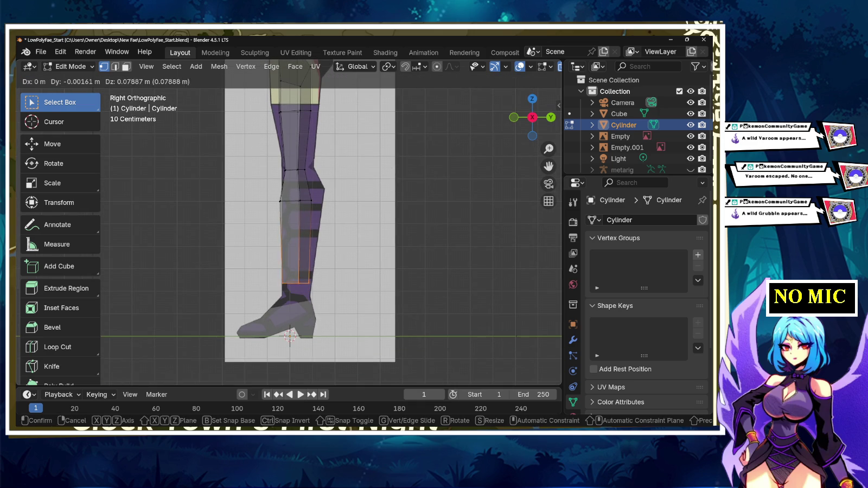
key("Return")
- Select the two-loop calf band, scale it to 0.897 and shift it back
left_click(302, 200, "alt")
key("g")
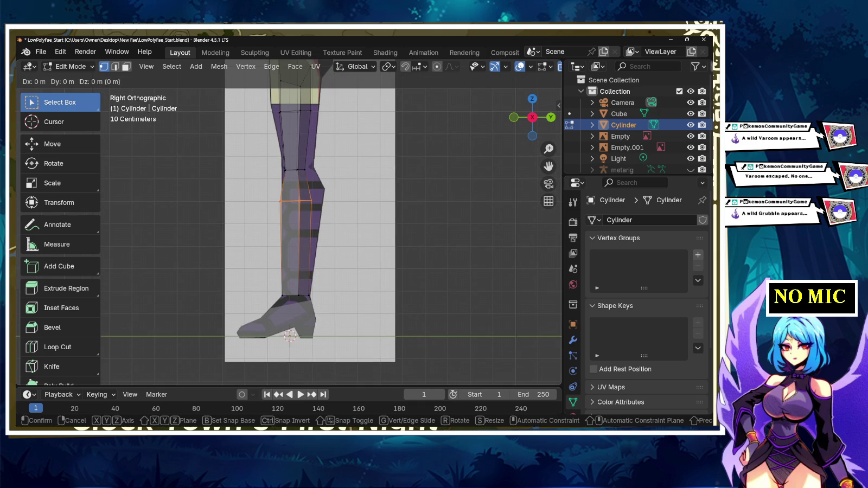
key("Return")
key("ctrl+z")
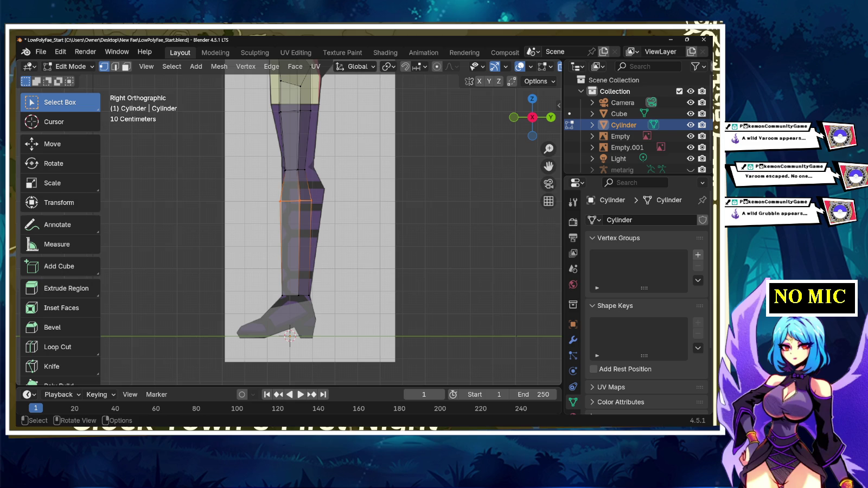
left_click(302, 170, "alt+shift")
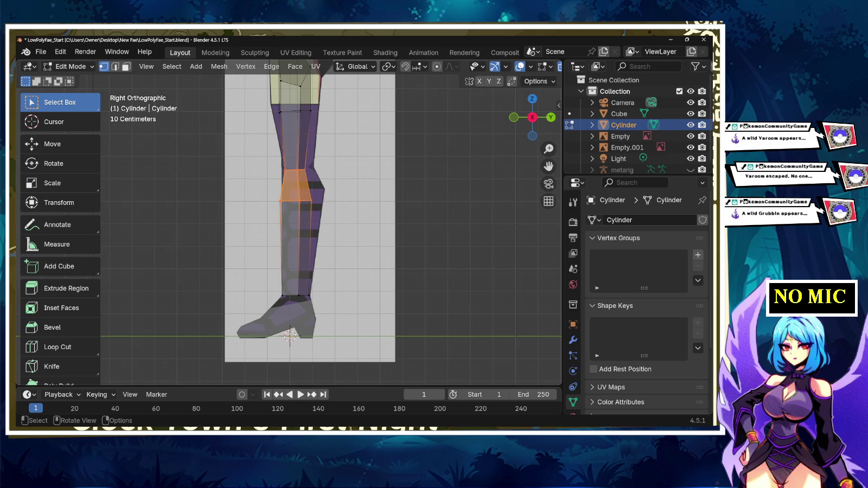
key("s")
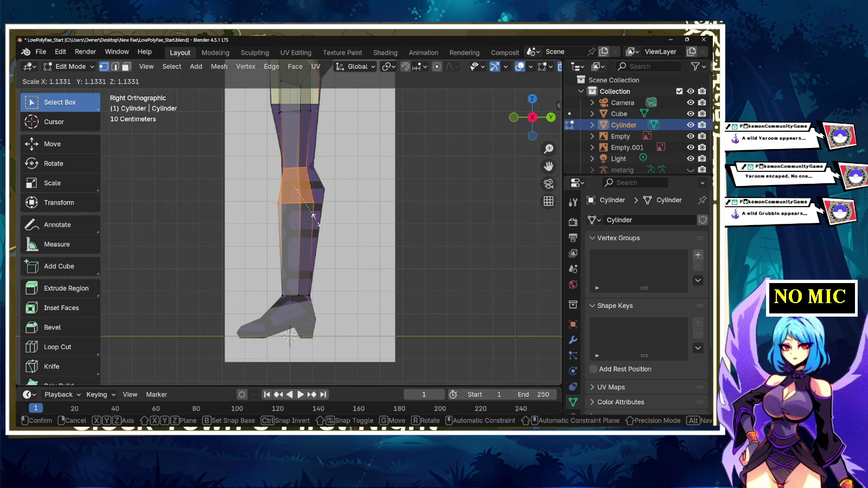
left_click(315, 219)
key("g")
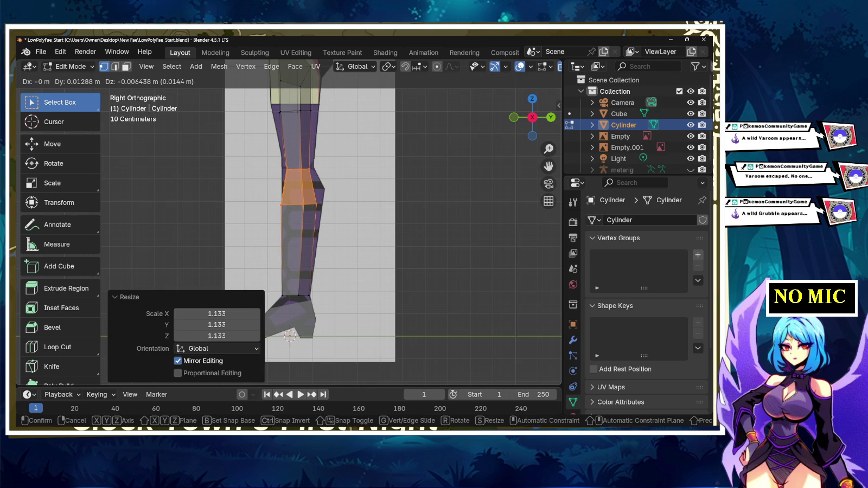
left_click(315, 218)
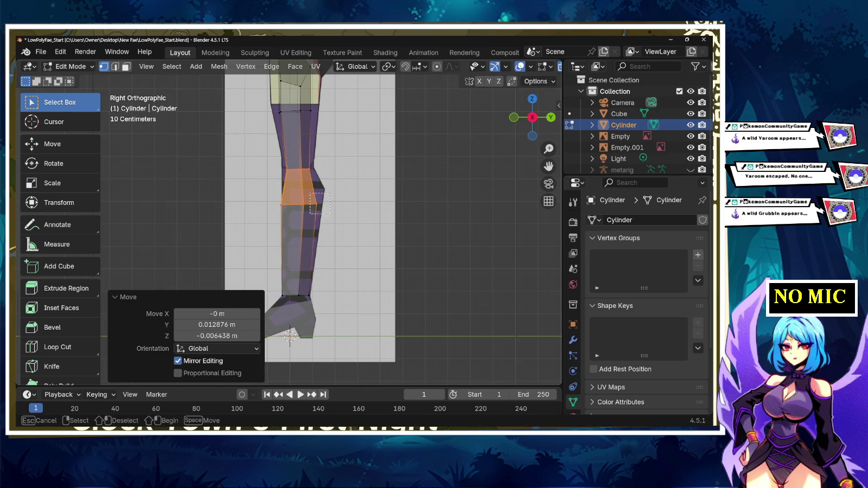
- Resize and reposition the knee loop, settling its scale at 1.056
left_click(306, 205, "alt")
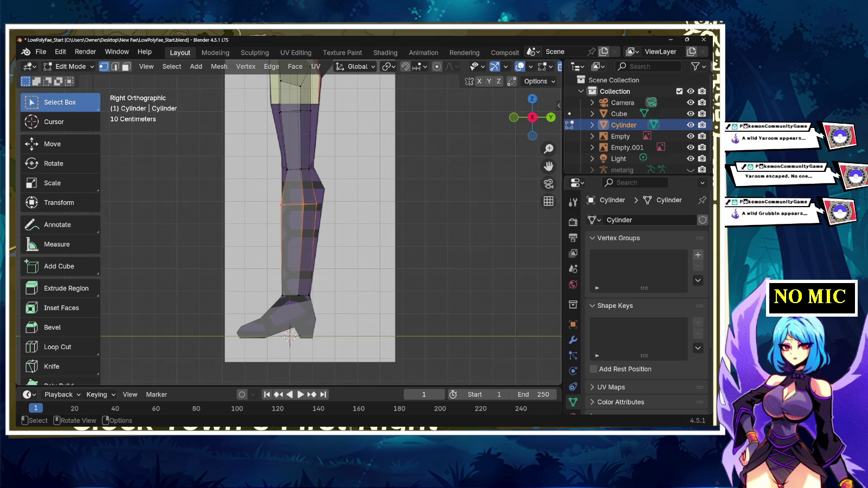
key("s")
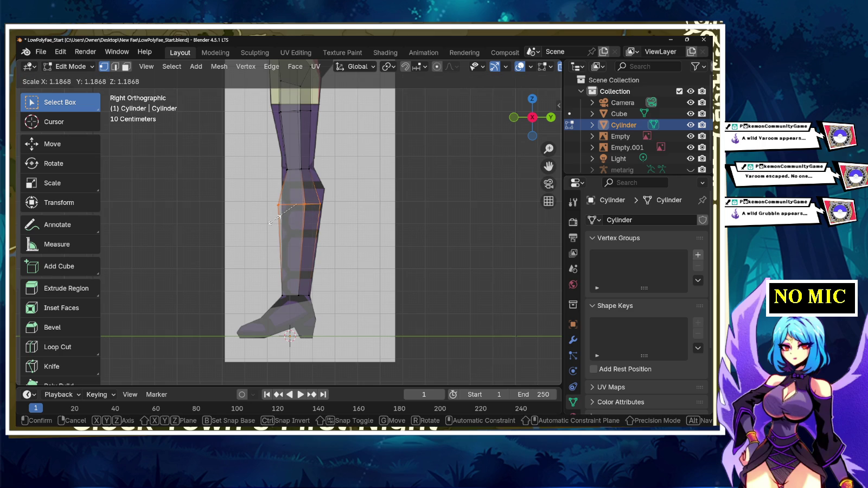
key("Return")
key("g")
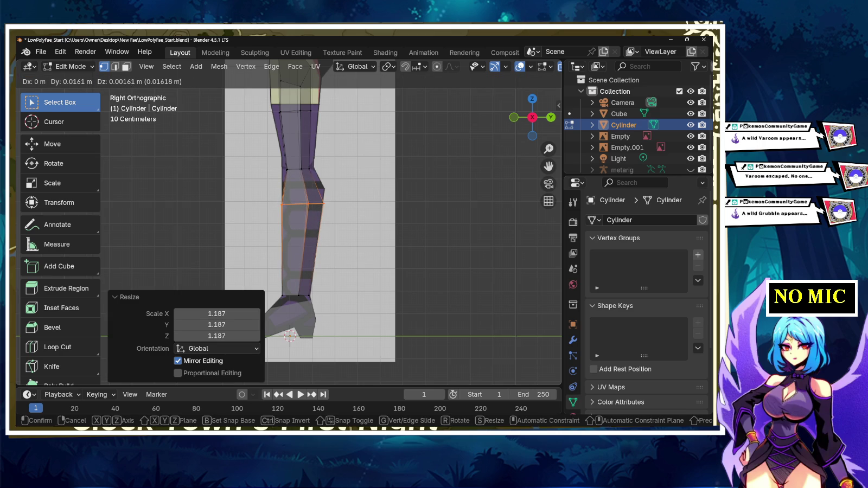
key("Return")
key("s")
key("Return")
key("g")
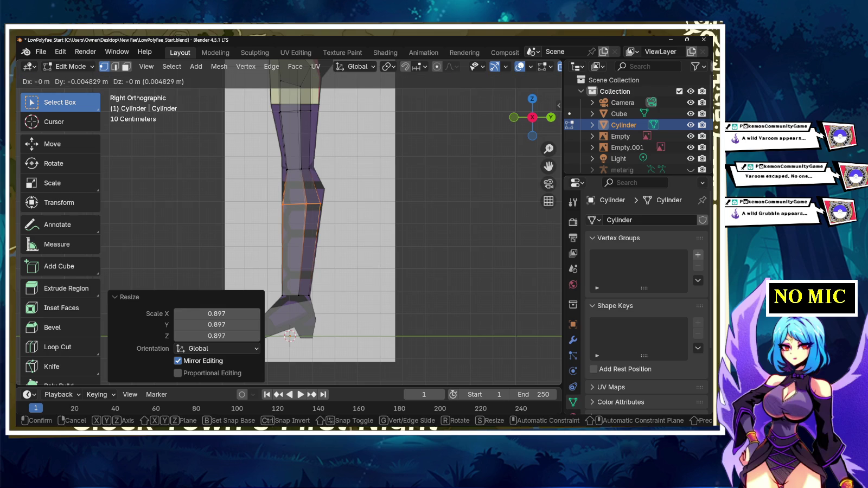
key("Escape")
key("s")
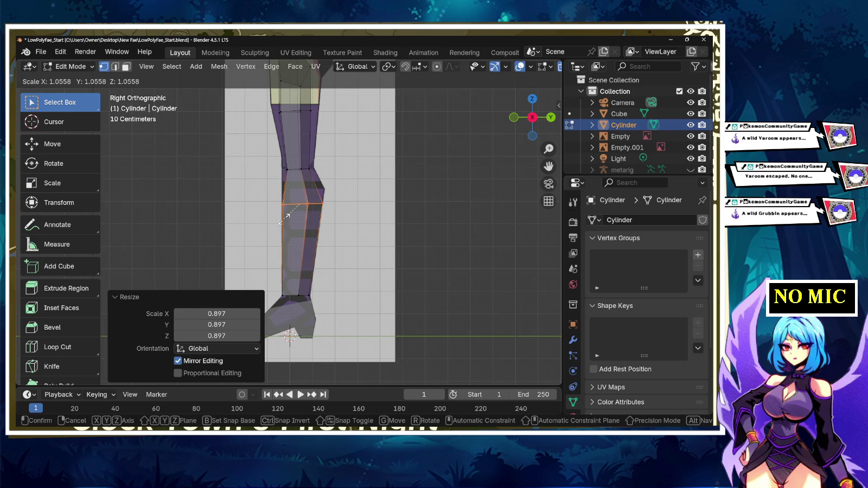
key("Return")
- Widen the loop just above the knee
left_click(299, 169, "alt")
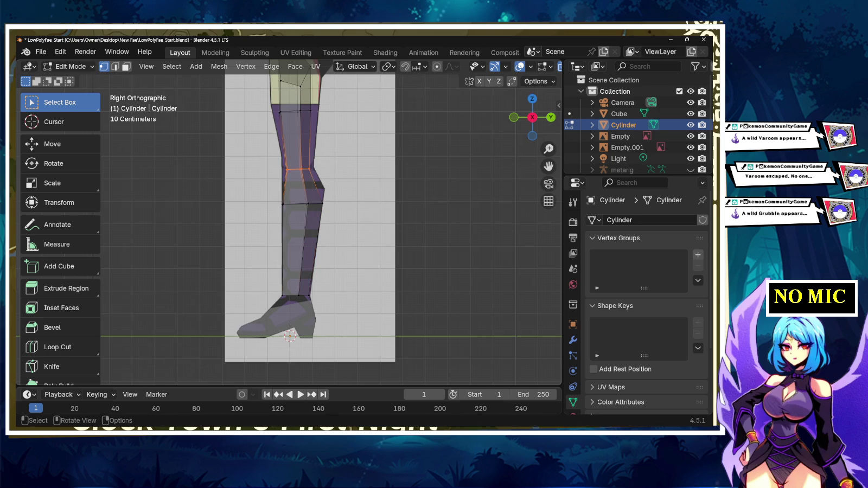
key("g")
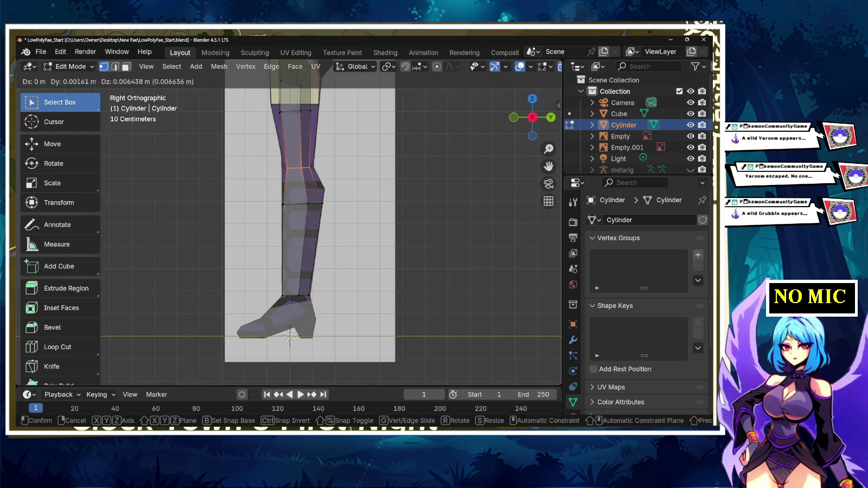
key("Return")
key("ctrl+z")
key("s")
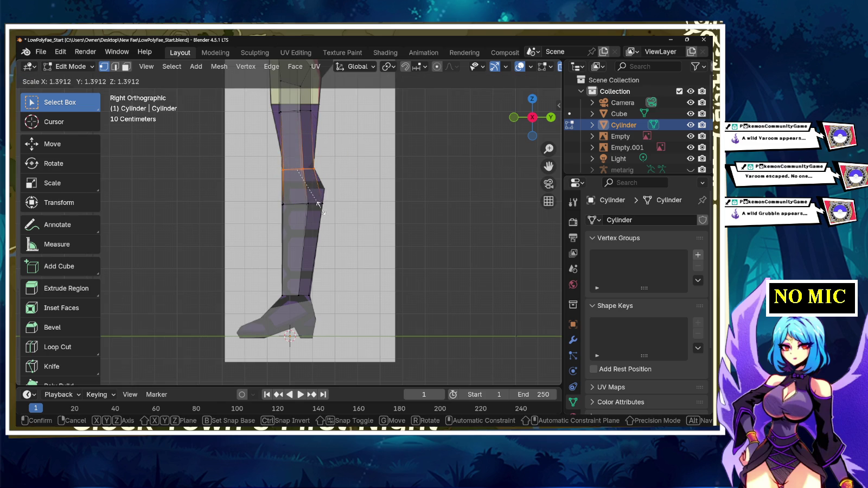
key("Return")
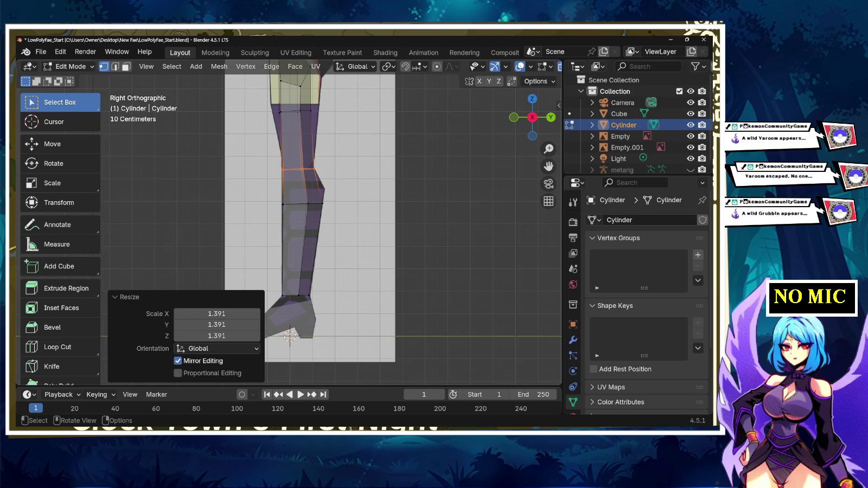
- Cut a new loop across the lower leg, then resize and reposition it
left_click(58, 346)
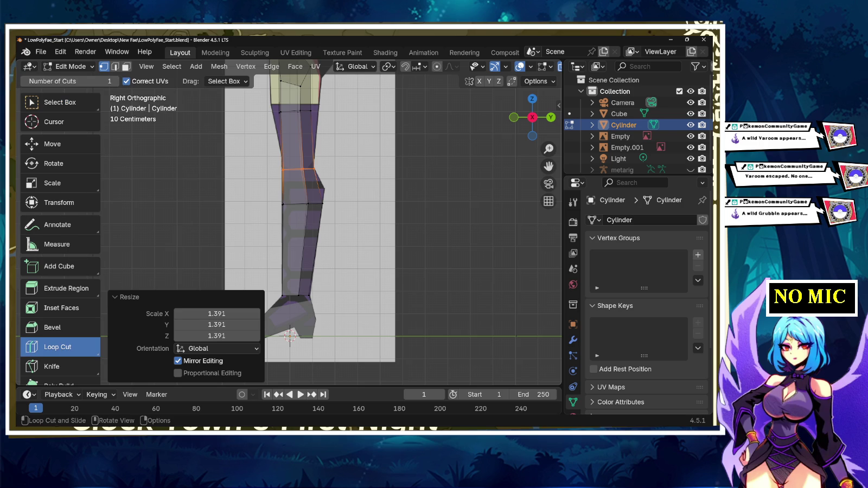
left_click(298, 249)
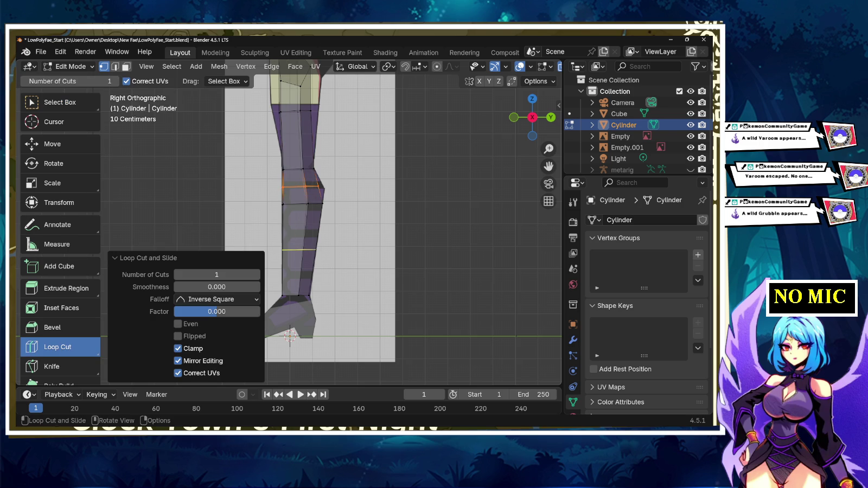
key("s")
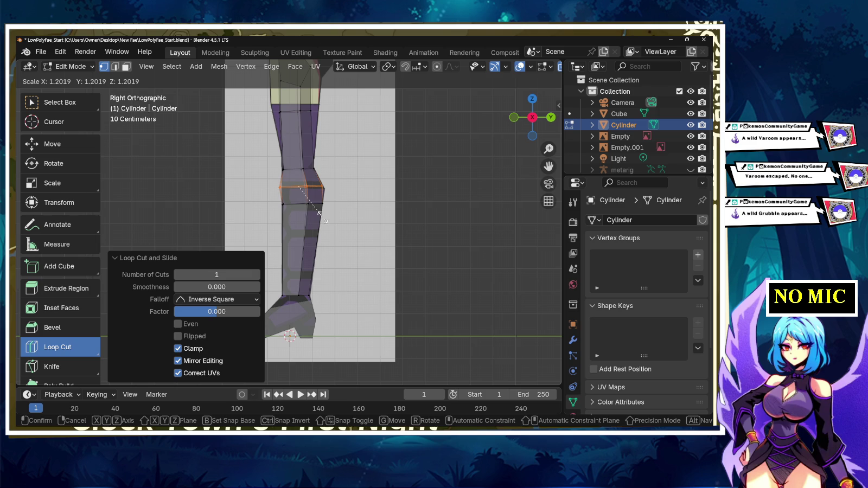
left_click(322, 216)
key("g")
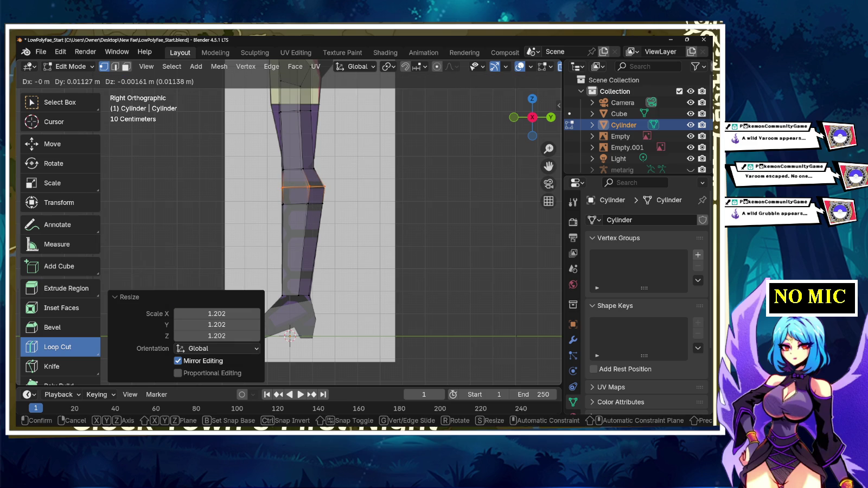
left_click(296, 140)
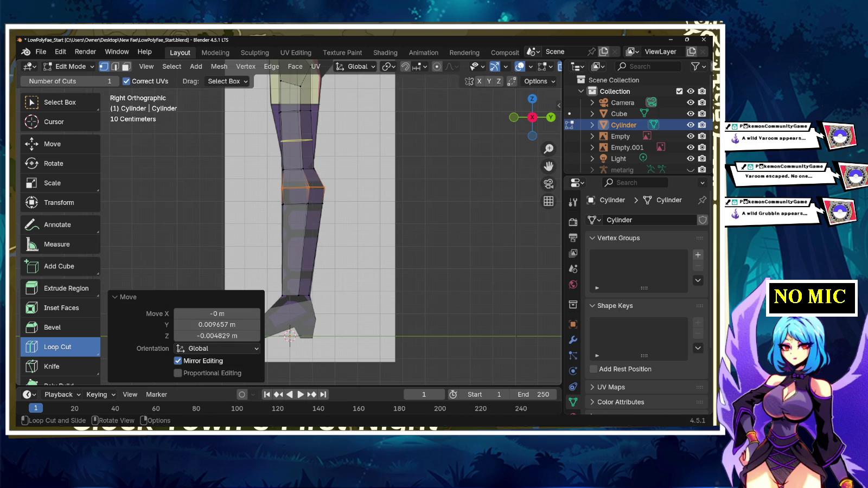
- Cut a thigh loop, enlarge it 1.419, raise it 0.038629 m and tilt it 2.14°
middle_click_drag(296, 141, 295, 201, "shift")
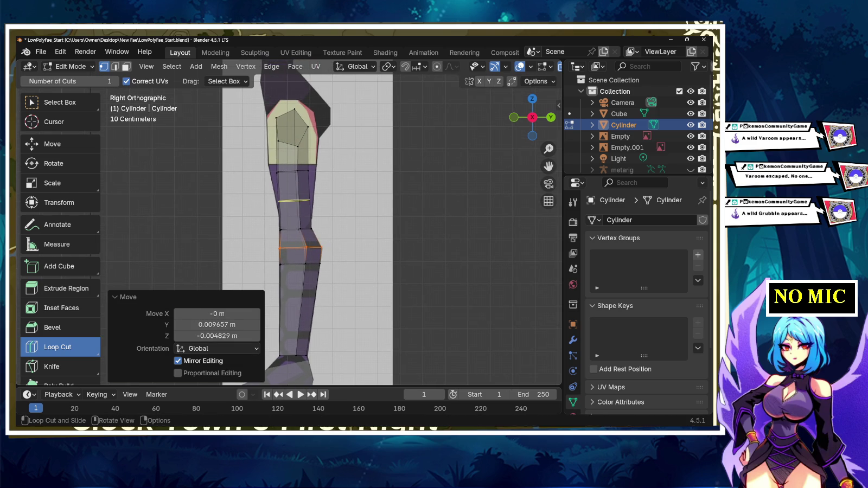
left_click(295, 201)
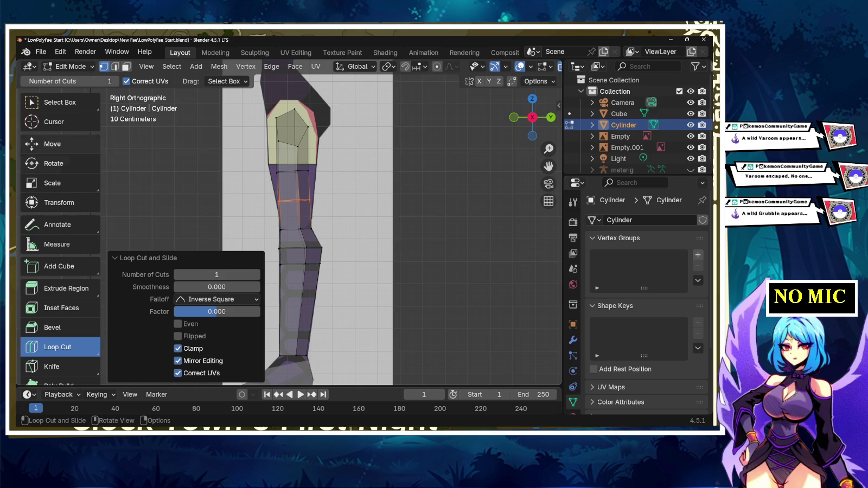
left_click(54, 102)
key("g")
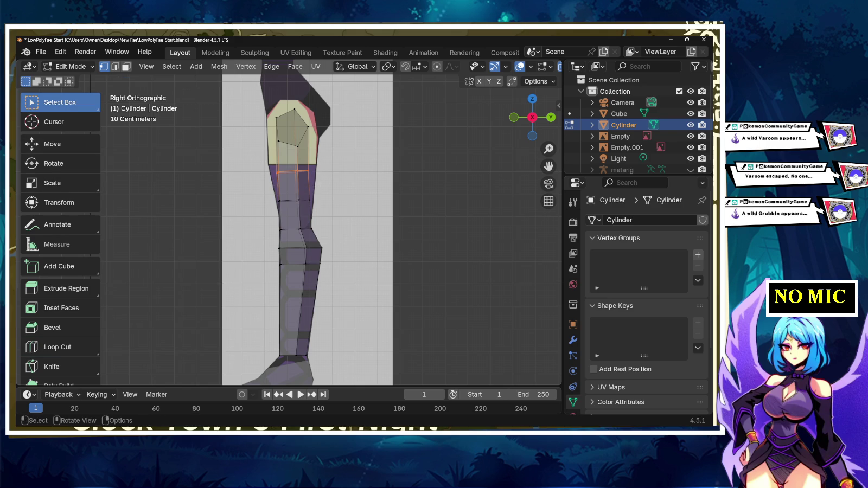
key("s")
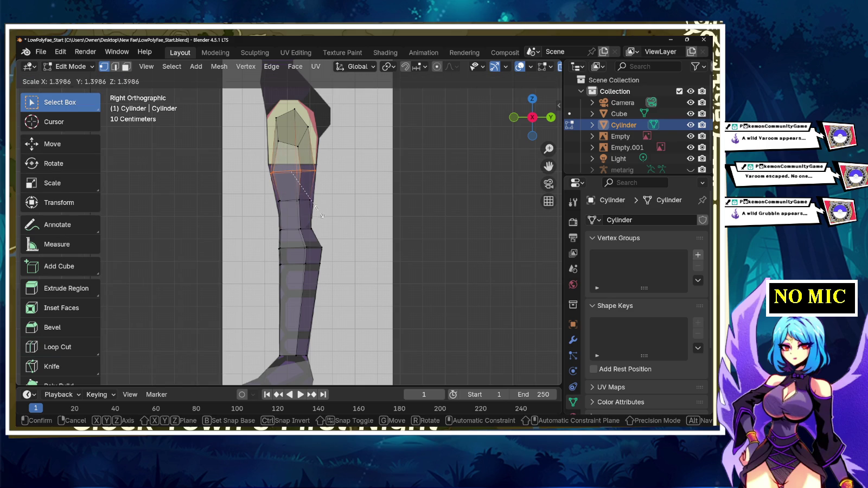
left_click(320, 216)
key("g")
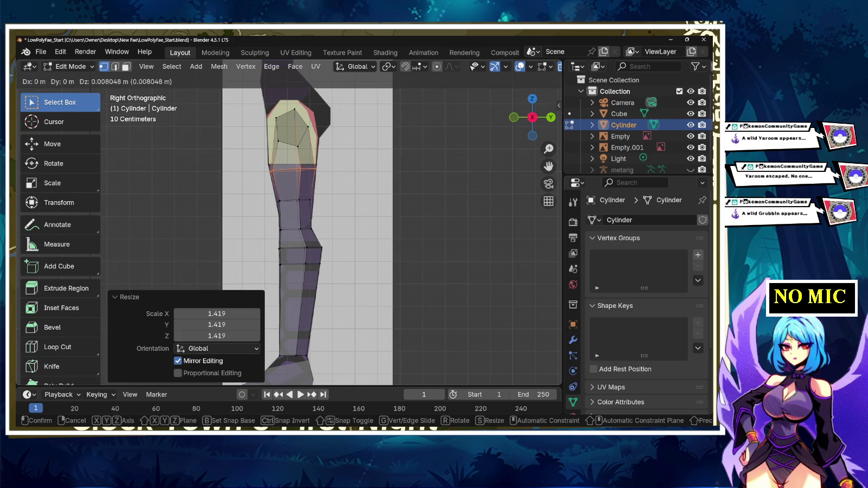
key("Return")
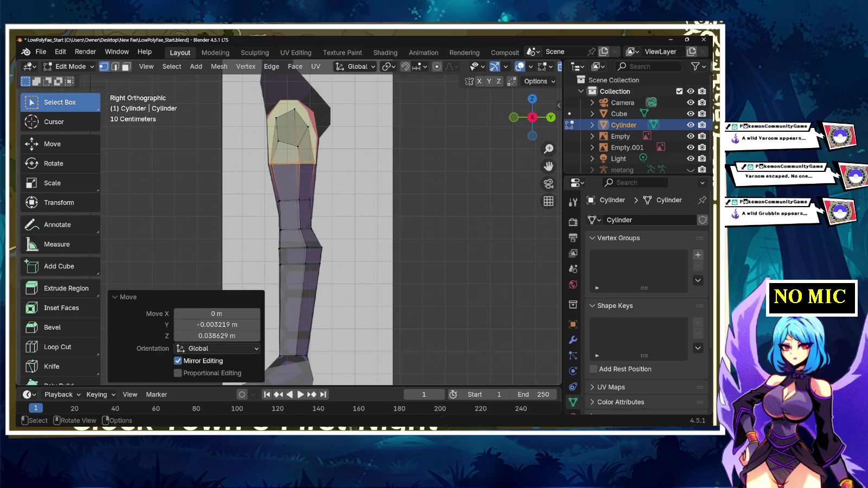
key("r")
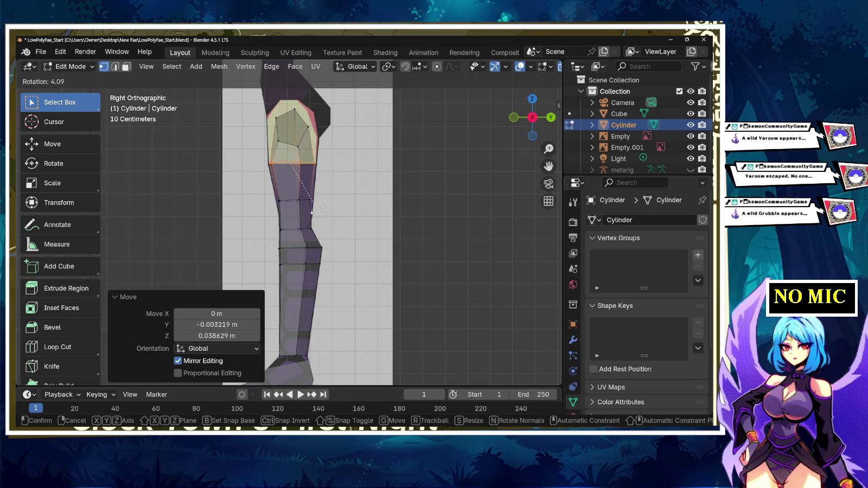
key("Return")
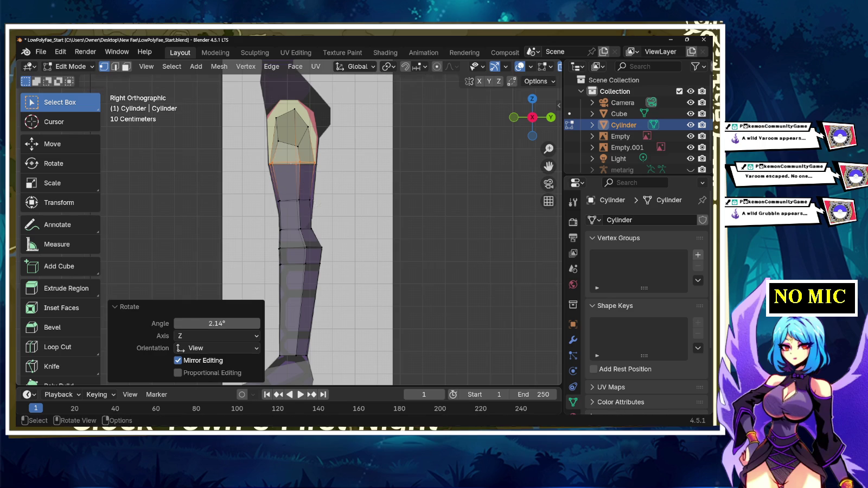
key("g")
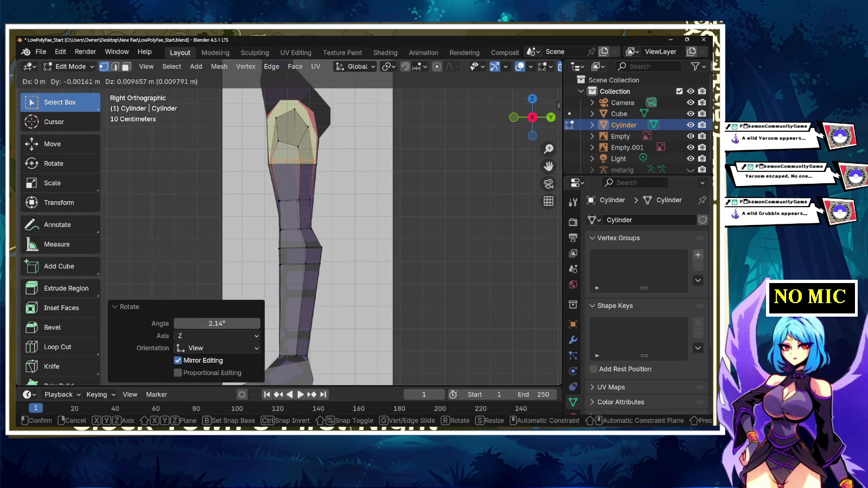
key("Return")
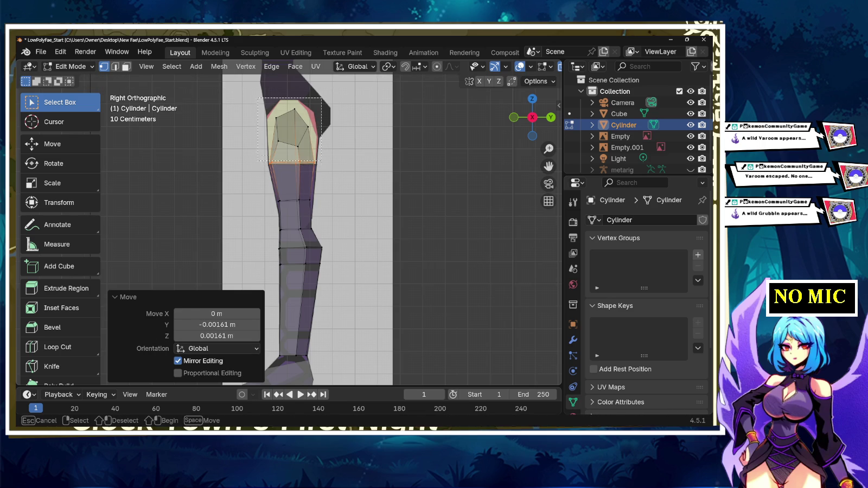
- Tilt the leg's top ring by -14.2° and enlarge it to 1.390
key("ctrl+z")
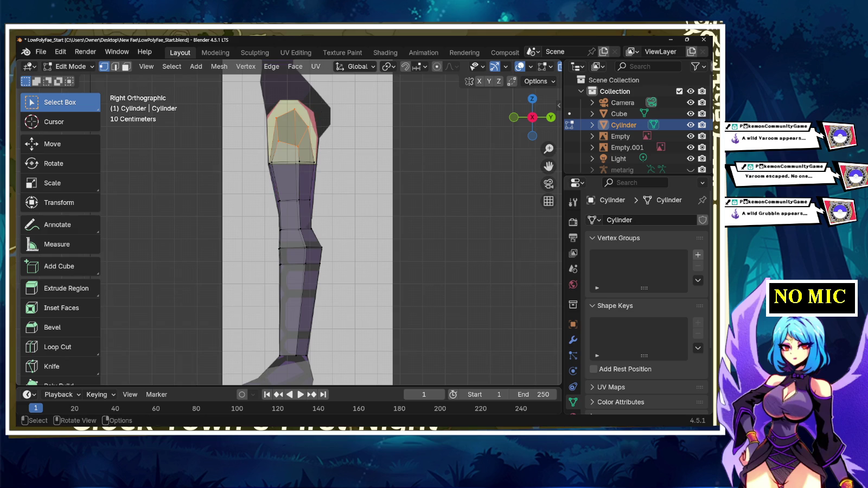
key("s")
key("r")
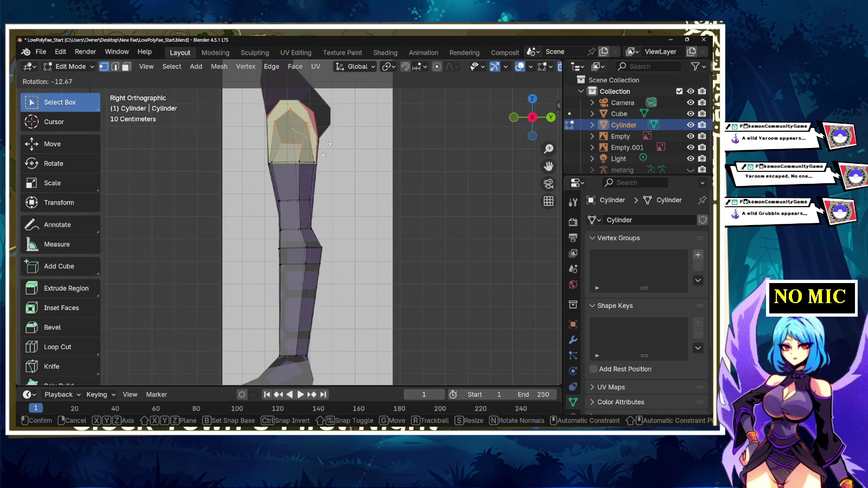
left_click(332, 149)
key("s")
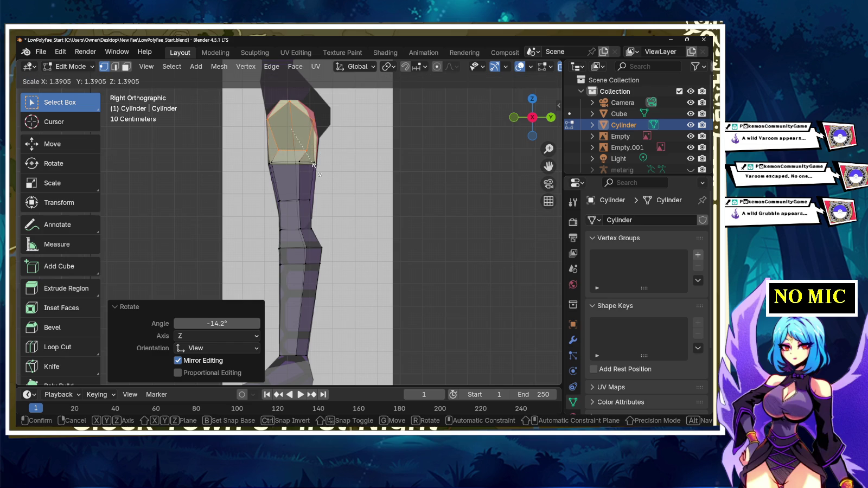
left_click(313, 165)
- Orbit to check the leg, return to Back view and select the whole leg
mouse_move(314, 165)
middle_mouse_down()
mouse_move(304, 179)
mouse_move(260, 187)
middle_mouse_up()
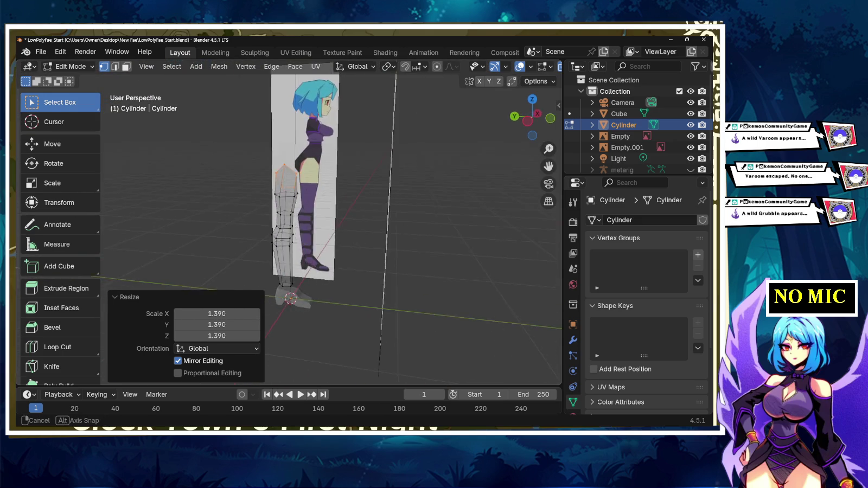
middle_click_drag(260, 187, 227, 187)
scroll(325, 227, "up", 5)
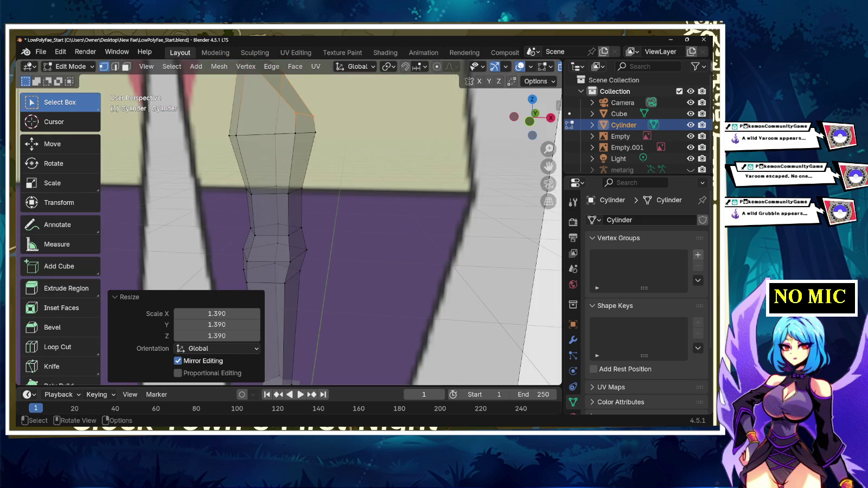
scroll(326, 228, "down", 5)
left_click(533, 117)
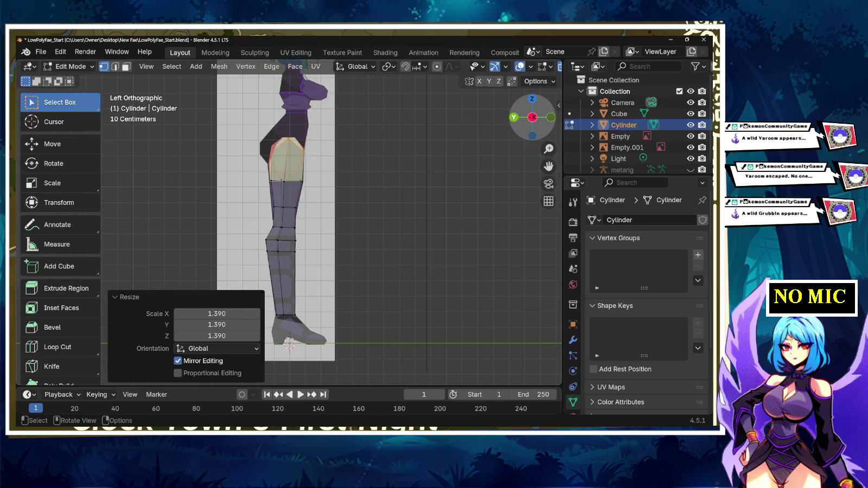
left_click(532, 118)
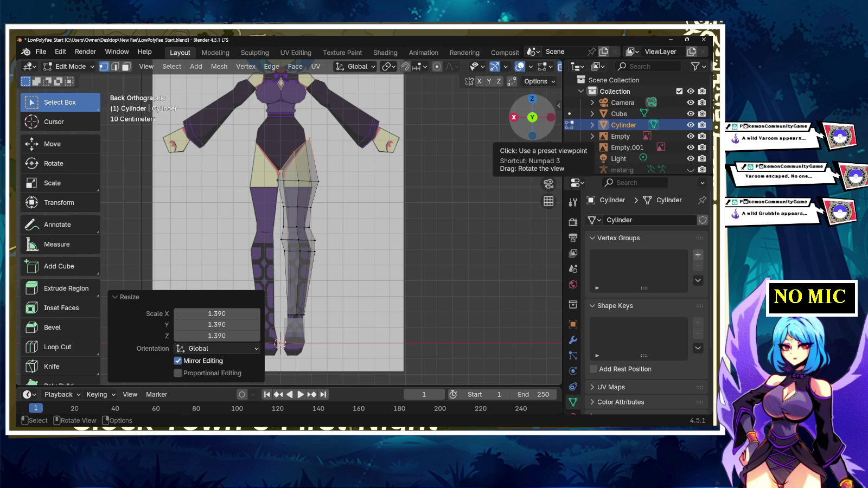
left_click_drag(323, 331, 267, 135)
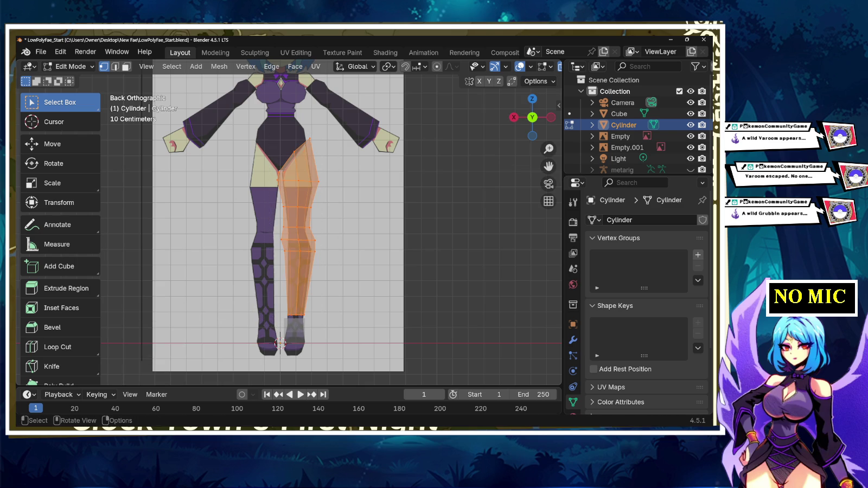
- Scale the whole leg along X to 0.775 of its width
key("s")
key("x")
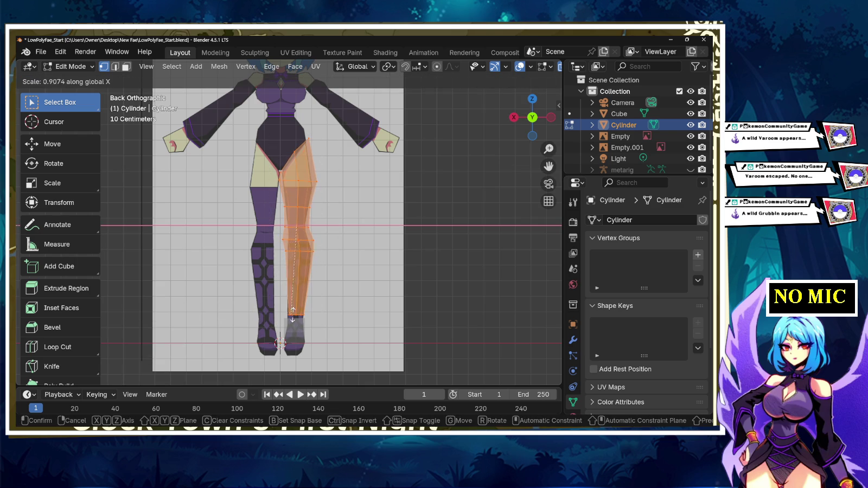
left_click(324, 297)
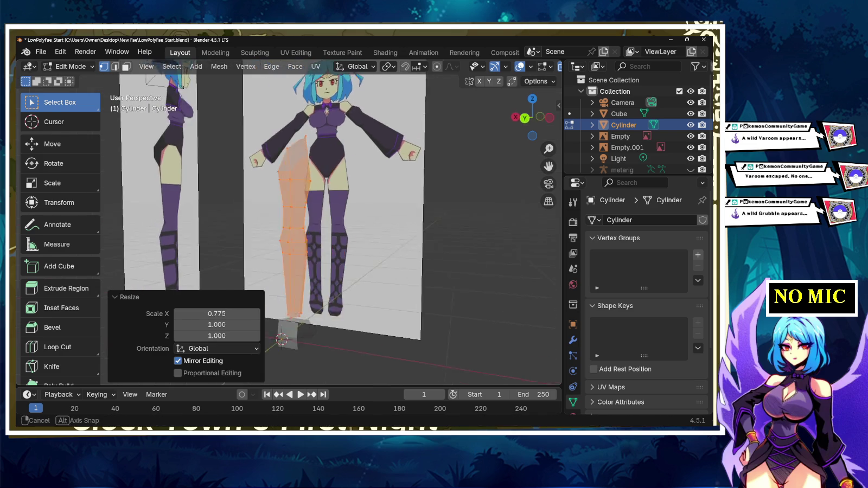
middle_click_drag(280, 343, 289, 333)
key("alt+a")
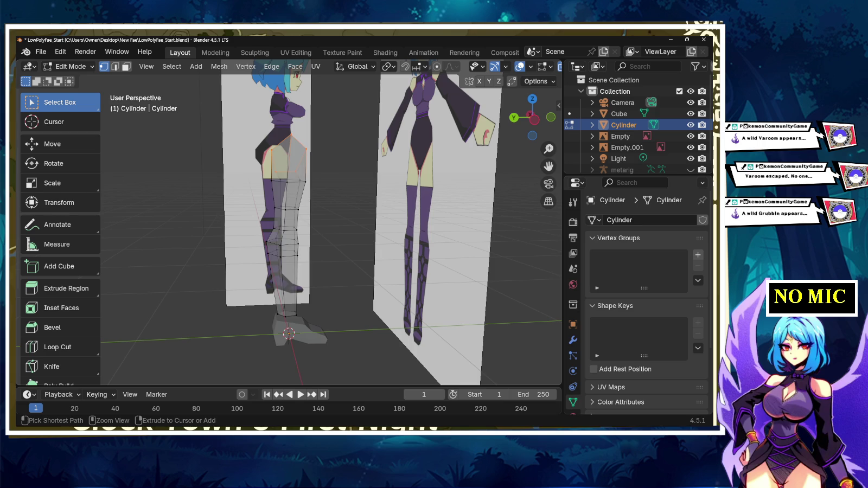
key("a")
- Orbit and check the slimmed leg from side and front angles
middle_click_drag(289, 334, 380, 331)
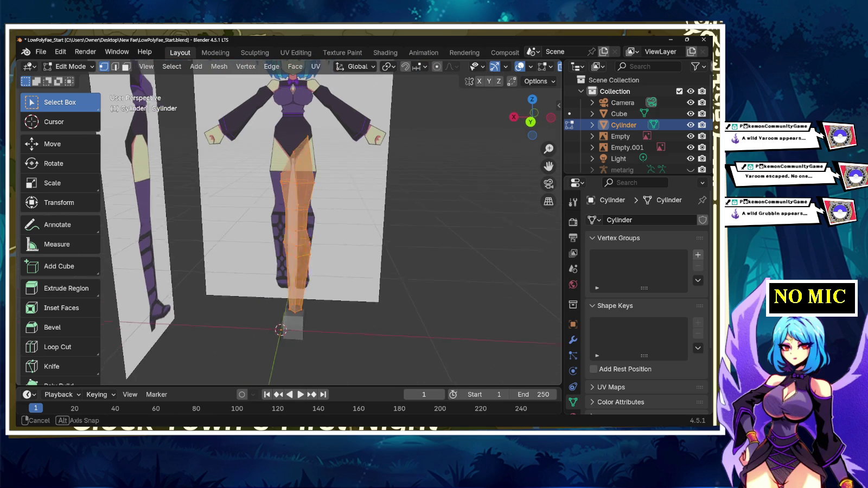
key("alt+a")
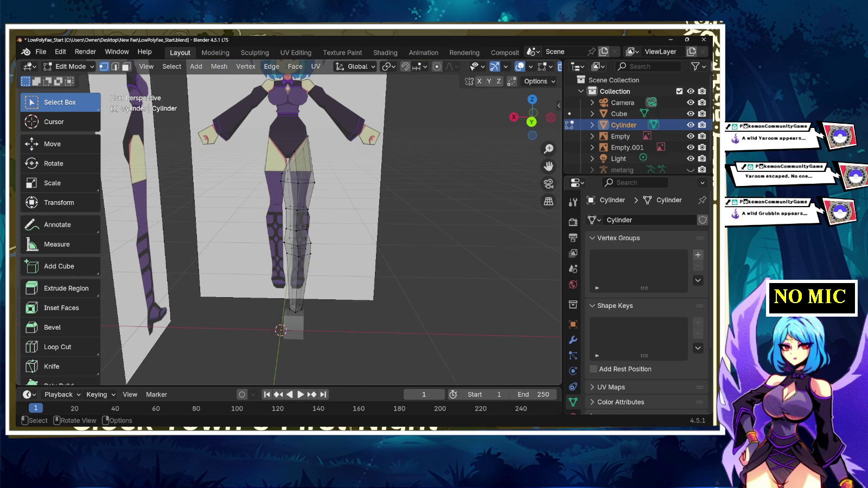
left_click(514, 117)
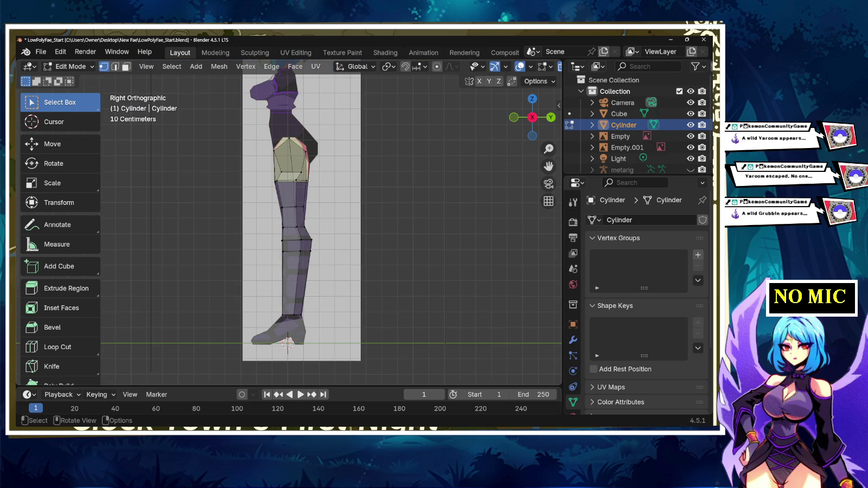
middle_click_drag(331, 228, 380, 217)
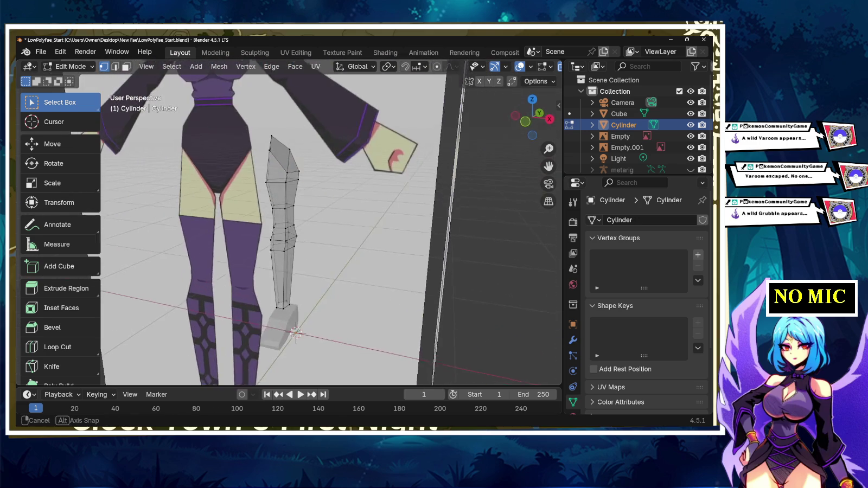
middle_click_drag(380, 217, 337, 222)
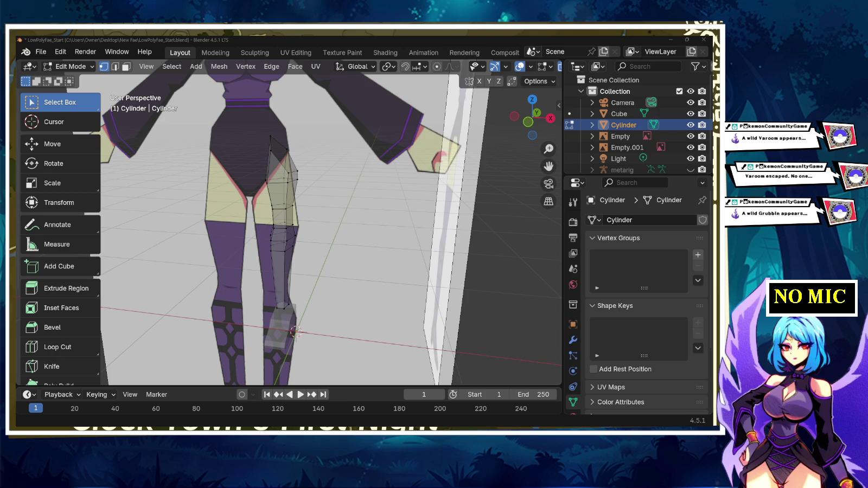
scroll(325, 228, "down", 3)
mouse_move(326, 228)
middle_mouse_down()
mouse_move(353, 223)
mouse_move(337, 223)
middle_mouse_up()
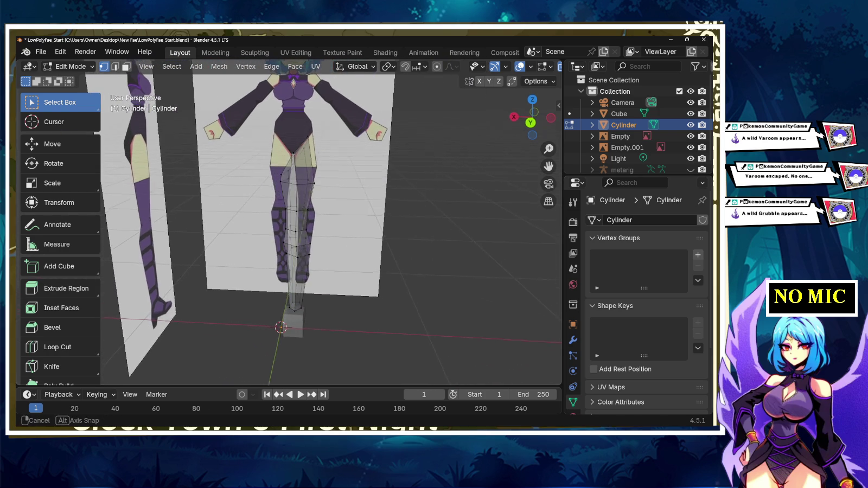
- Add a cube into the Cylinder's leg mesh and collapse its settings panel
key("shift+a")
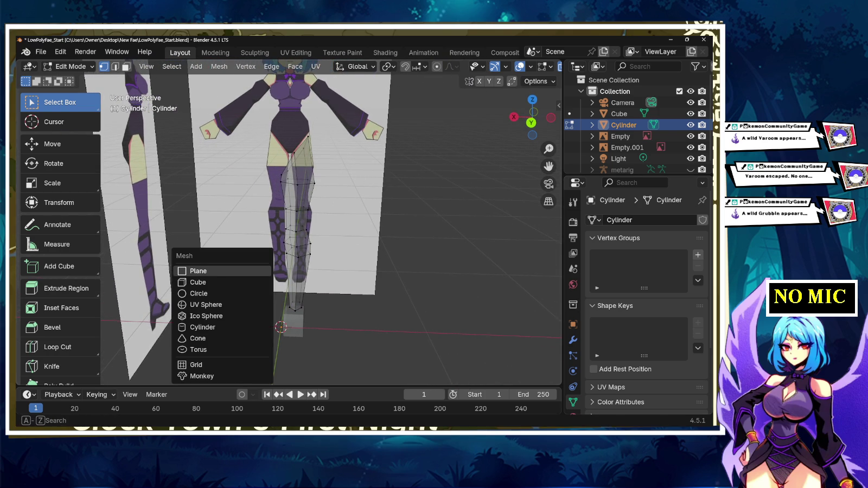
left_click(198, 282)
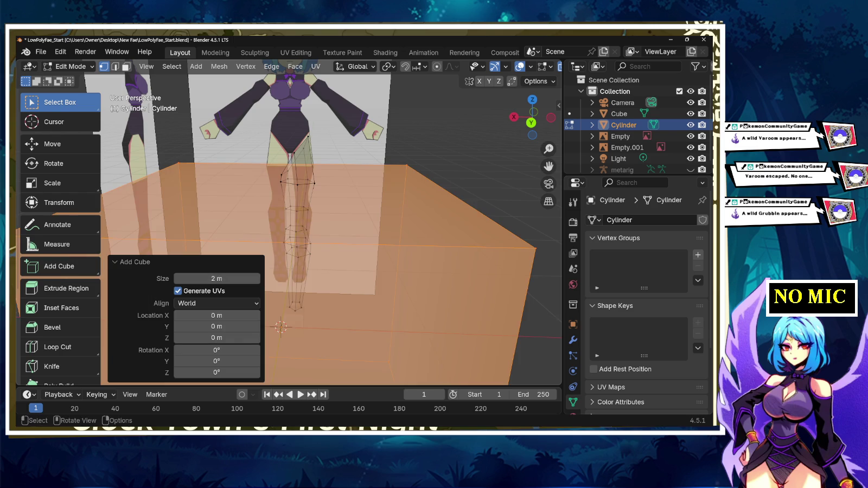
scroll(287, 228, "down", 6)
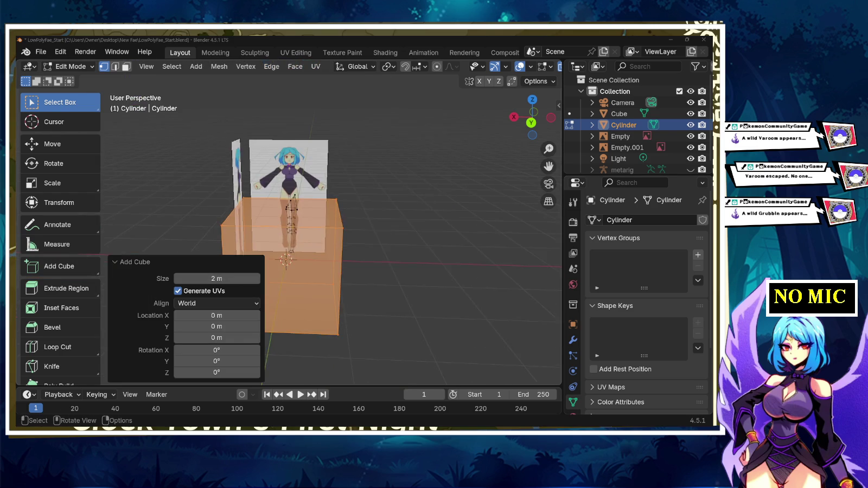
scroll(288, 228, "up", 5)
left_click(131, 262)
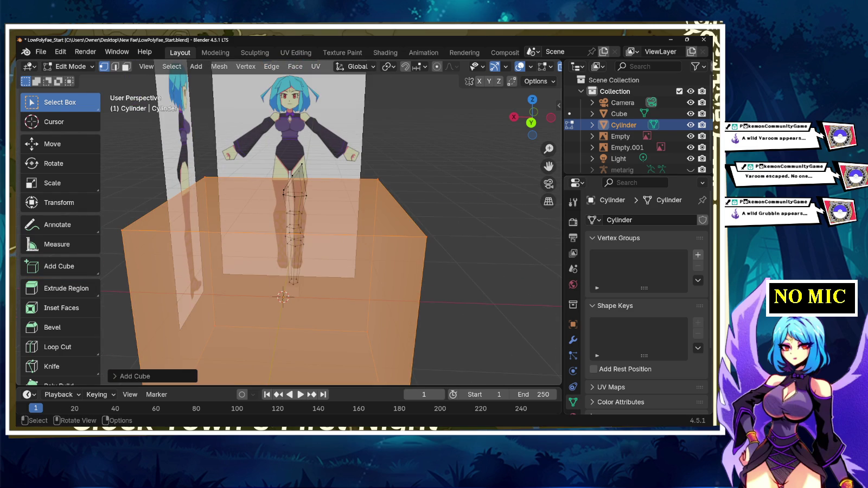
scroll(285, 228, "down", 3)
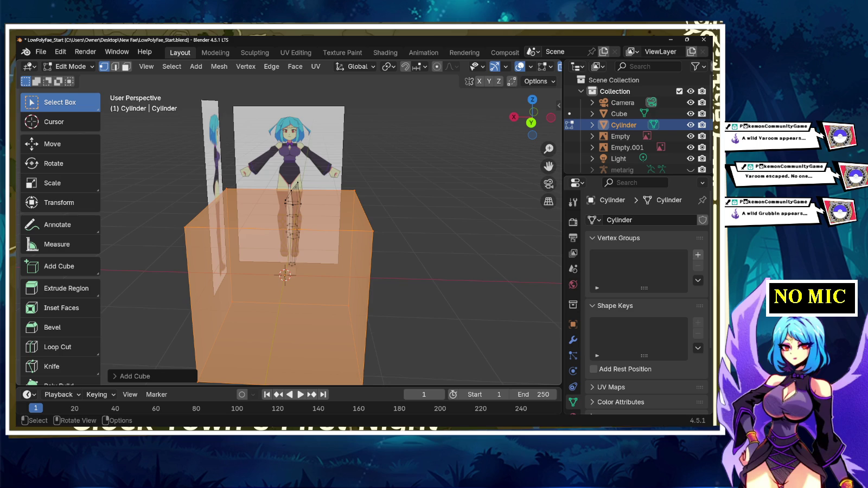
- Undo the stray scale and added cube, check in Edit Mode, then reopen Add in Object Mode
key("Tab")
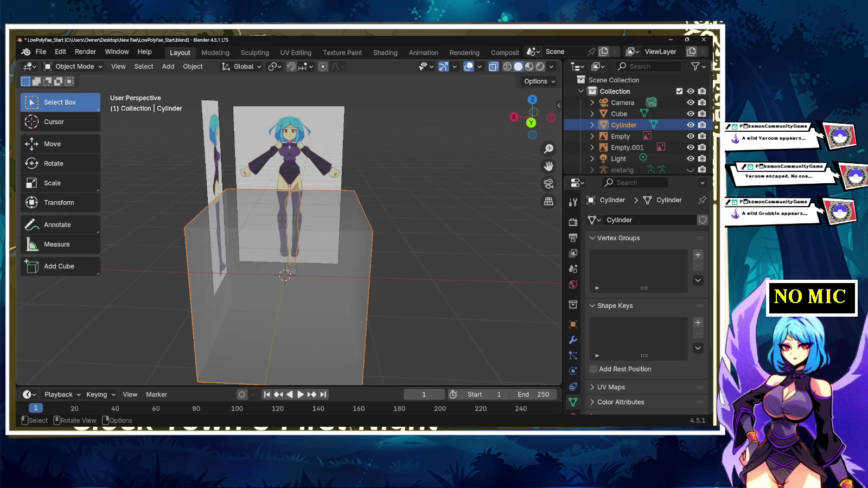
key("s")
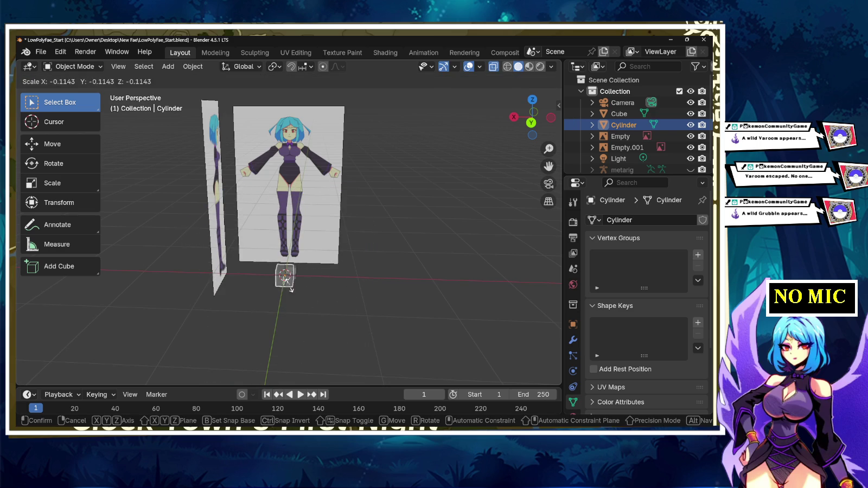
key("Return")
key("ctrl+z")
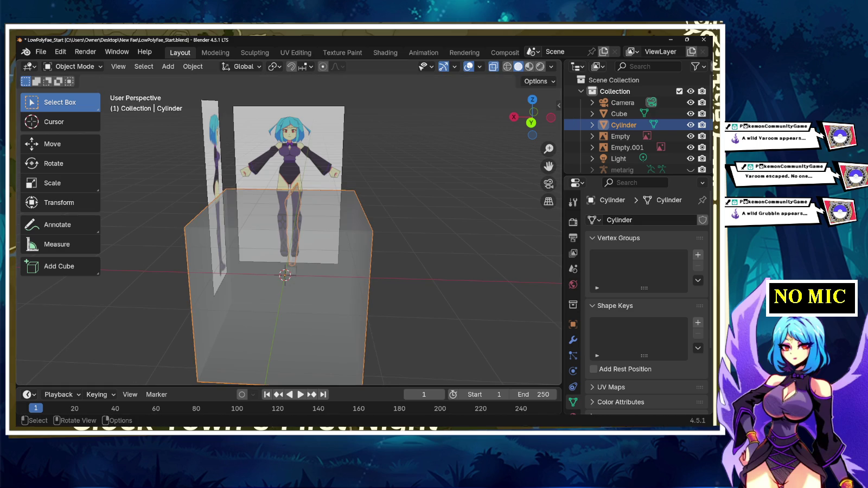
key("alt+a")
key("ctrl+z")
key("Tab")
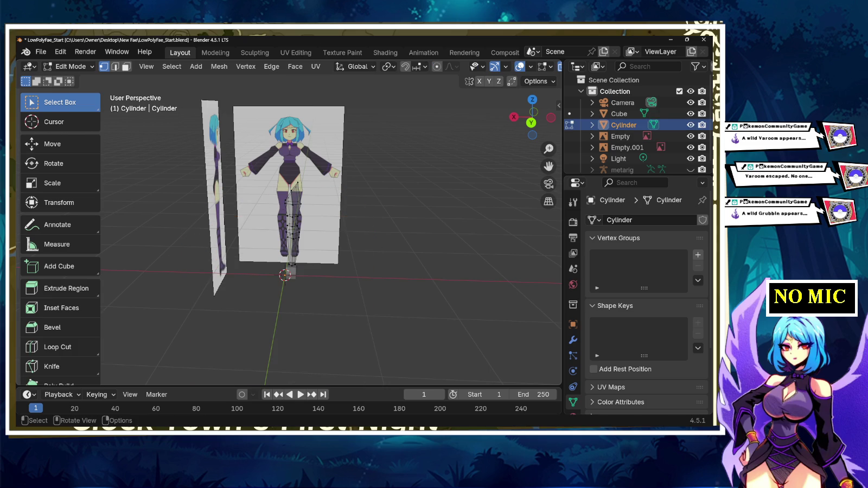
key("Tab")
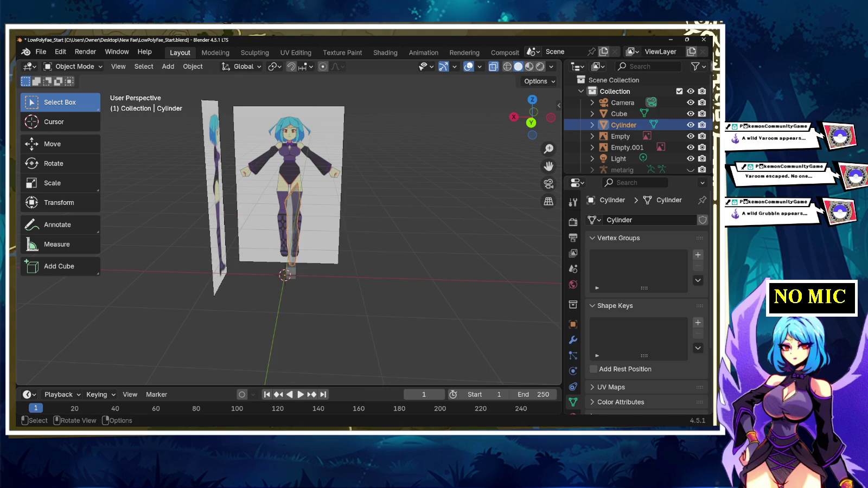
key("shift+a")
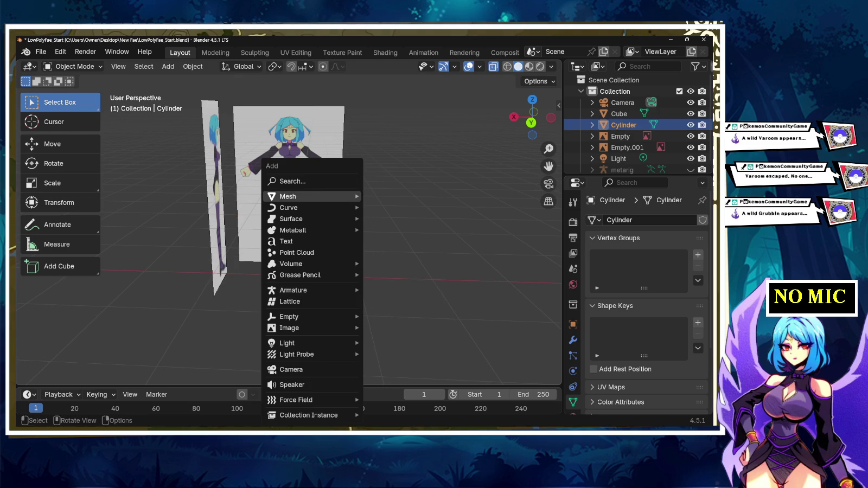
- Add a new Mesh > Cube and scale it down to 0.0779 in Edit Mode
left_click(389, 207)
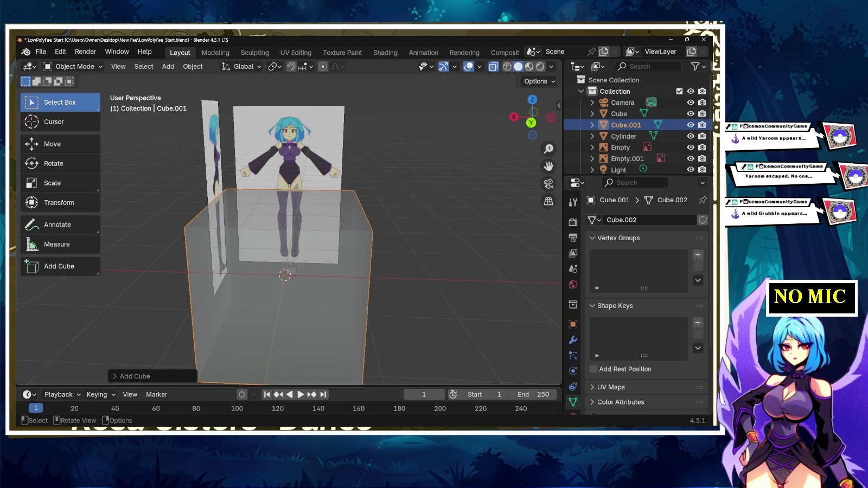
key("Tab")
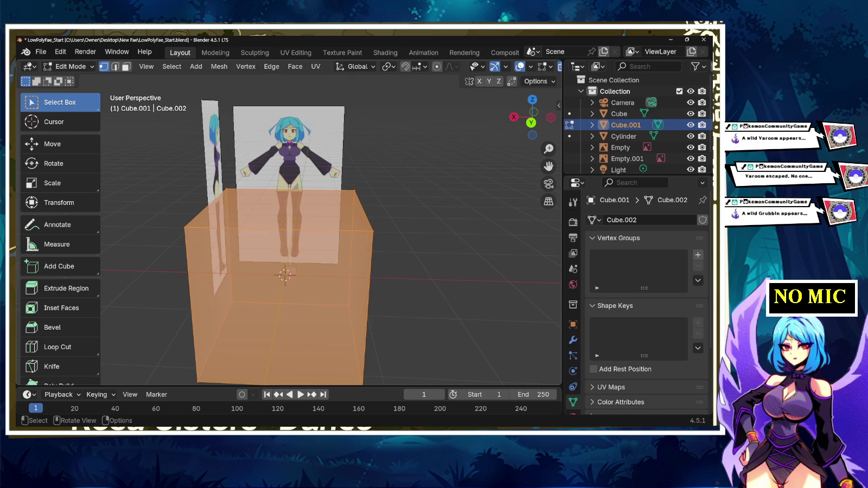
key("s")
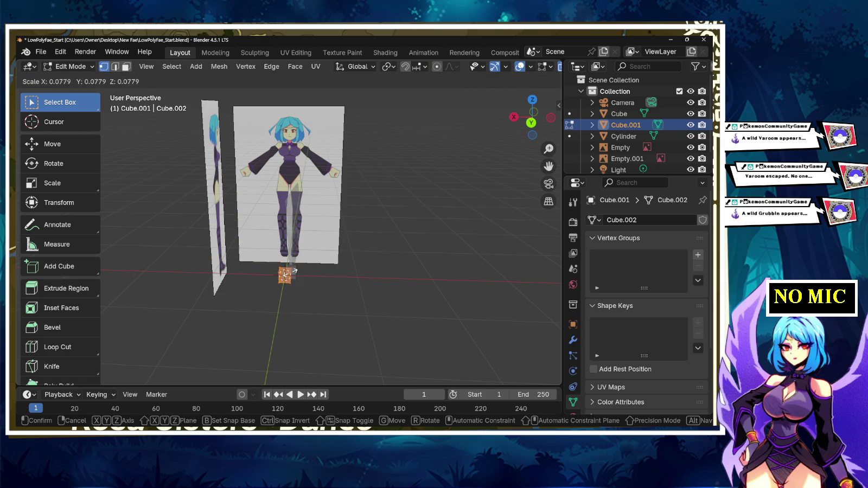
left_click(287, 274)
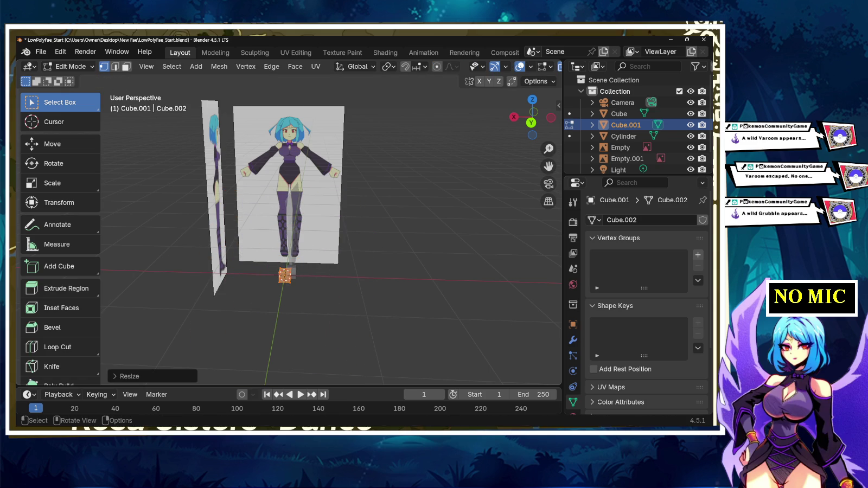
- In front orthographic view, move the small cube along Y up onto the thigh
key("KP_1")
scroll(291, 282, "up", 5)
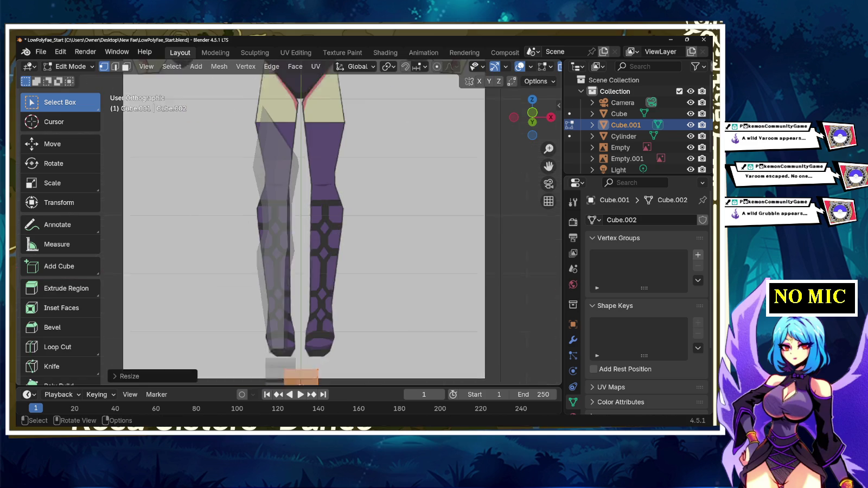
scroll(303, 228, "down", 4)
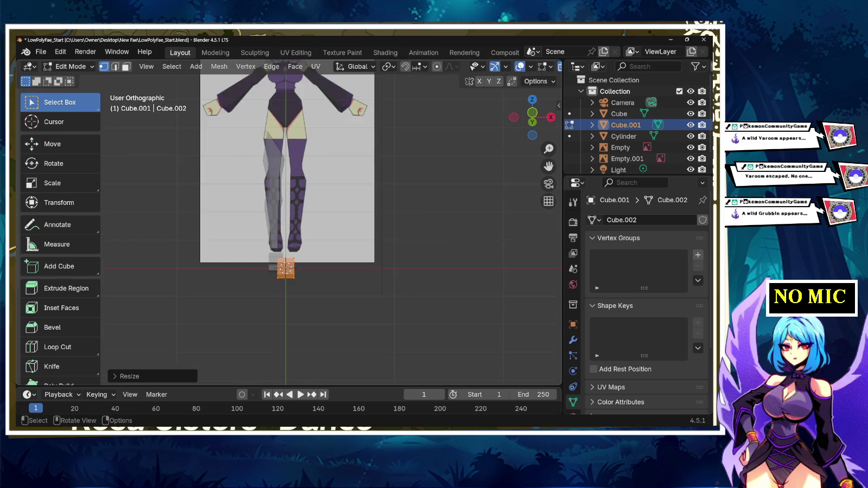
scroll(304, 227, "up", 3)
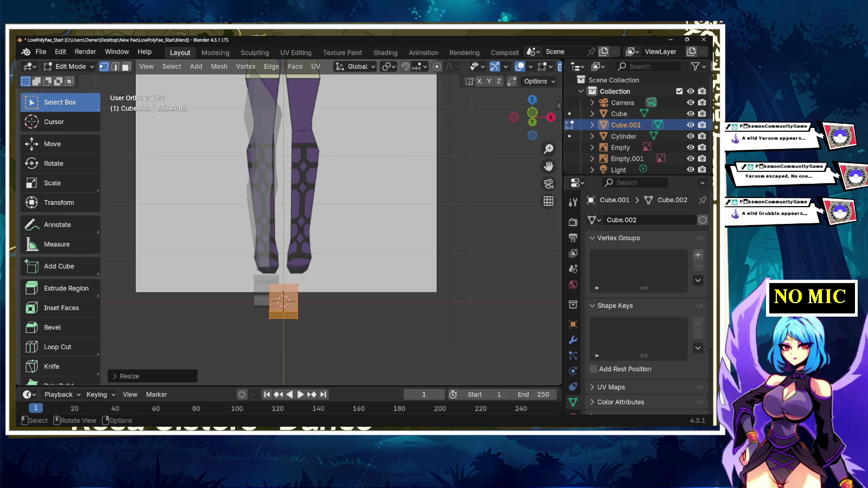
key("g")
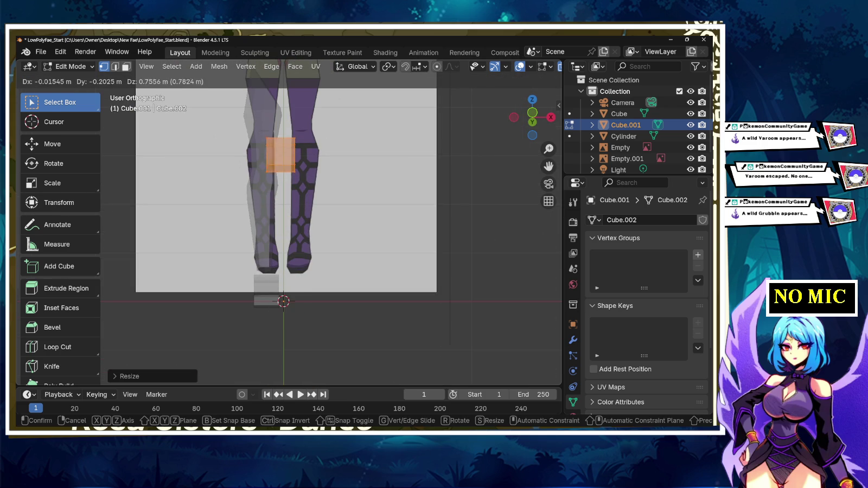
key("y")
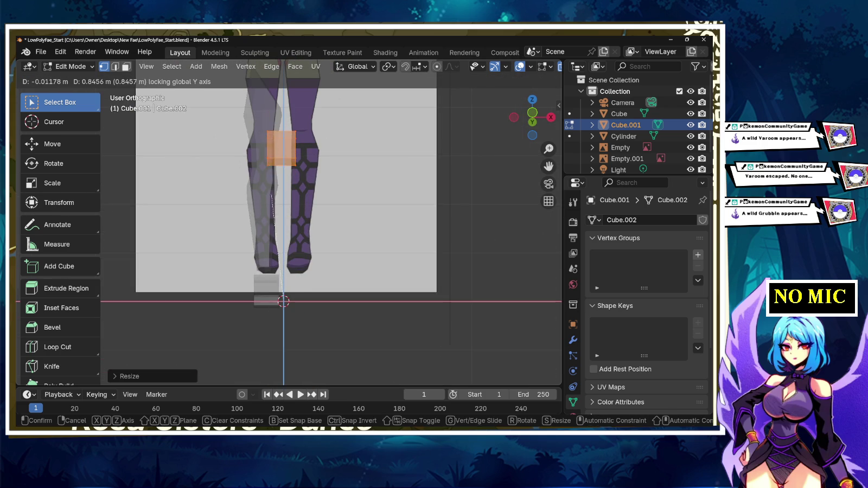
left_click(284, 301)
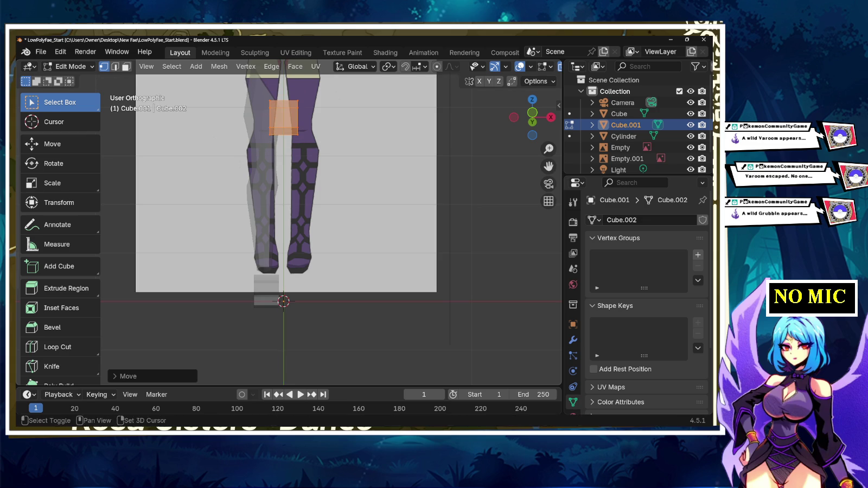
- Box-select the whole small cube and move it to a new position
middle_click_drag(284, 217, 283, 374, "shift")
mouse_move(284, 271)
middle_mouse_down("shift")
mouse_move(284, 285)
mouse_move(291, 229)
middle_mouse_up("shift")
left_click(298, 293)
scroll(285, 228, "down", 1)
scroll(285, 228, "down", 1)
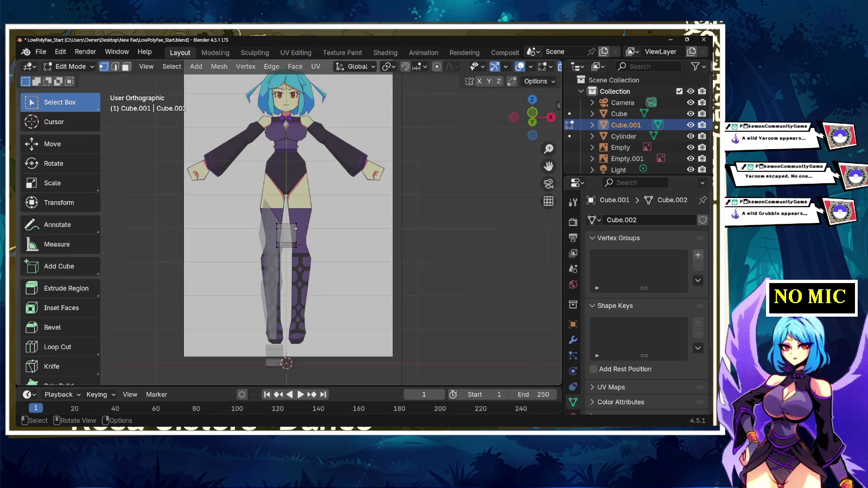
scroll(284, 228, "up", 3)
scroll(287, 230, "down", 3)
left_click_drag(268, 207, 307, 262)
key("g")
left_click(280, 214)
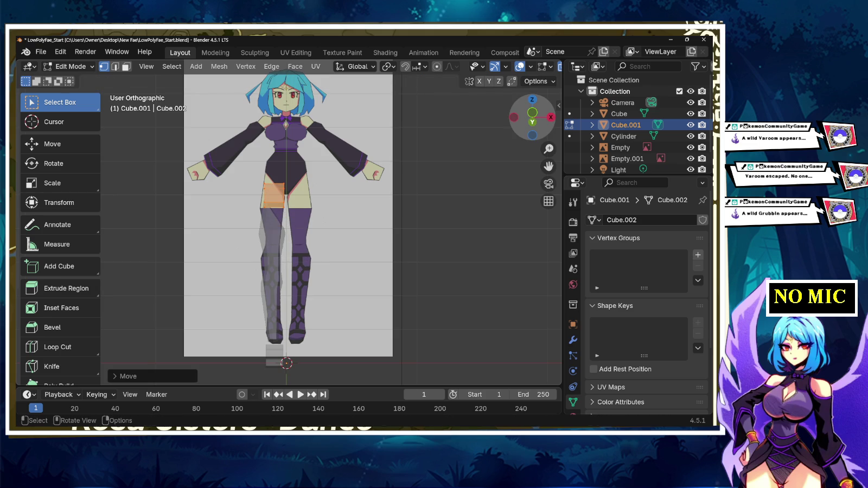
- In back orthographic view, place the box on the hips, offset 0.05768 m sideways, and enlarge it
left_click_drag(531, 117, 535, 115)
left_click(549, 119)
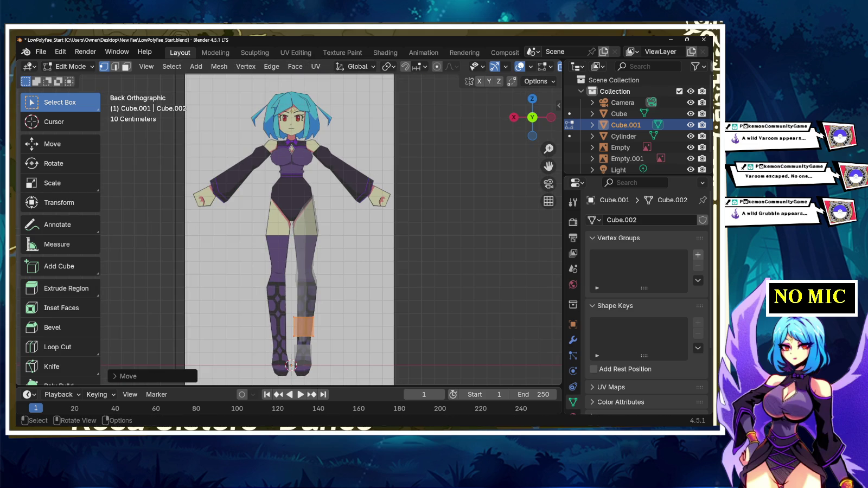
key("g")
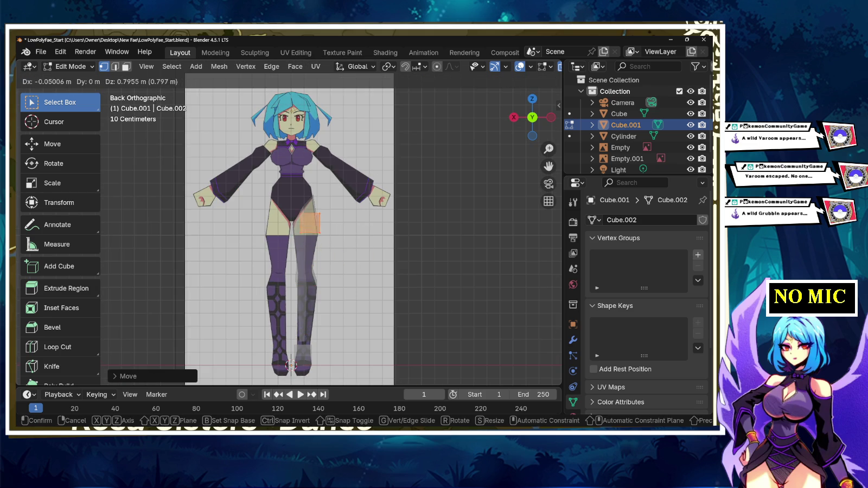
key("Return")
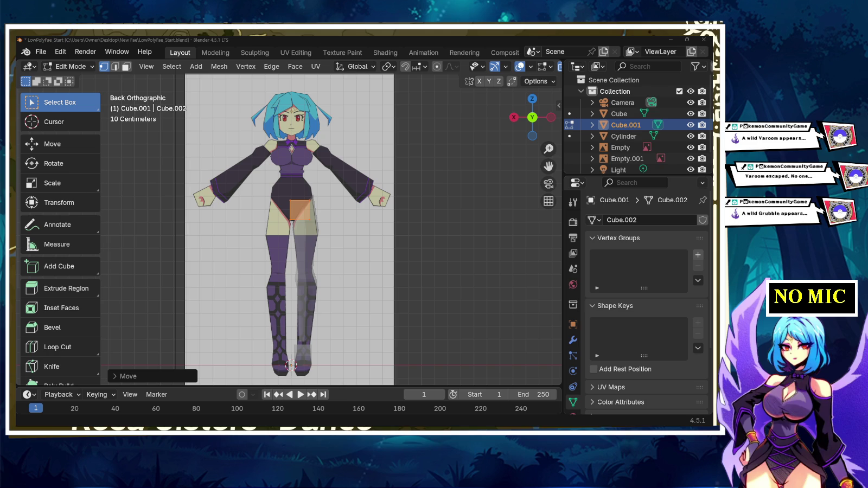
scroll(290, 222, "up", 4)
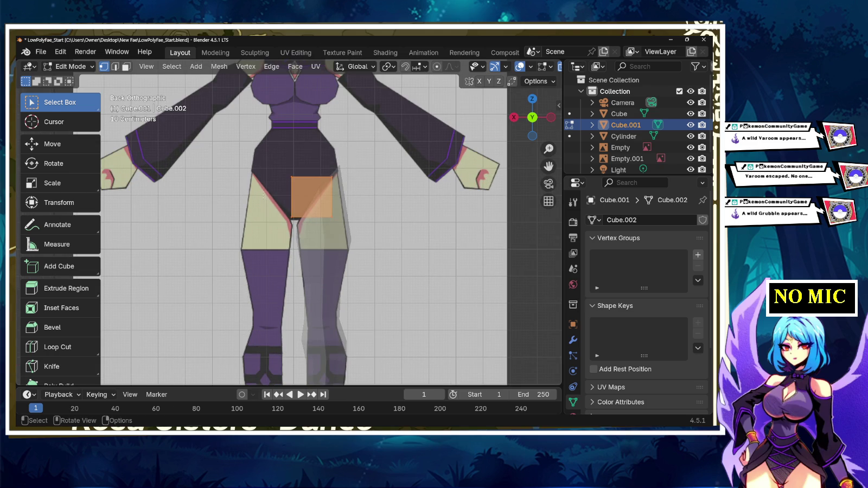
key("g")
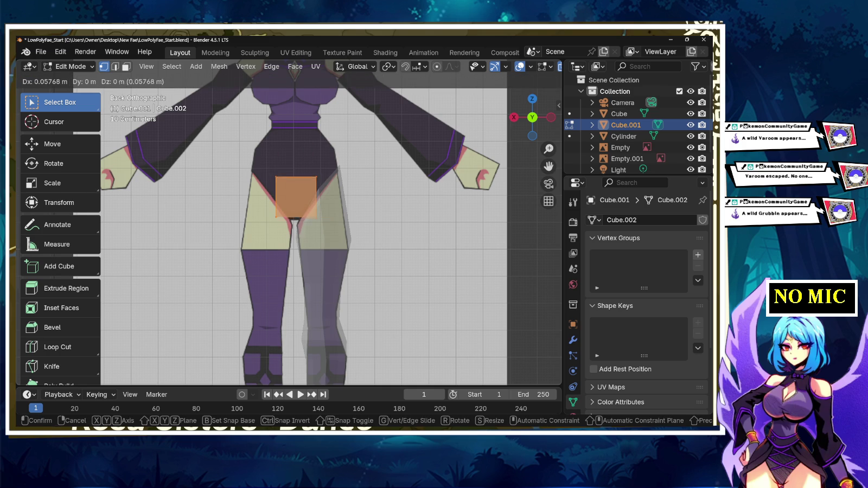
key("Return")
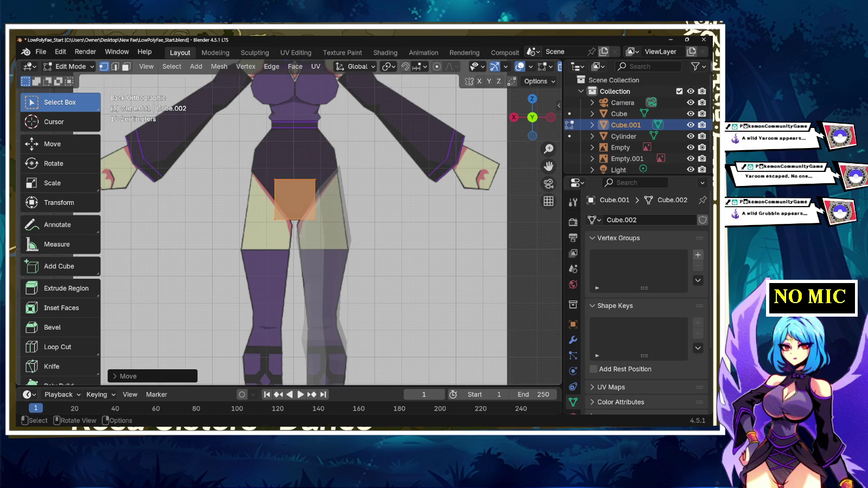
key("s")
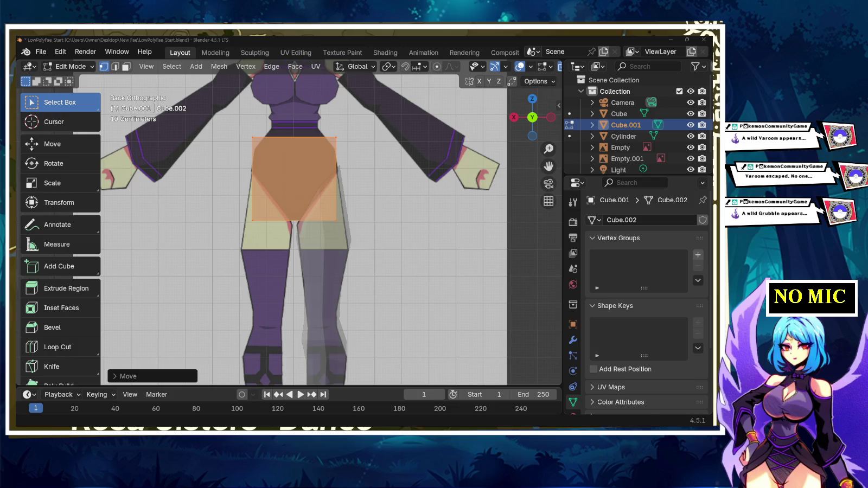
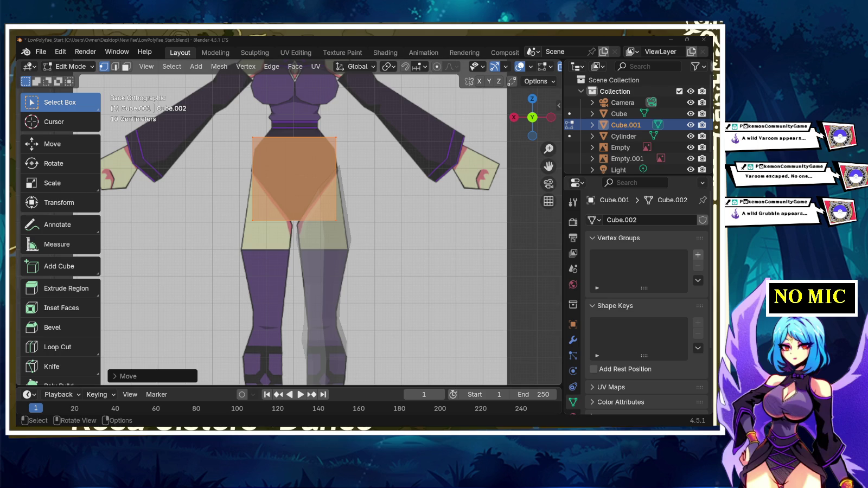
- Select the whole hip box and cut a vertical edge loop down its centre
key("alt+a")
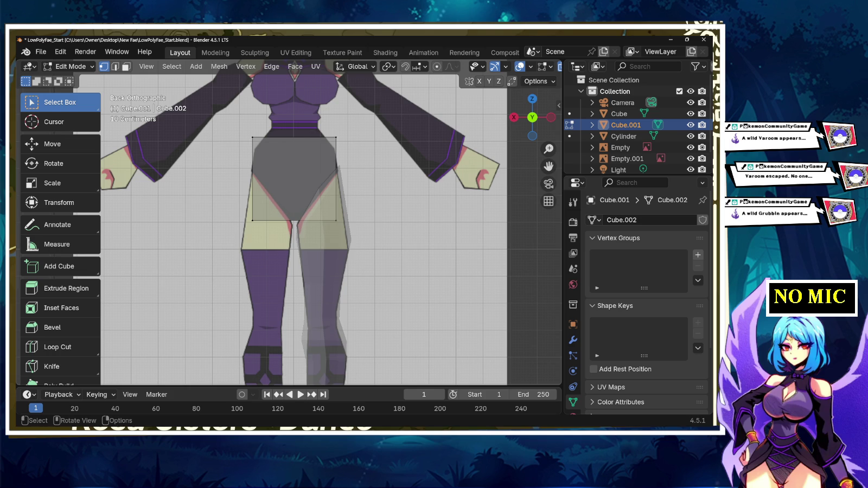
key("a")
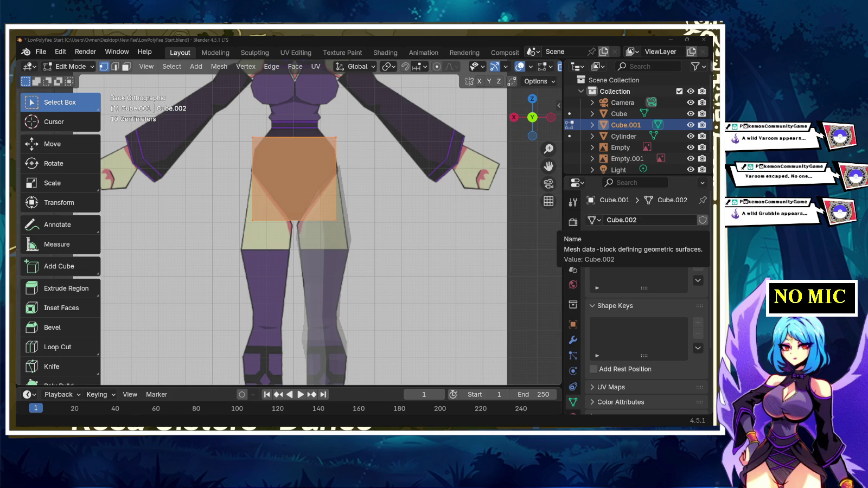
left_click(58, 347)
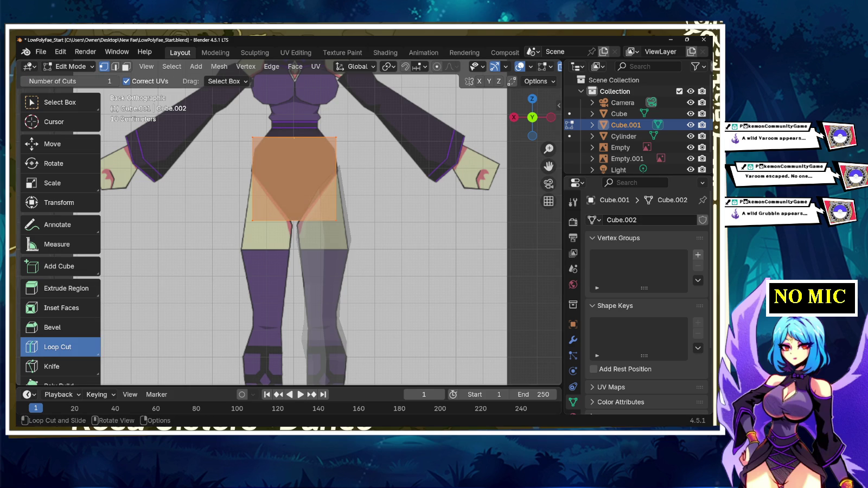
left_click(282, 220)
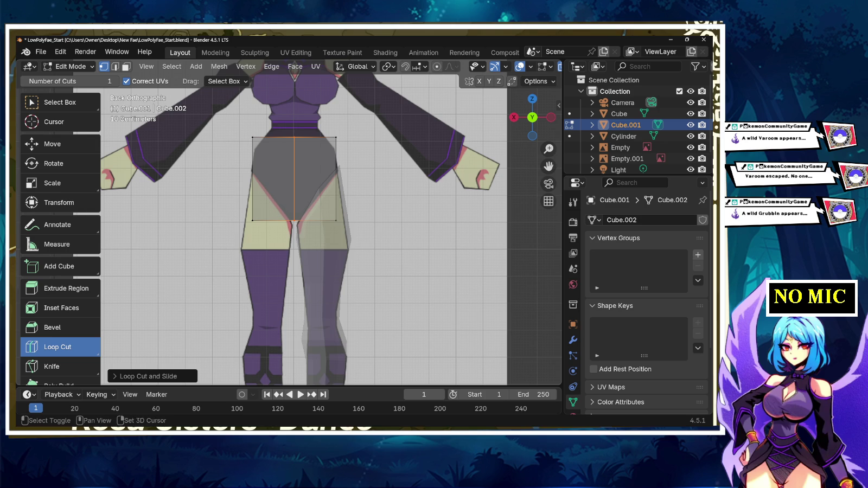
middle_click_drag(296, 179, 297, 200, "shift")
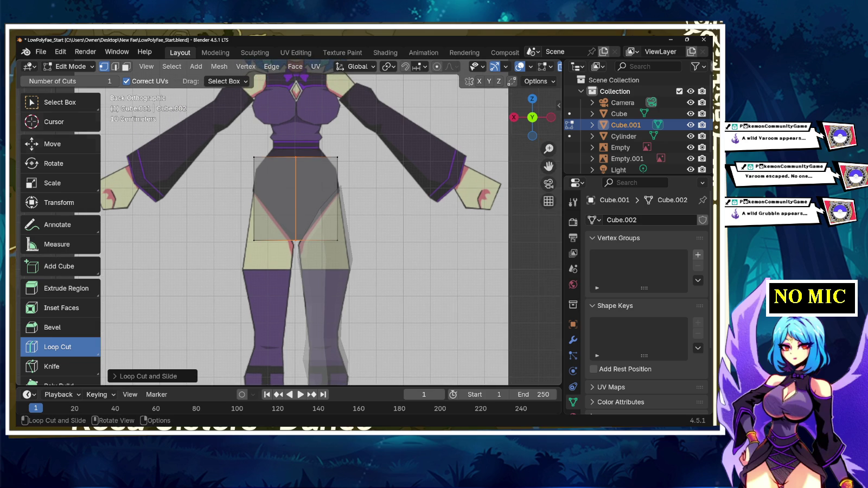
- Raise the whole hip box along Z to cover the waist and hips
left_click(55, 102)
key("a")
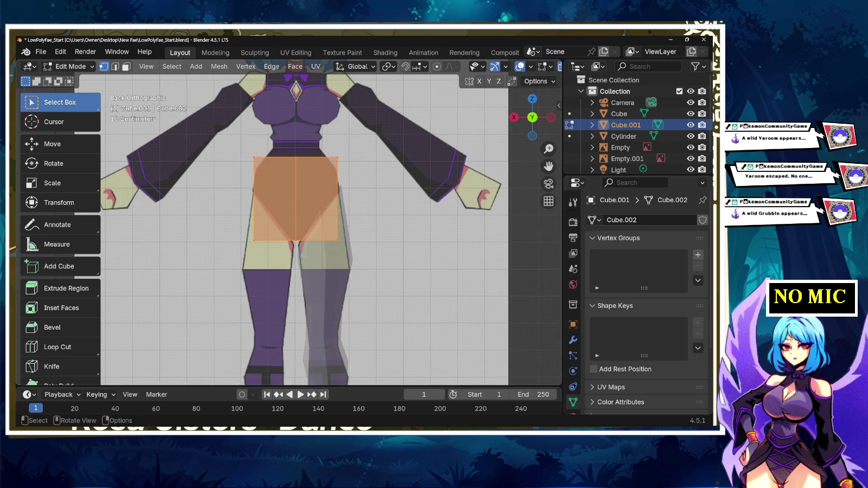
key("g")
key("z")
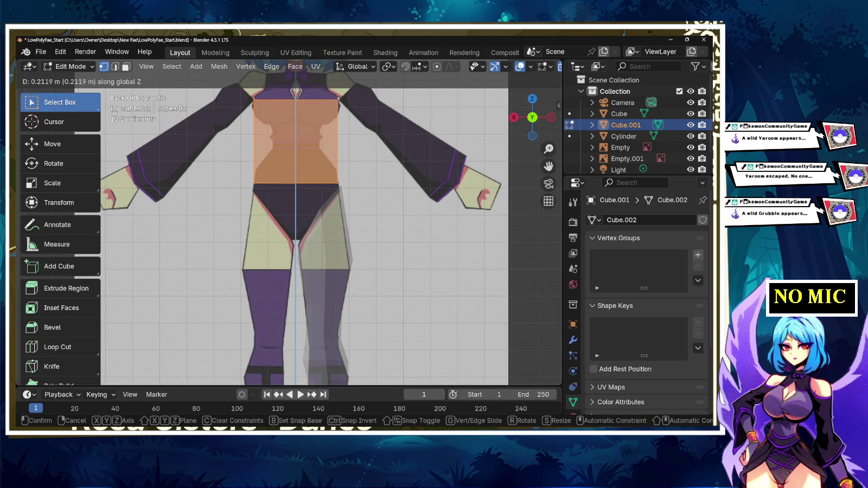
left_click(289, 189)
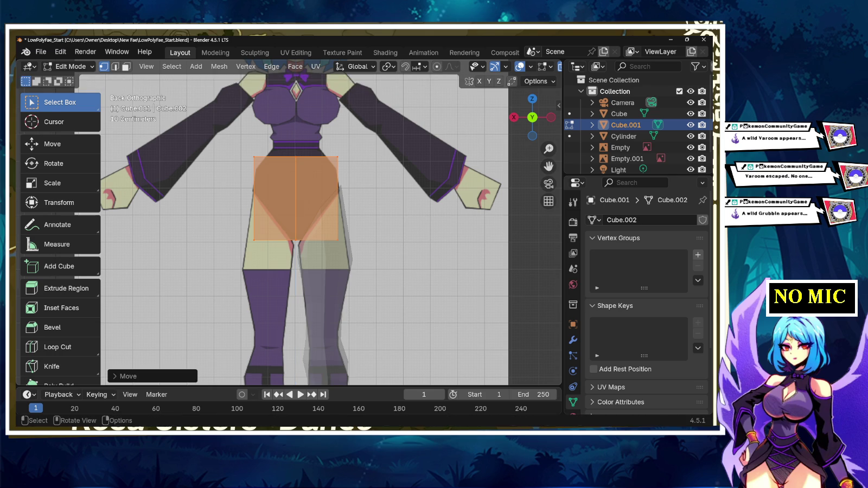
scroll(289, 189, "up", 3)
scroll(291, 223, "down", 1)
- Lift the hip box's top vertices slightly along Z
left_click_drag(234, 119, 373, 142)
key("g")
key("z")
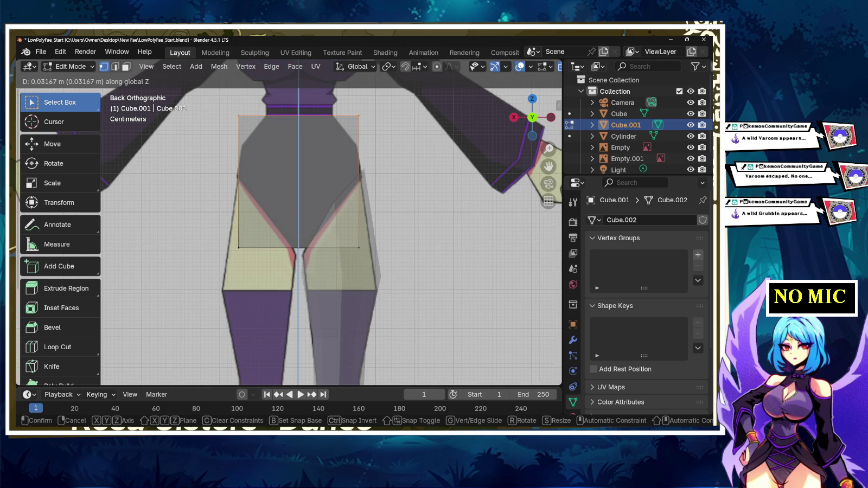
key("Return")
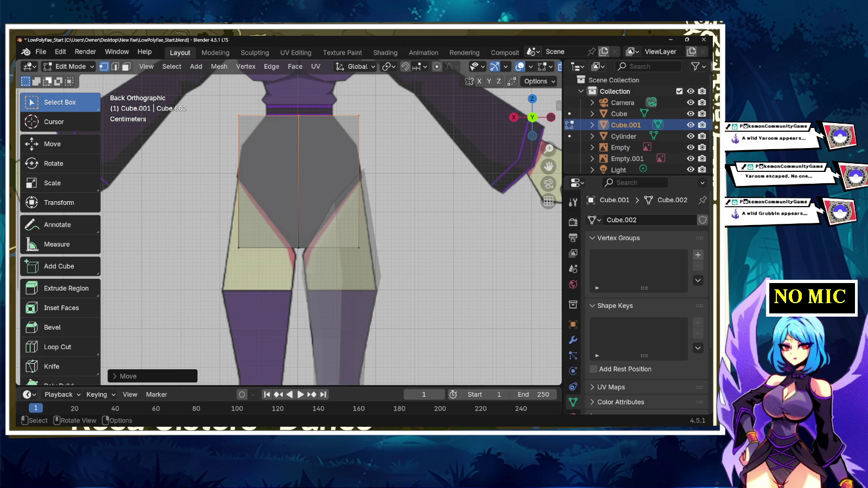
key("3")
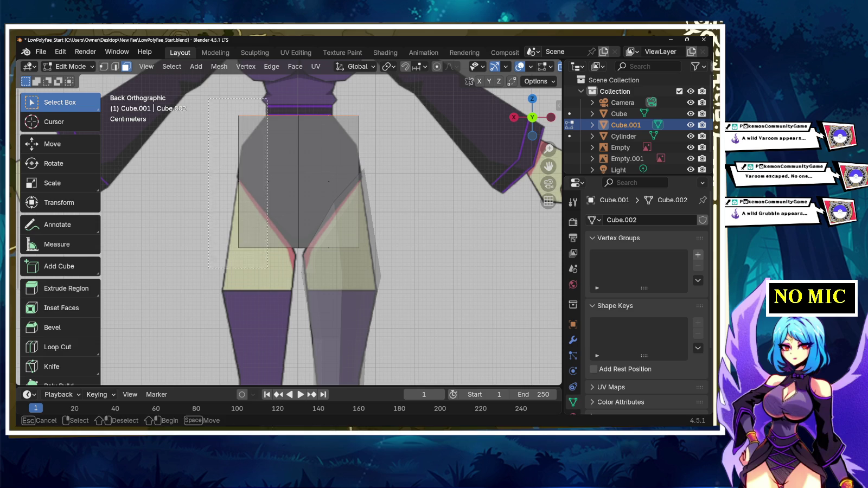
- Delete the hip box's left side face, left-half faces and leftover left edge
left_click(239, 181)
key("x")
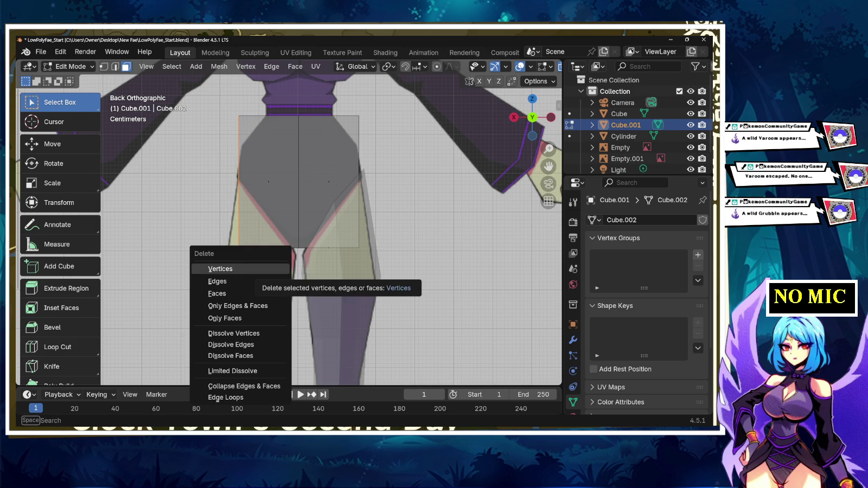
left_click(228, 293)
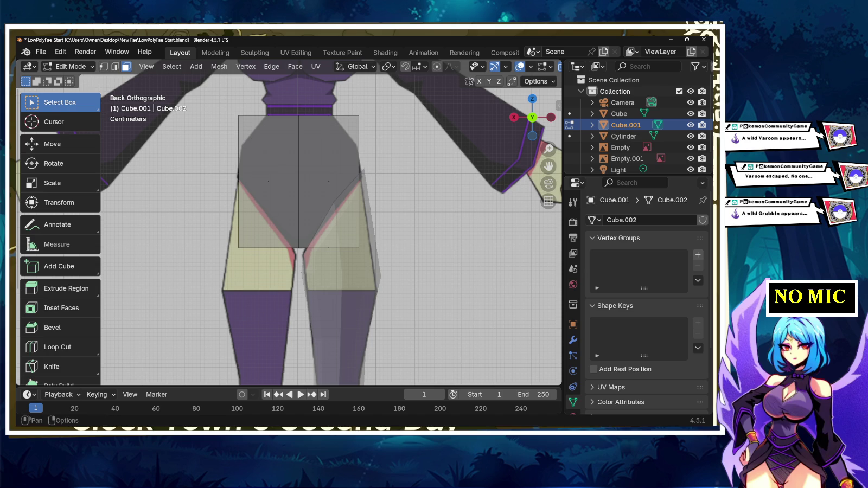
left_click_drag(242, 106, 277, 264)
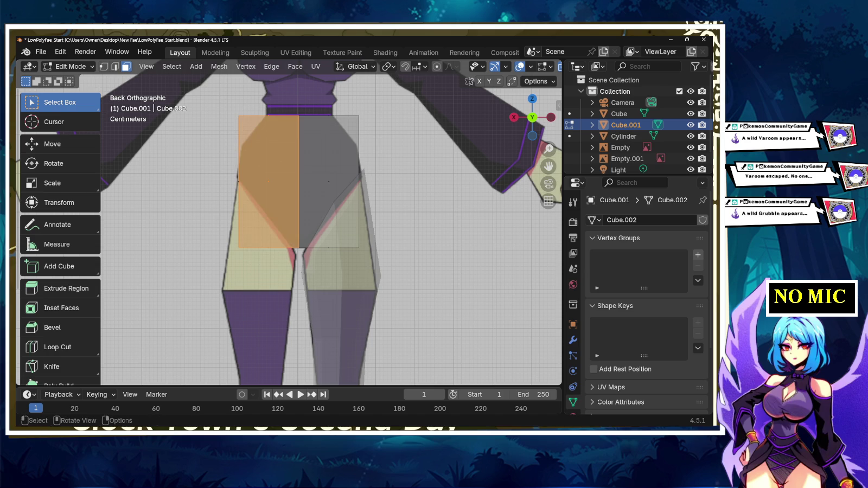
key("x")
left_click(225, 284)
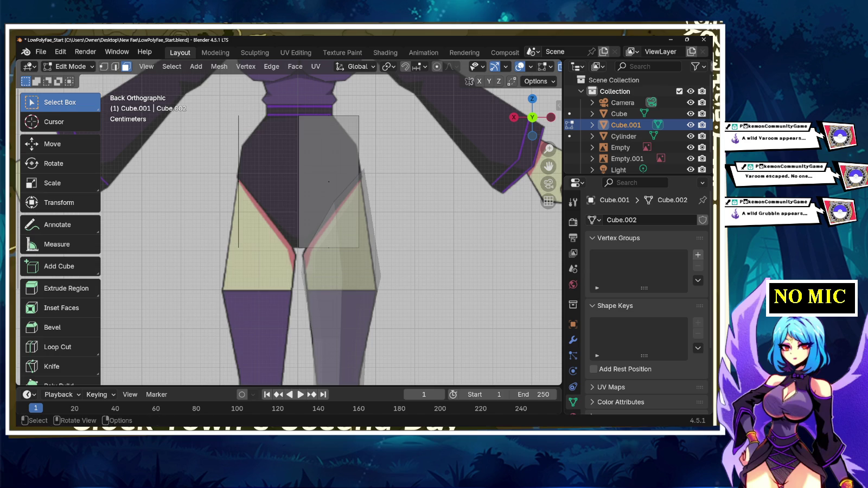
key("x")
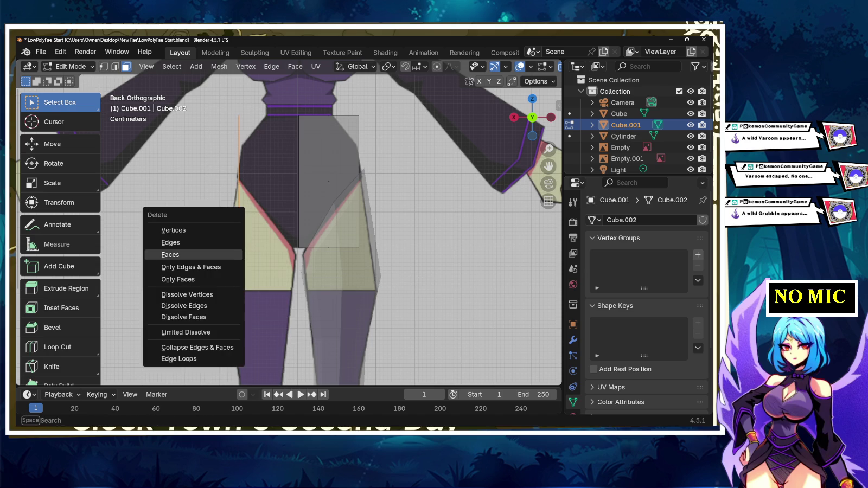
left_click(184, 242)
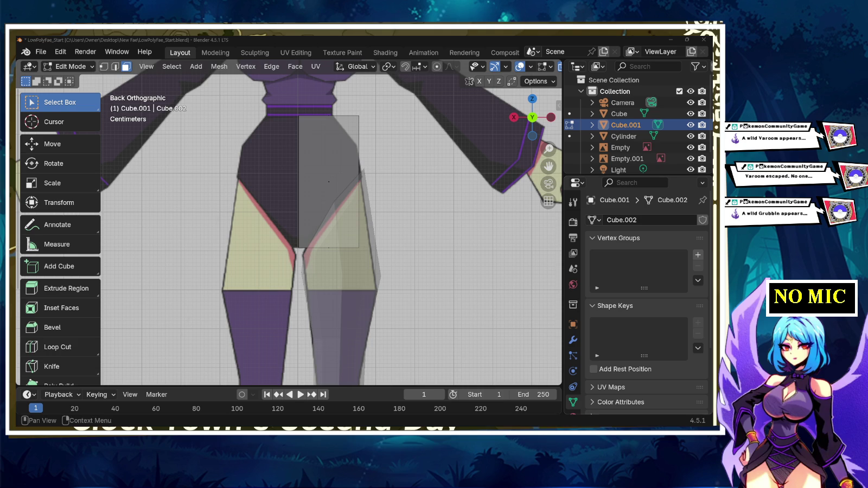
- Add a Mirror modifier to the hip box by searching 'mir'
left_click(572, 339)
left_click(613, 220)
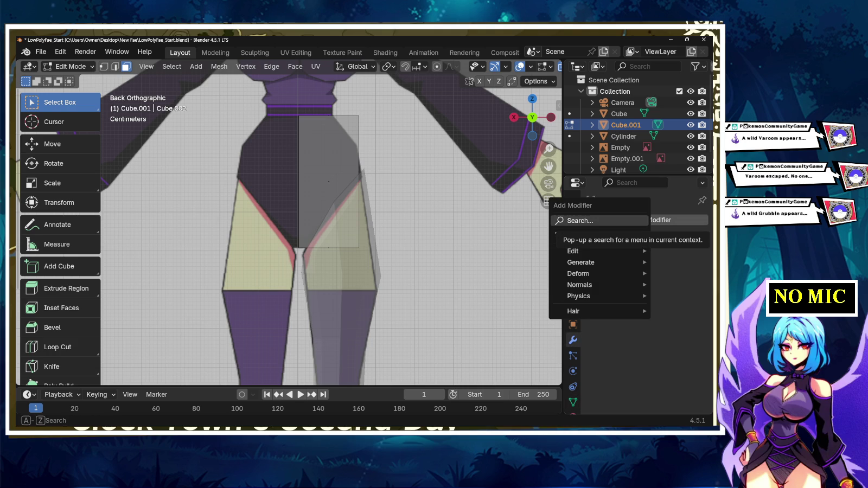
left_click(581, 220)
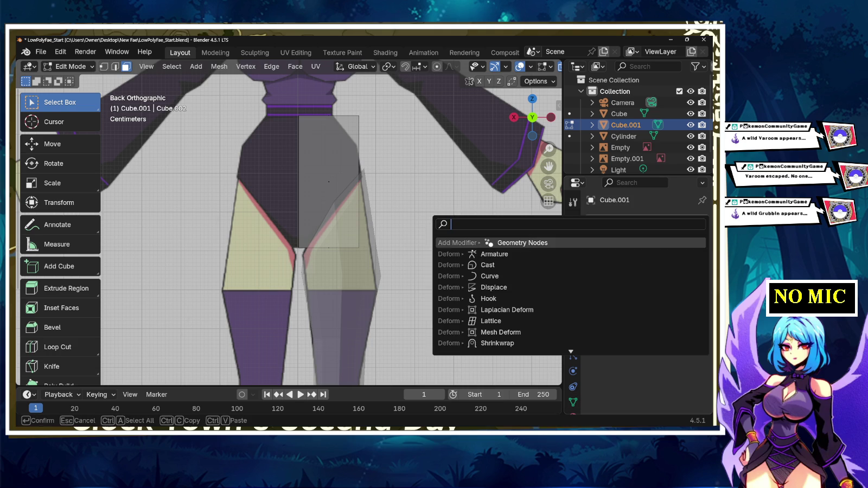
type("mir")
key("Return")
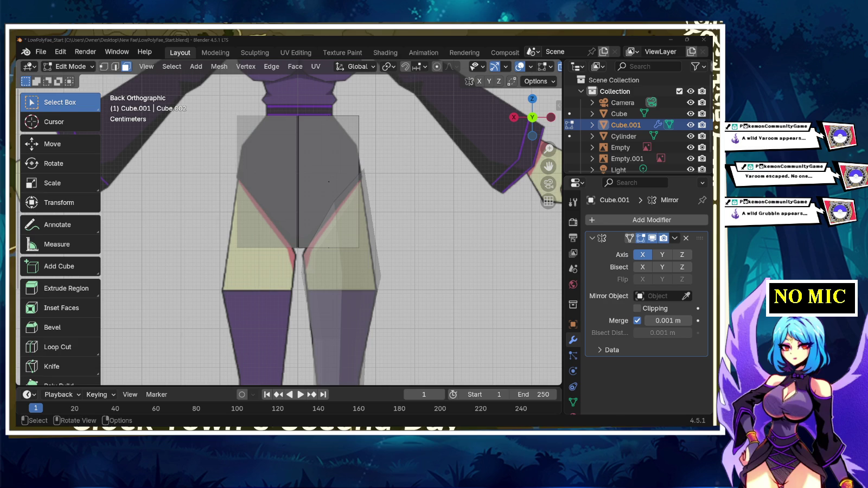
scroll(289, 218, "up", 2)
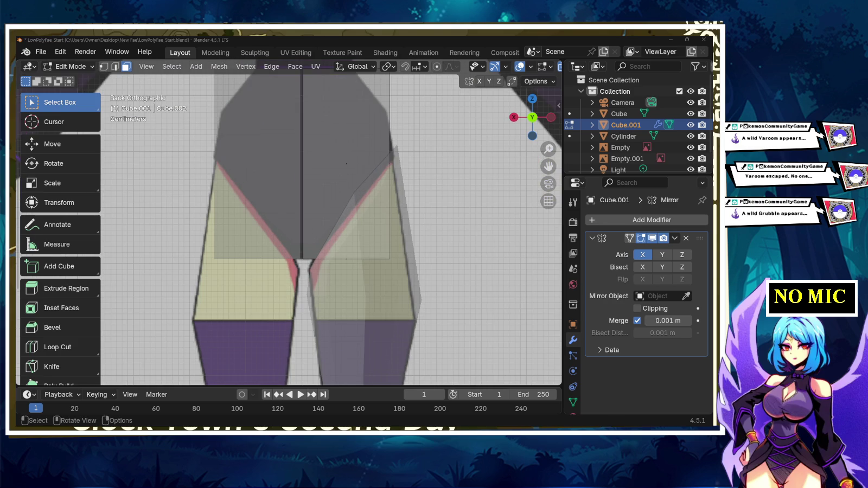
scroll(289, 219, "down", 2)
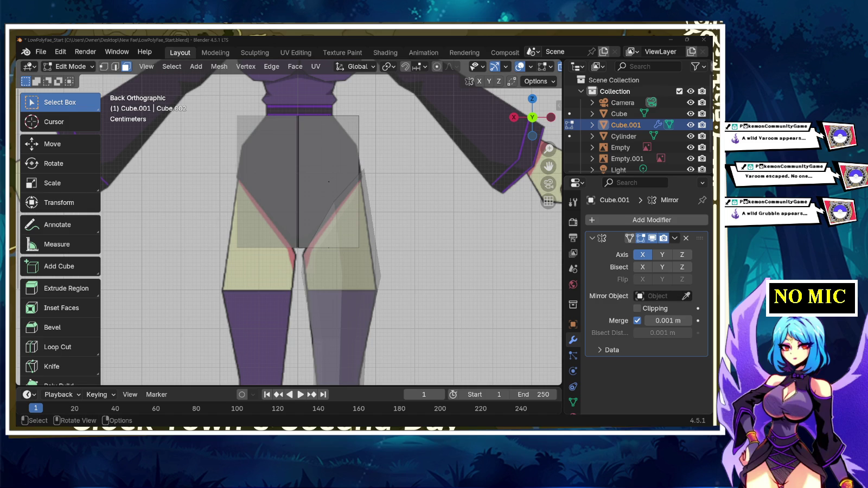
- Select the box's right-half face and expand the Mirror modifier's extra settings
left_click(329, 182)
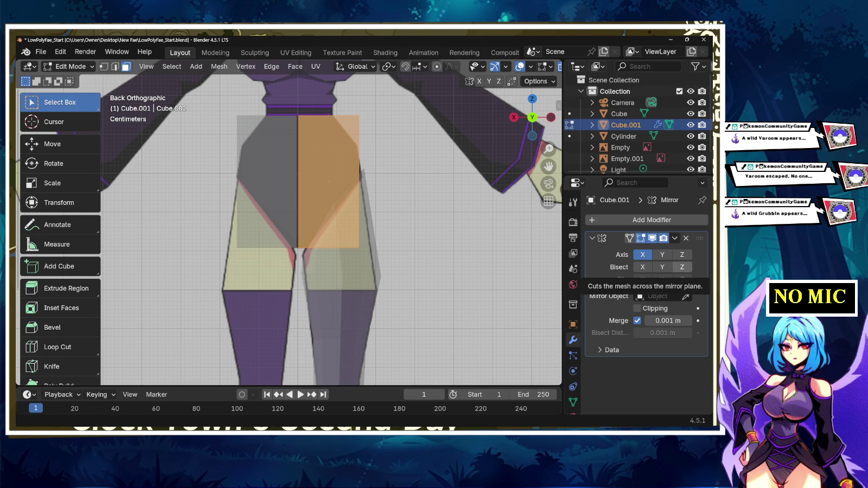
scroll(329, 182, "down", 2)
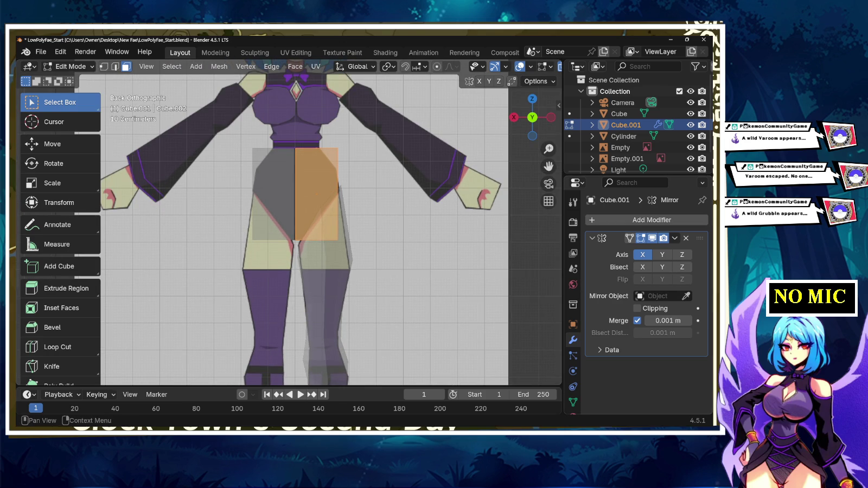
left_click(608, 350)
- Collapse the Mirror settings and try test moves of the hip faces, undoing them
scroll(645, 325, "down", 1)
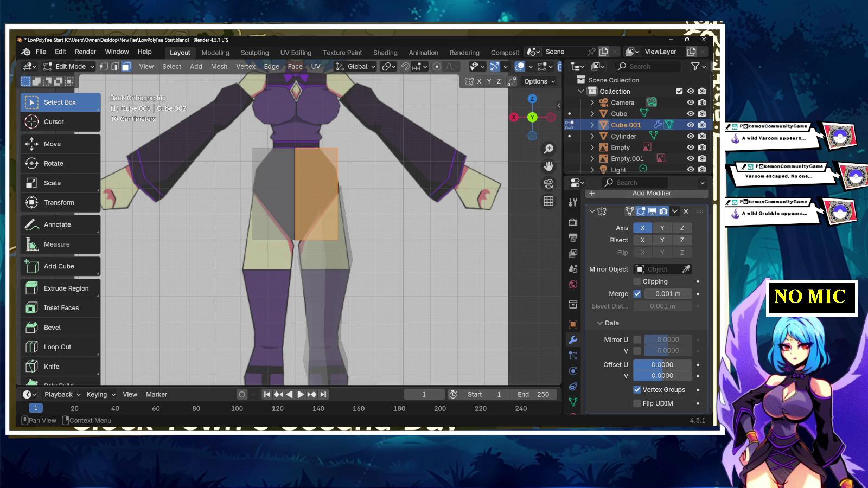
left_click(609, 323)
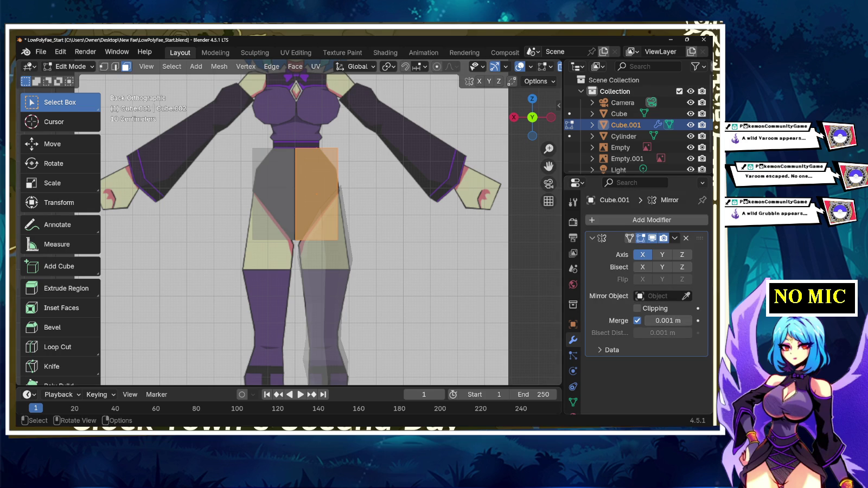
key("g")
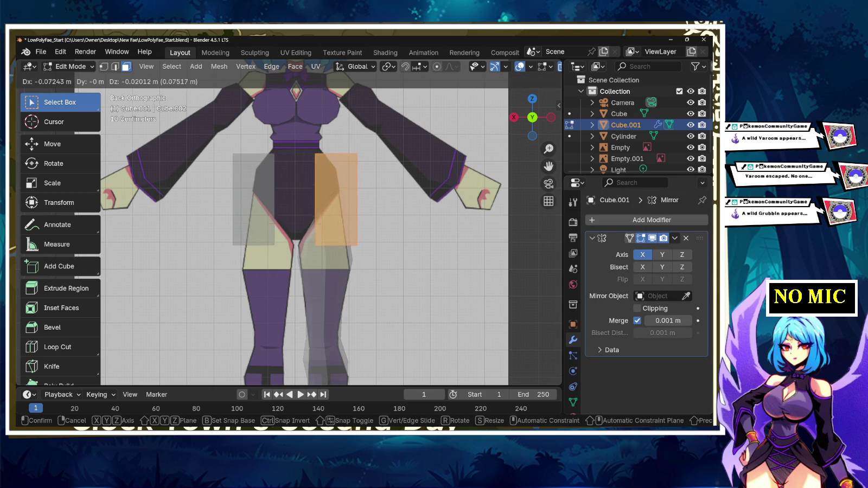
key("Escape")
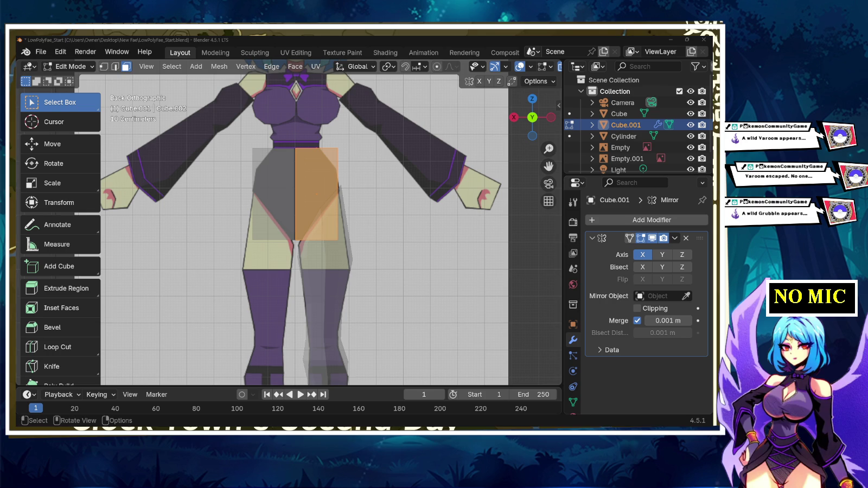
left_click(318, 194)
key("g")
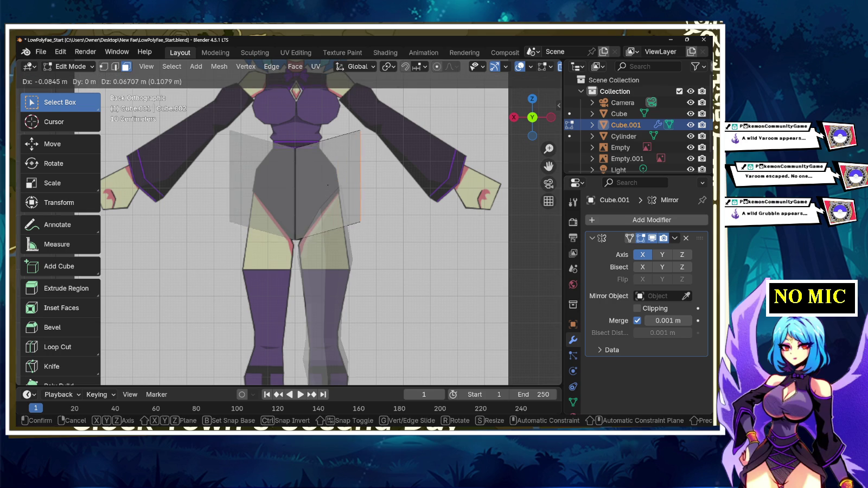
key("Escape")
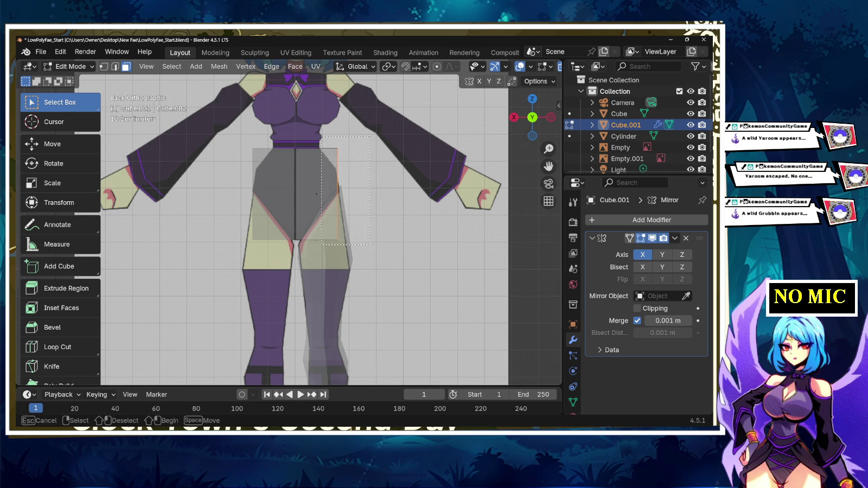
key("g")
key("Return")
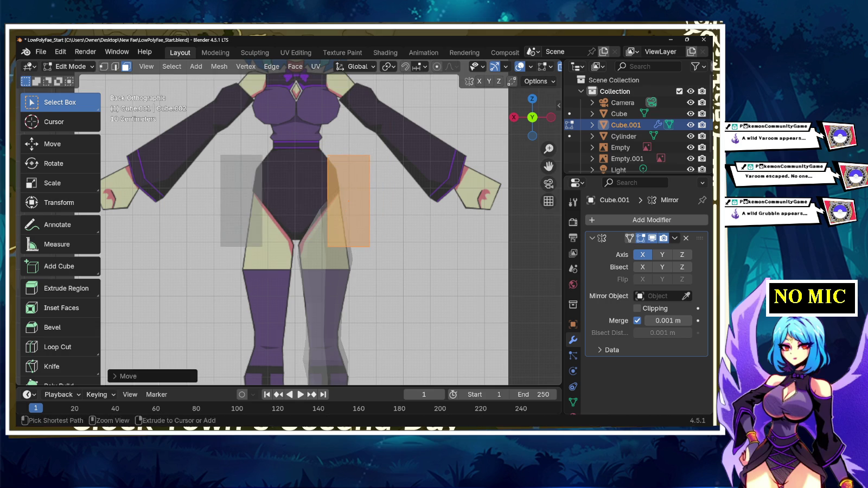
key("ctrl+z")
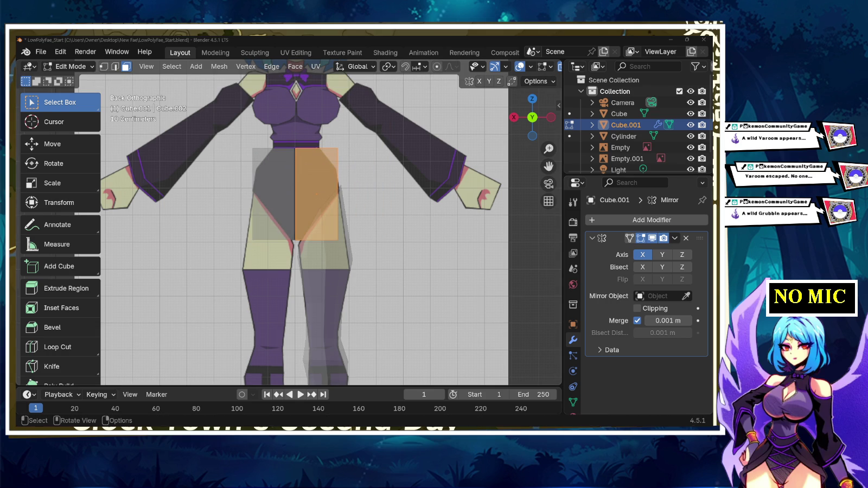
scroll(288, 222, "up", 3)
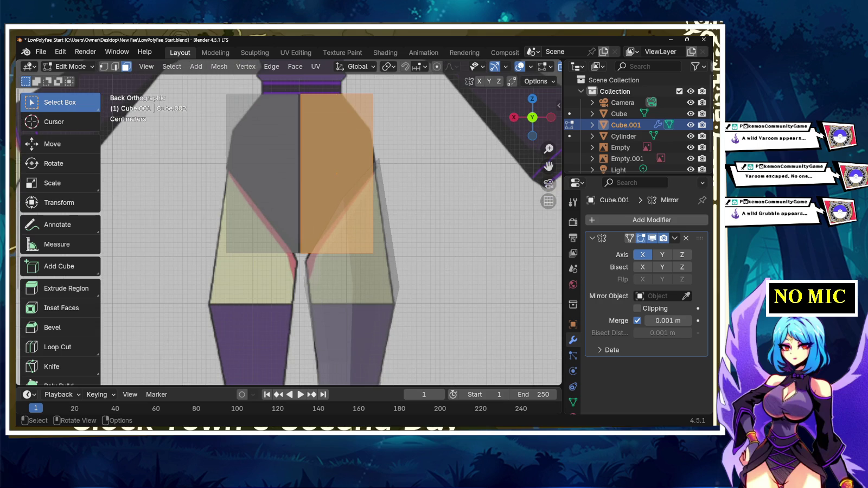
- Shift the hip face slightly along X so its seam meets the mirrored half
key("g")
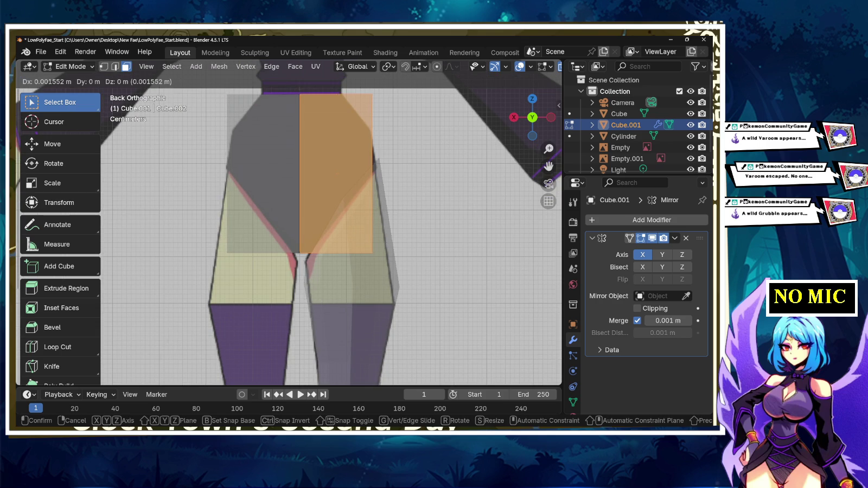
key("Return")
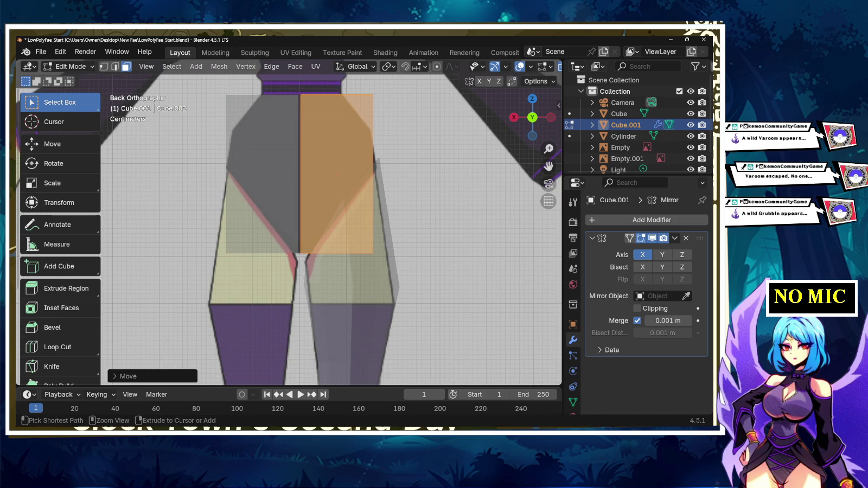
key("g")
key("x")
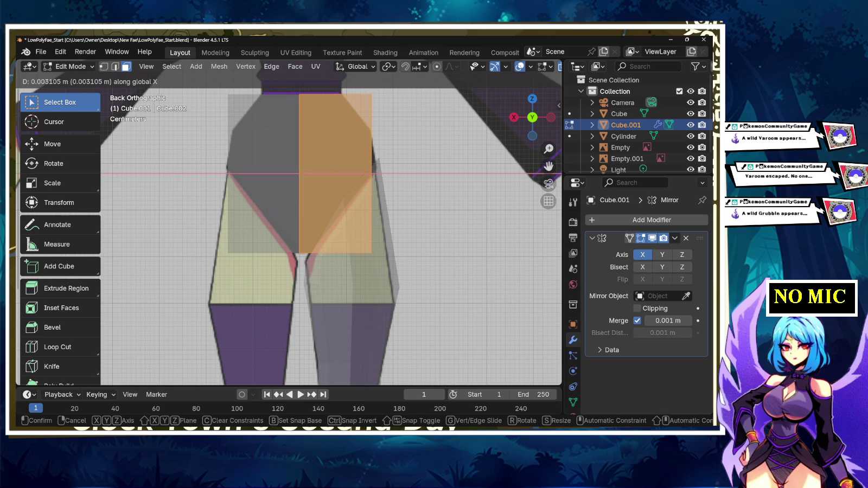
key("Return")
key("alt+a")
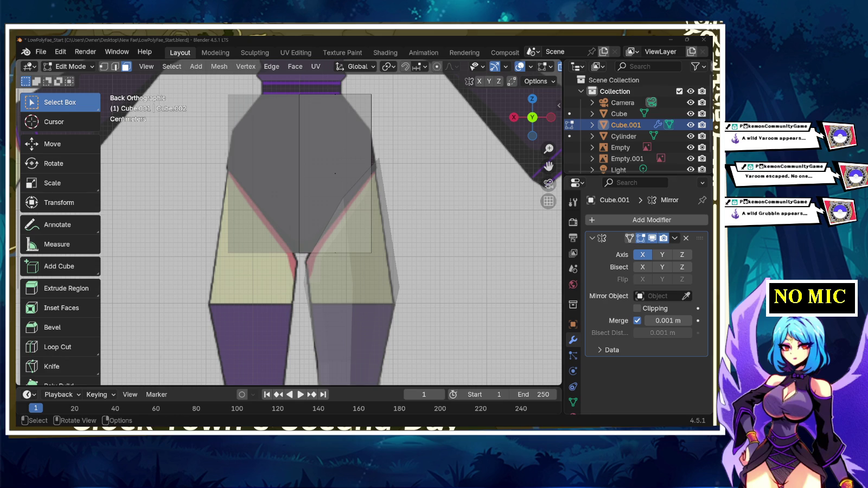
key("KP_1")
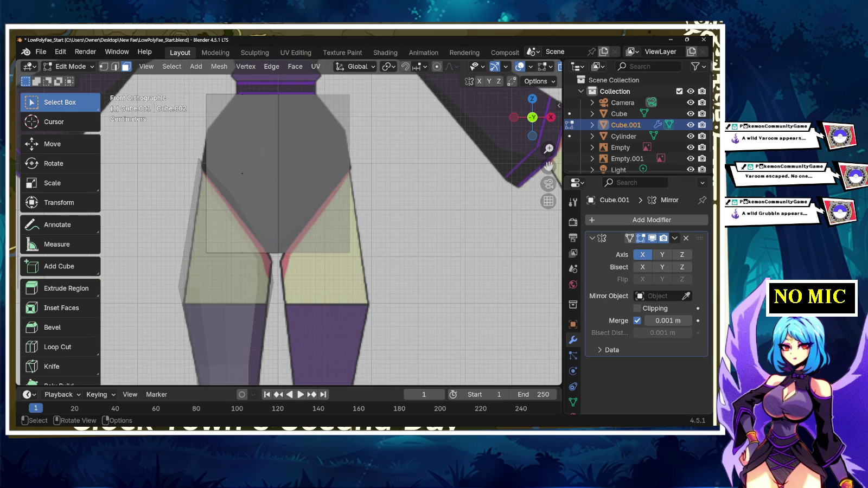
- Inspect the mirrored hip box from the back and front views
scroll(289, 229, "down", 1)
scroll(289, 230, "down", 4)
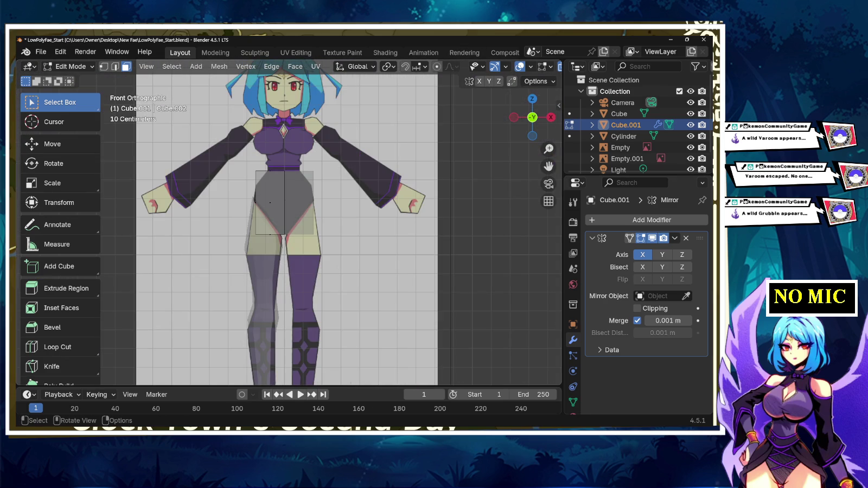
left_click(532, 117)
left_click_drag(532, 118, 529, 118)
key("KP_1")
scroll(246, 235, "up", 1)
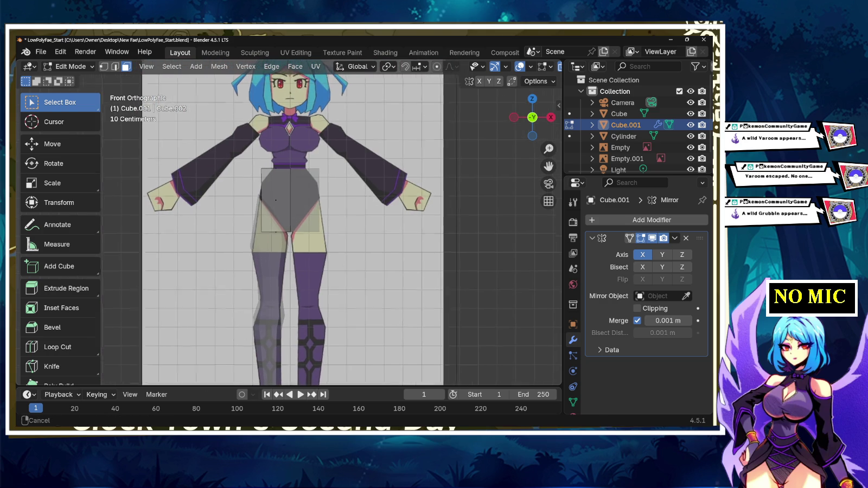
scroll(246, 235, "up", 1)
scroll(246, 236, "up", 2)
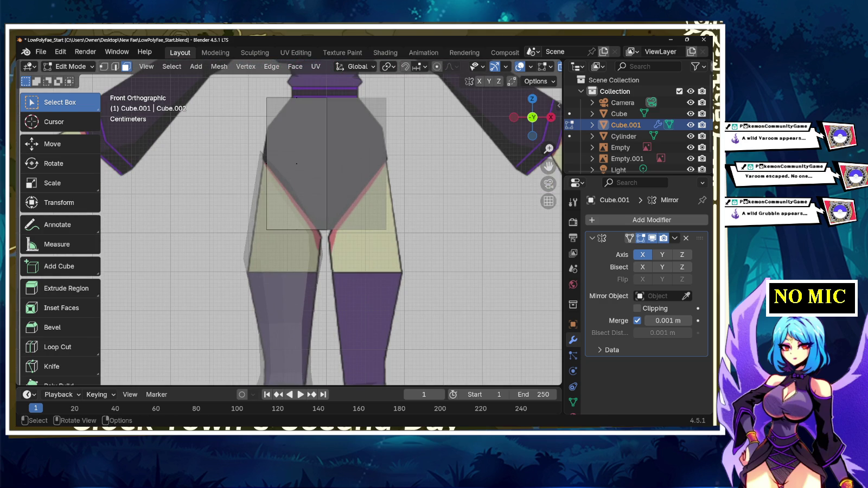
- Switch to Vertex Select mode and frame the hips closely from the back
left_click(103, 66)
left_click_drag(326, 97, 266, 230)
middle_click_drag(325, 233, 301, 271, "shift")
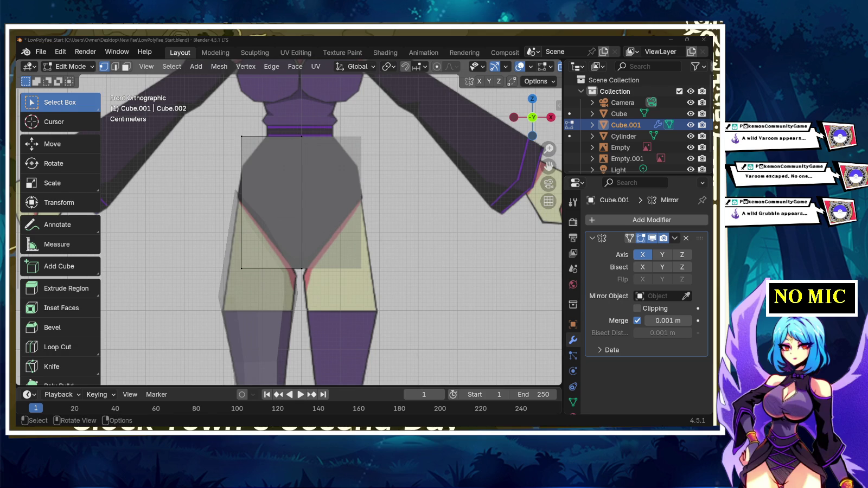
middle_click_drag(341, 169, 380, 179)
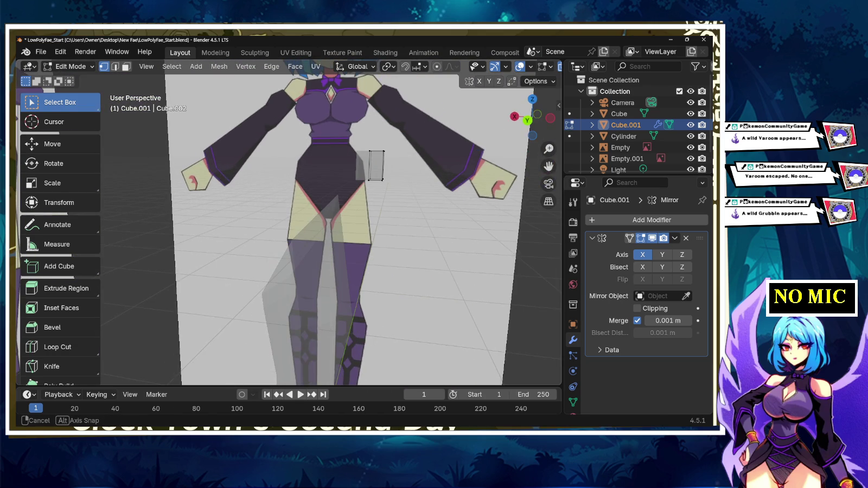
left_click(537, 114)
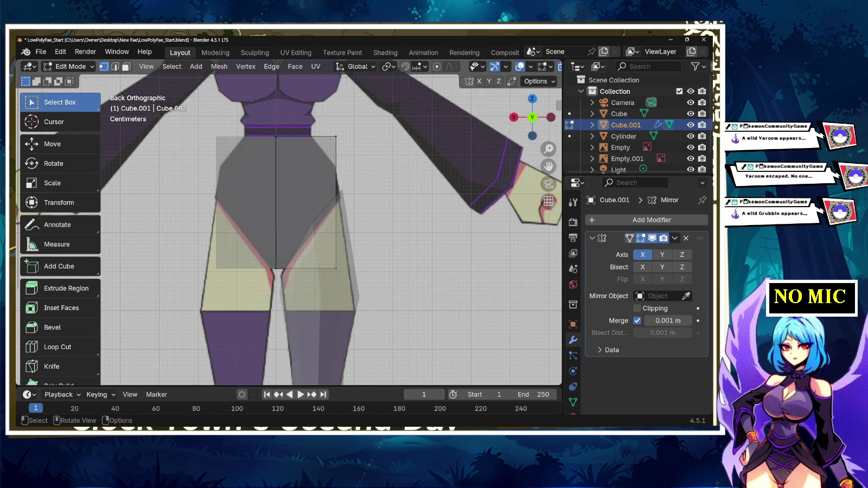
- Move the hip's upper outer edge and vertices inward along the leg opening, about 0.021 m in X
left_click(335, 162)
key("g")
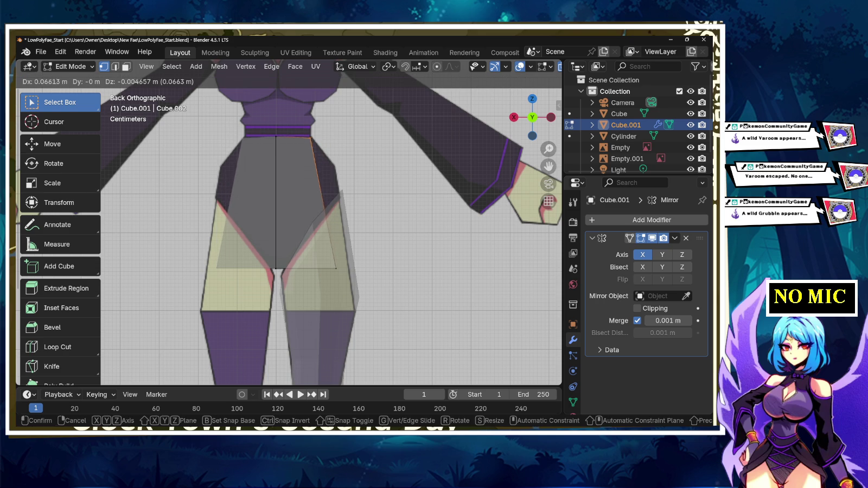
key("Return")
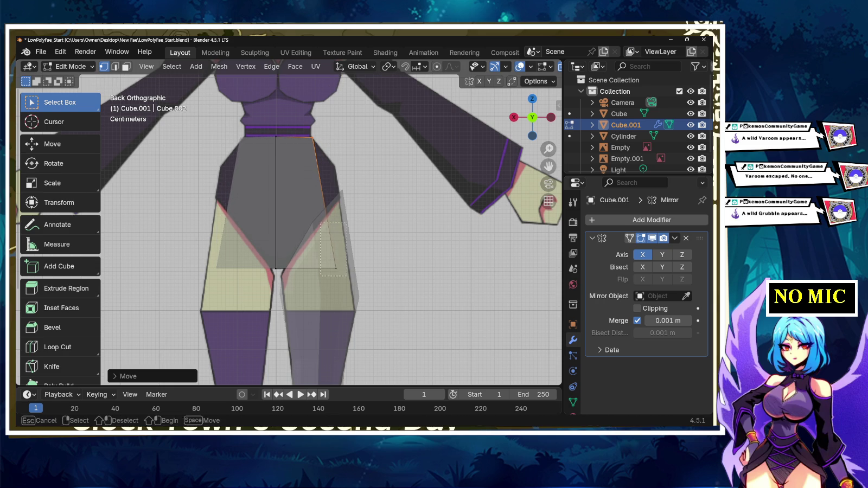
key("alt+a")
key("g")
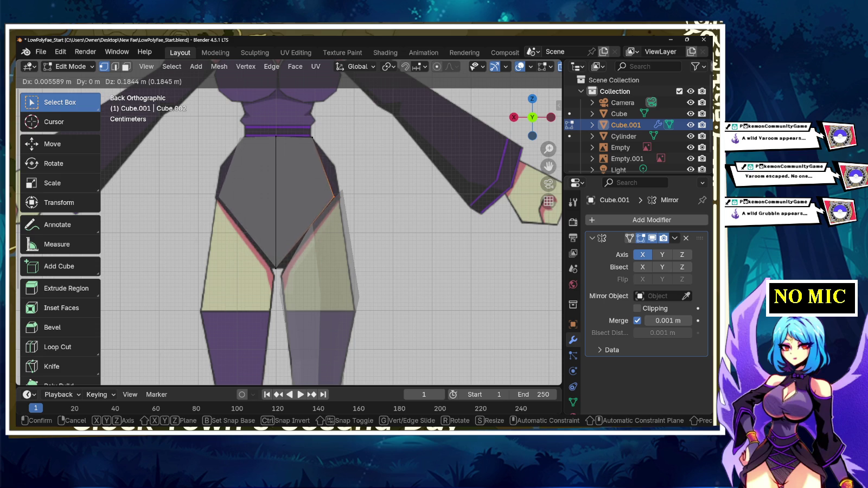
key("Return")
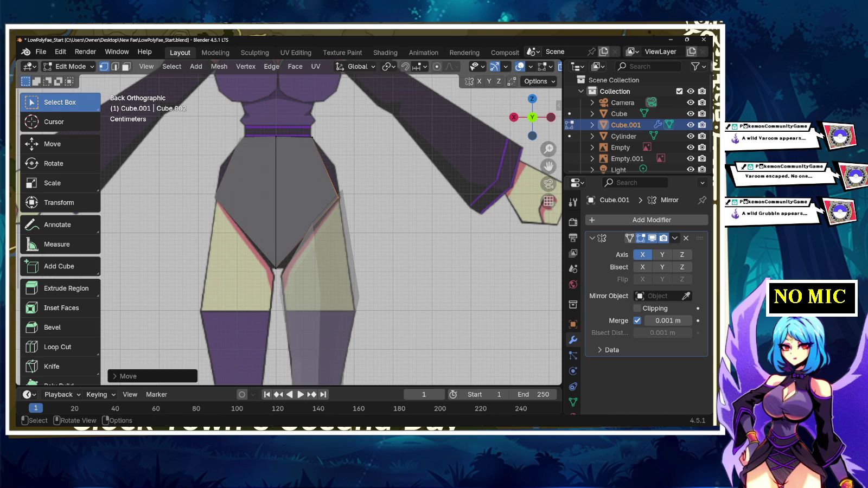
- Lower the crotch vertex about 0.022 m along Z
left_click(275, 269)
key("g")
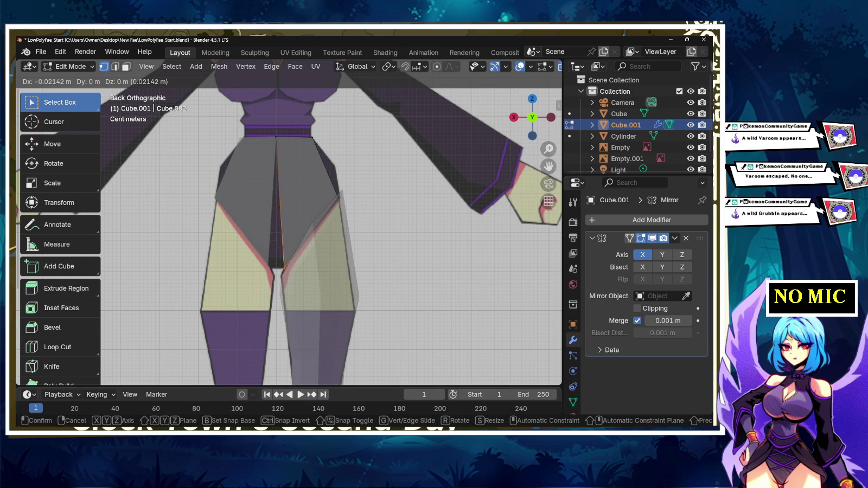
key("Escape")
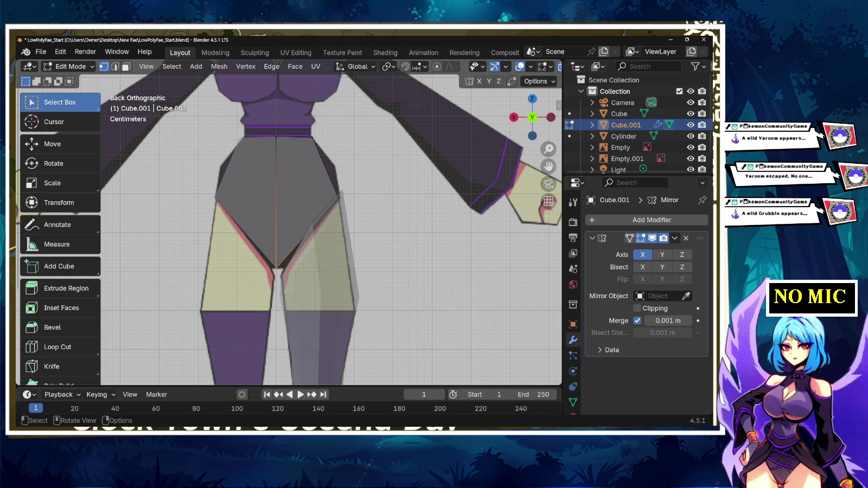
key("g")
key("z")
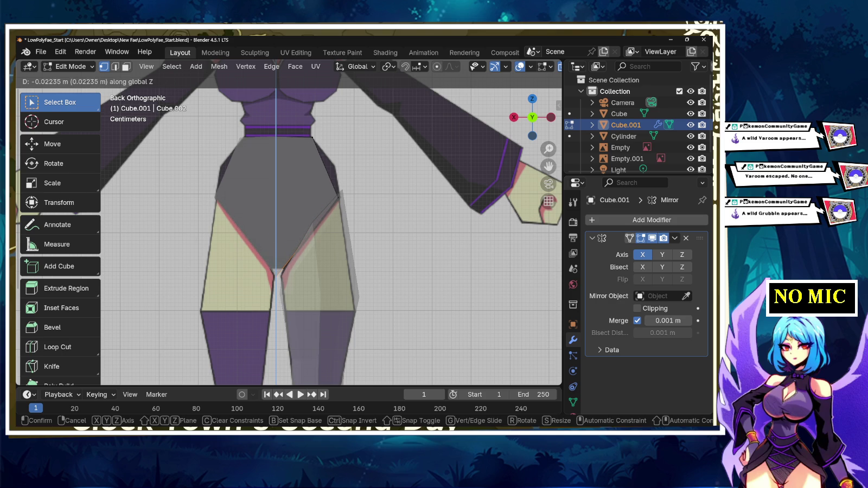
key("Return")
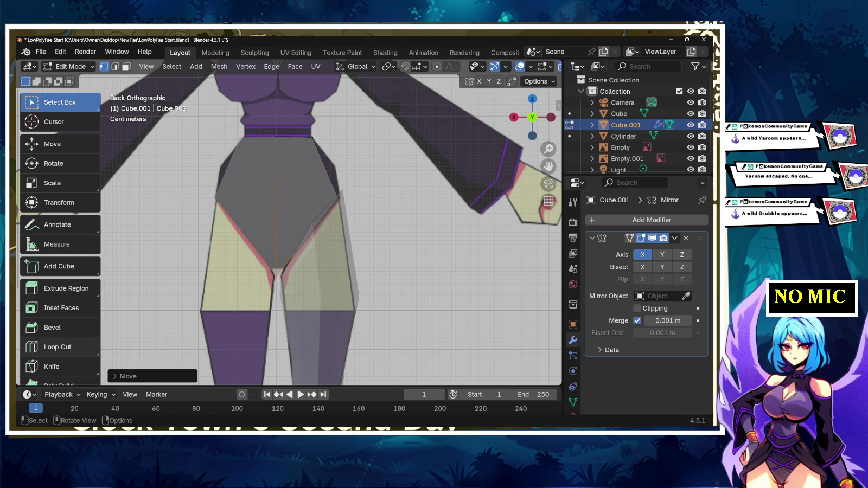
left_click(57, 347)
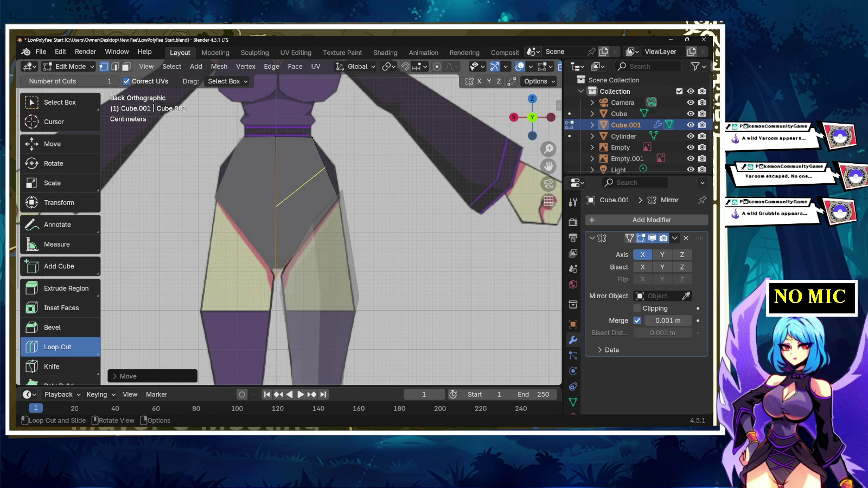
- Add a diagonal edge loop across the hip and move its outer end vertex onto the hip outline
left_click(301, 187)
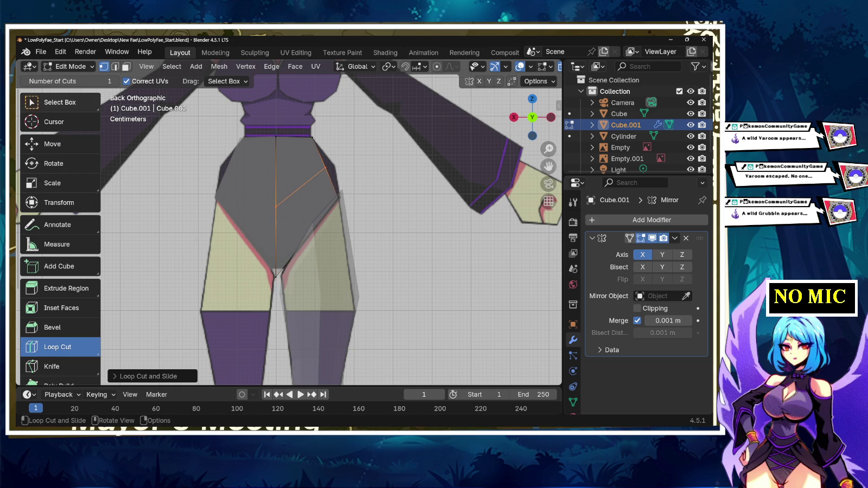
left_click(57, 102)
left_click(325, 169)
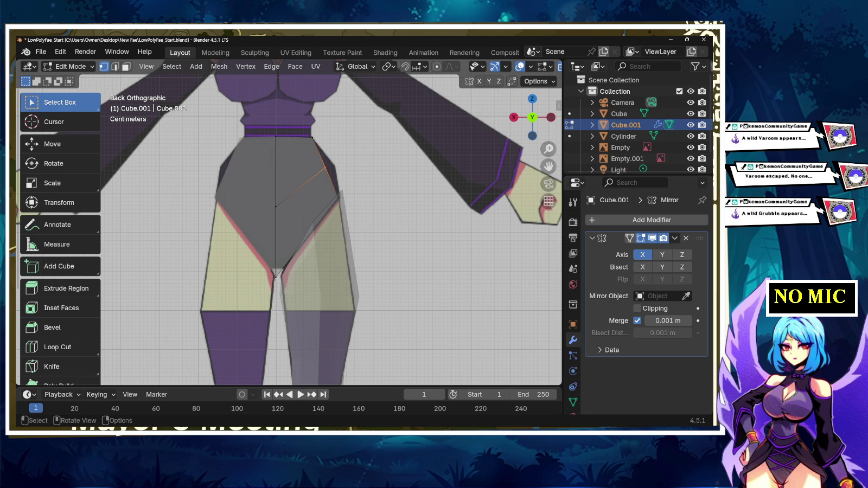
key("g")
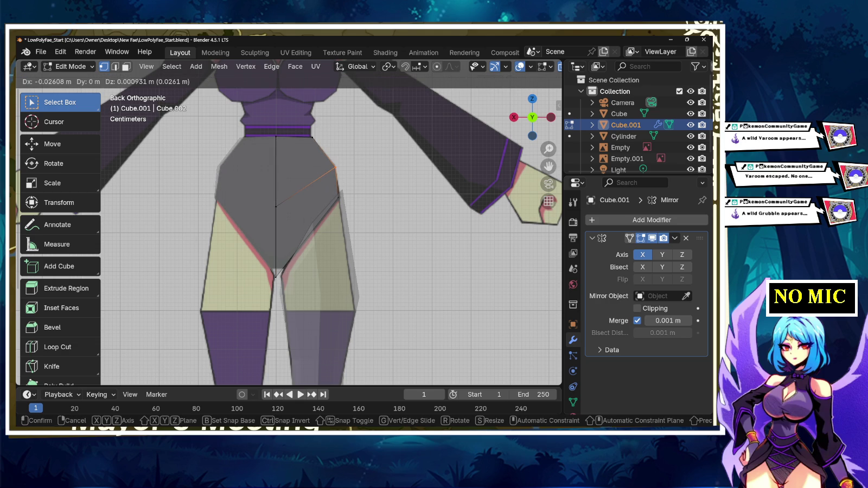
key("Return")
key("b")
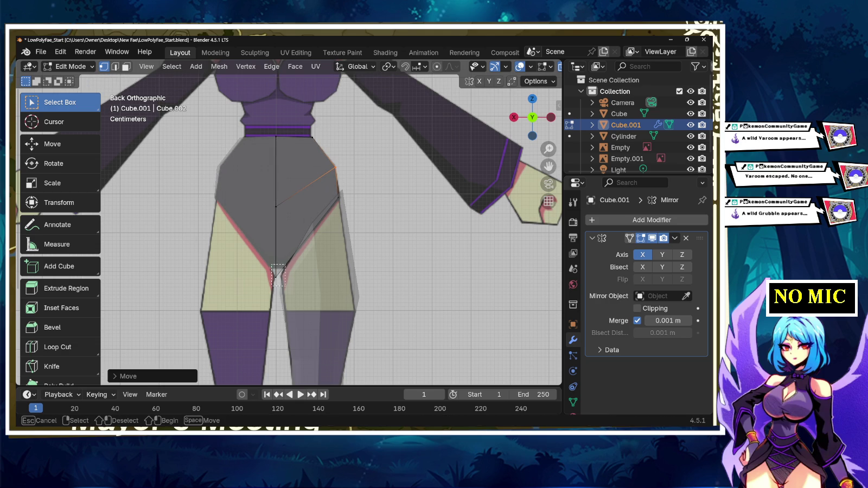
left_click_drag(271, 265, 285, 285)
key("alt+a")
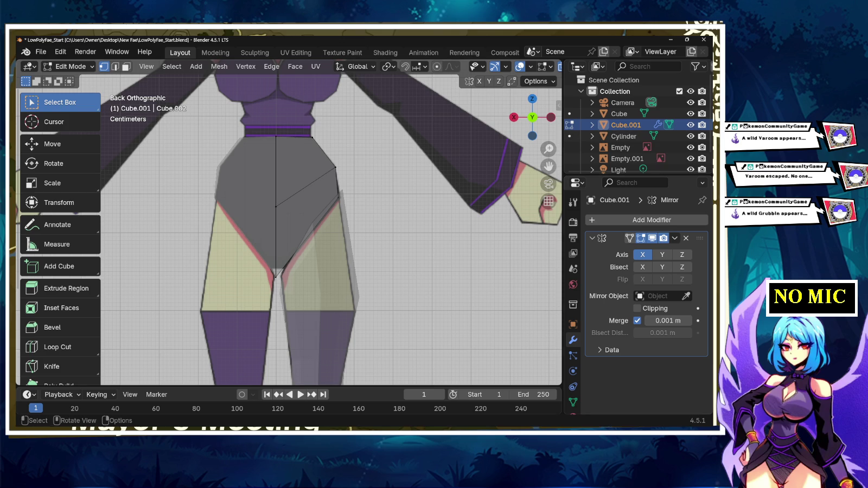
key("KP_3")
- Slide the hip block about 4.016 m along Y onto the side reference's hips and frame it
scroll(355, 228, "down", 5)
scroll(355, 228, "up", 4)
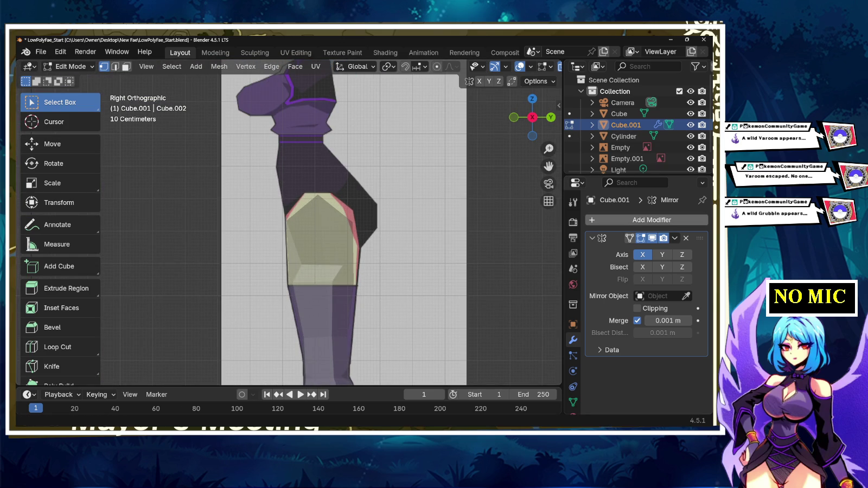
scroll(288, 223, "down", 5)
left_click_drag(258, 166, 334, 224)
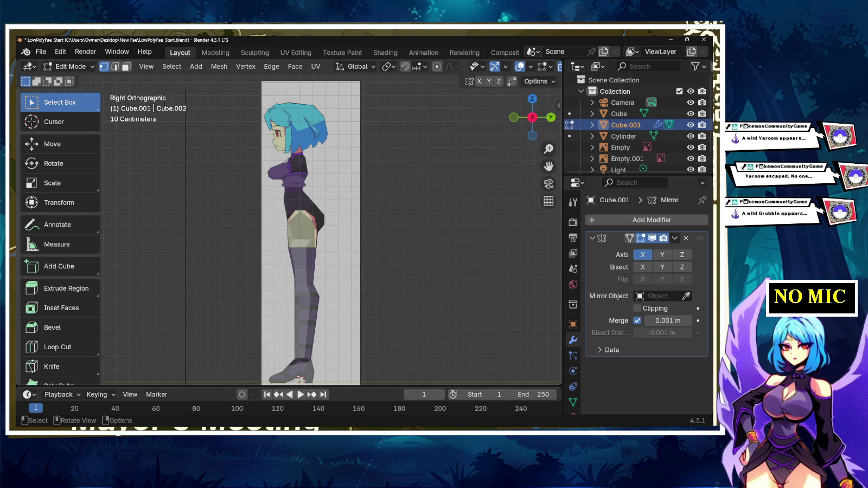
scroll(151, 220, "down", 6)
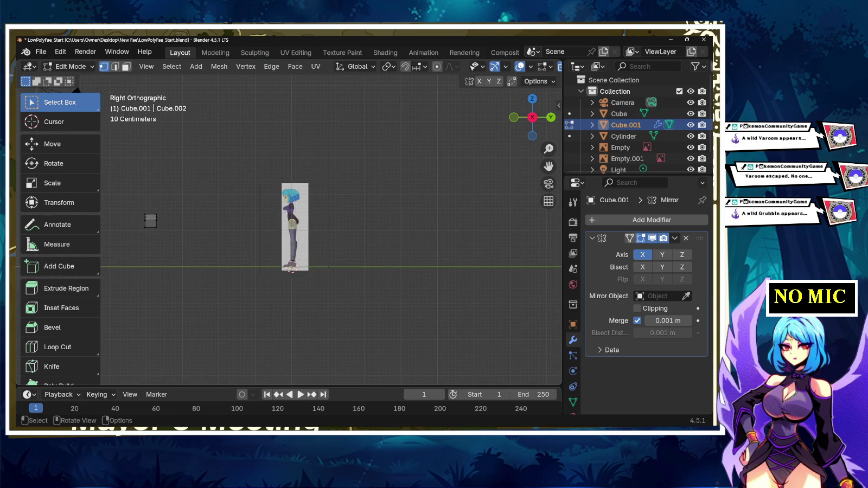
left_click_drag(133, 188, 178, 250)
key("g")
key("z")
key("y")
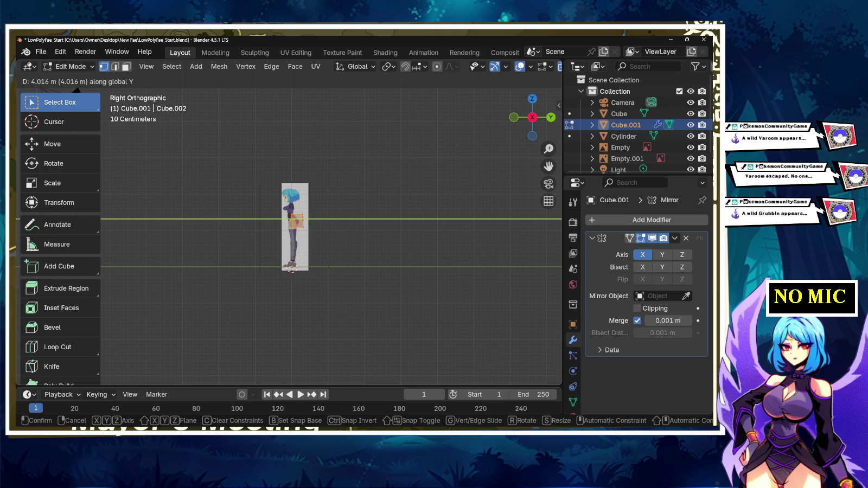
key("Return")
key("KP_Decimal")
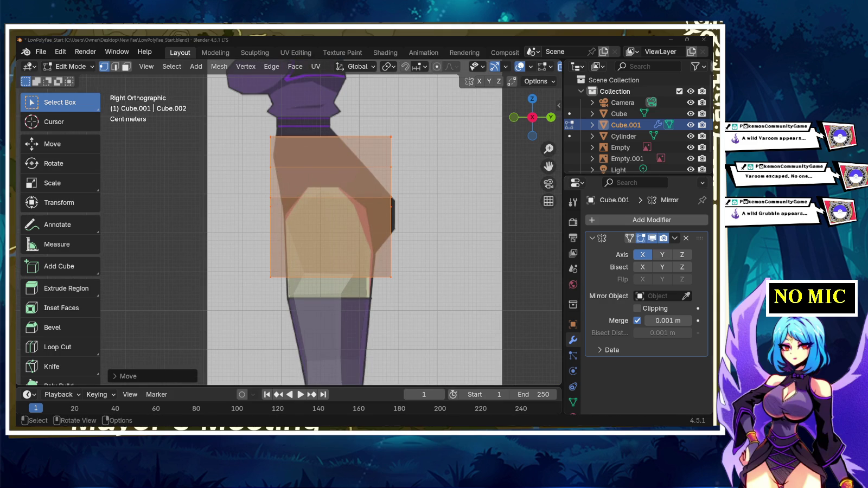
- Slide the hip block's front edge and upper front vertices along Y to the reference outline
left_click_drag(260, 127, 282, 285)
key("g")
key("y")
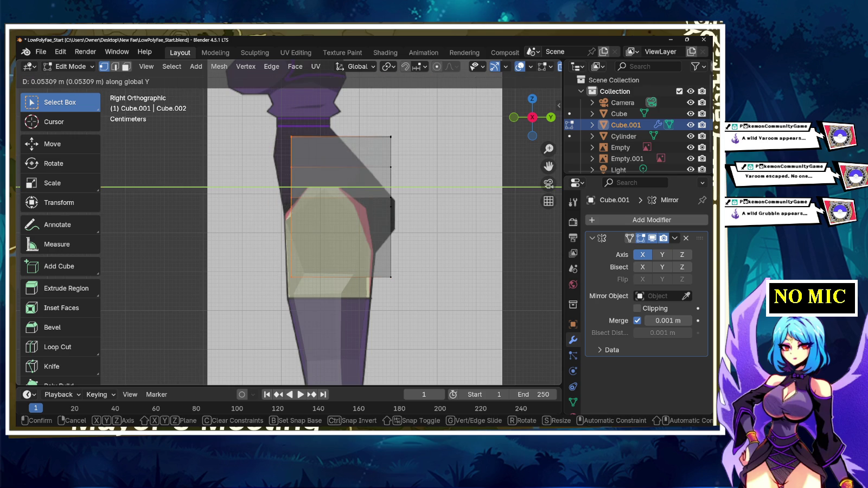
key("Return")
left_click_drag(259, 158, 294, 186)
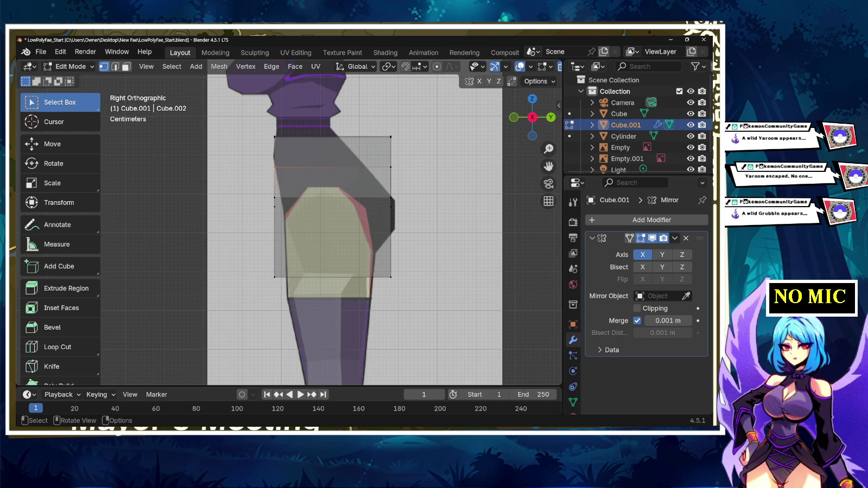
key("g")
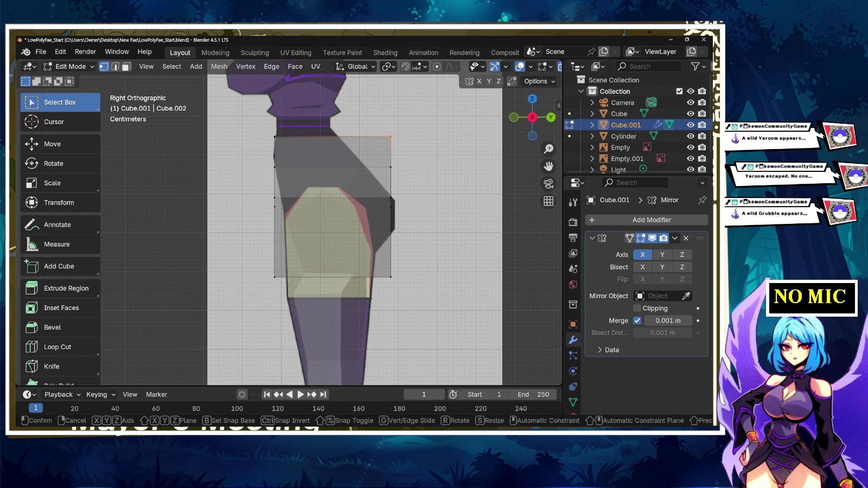
key("y")
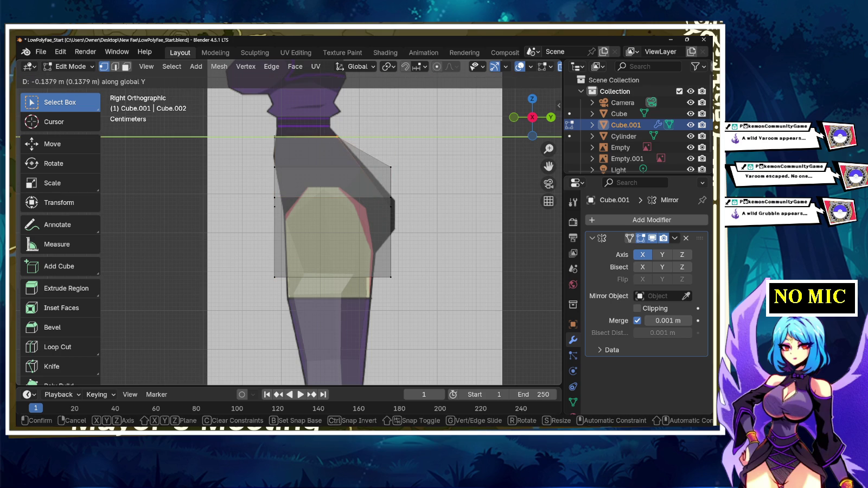
key("Return")
- Slide the upper rear vertex of the hip block along Y to follow the back curve
left_click(390, 167)
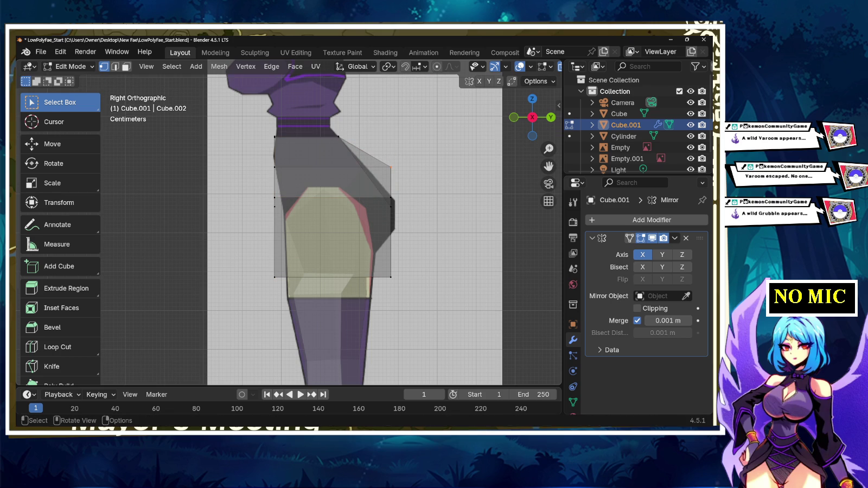
key("g")
key("y")
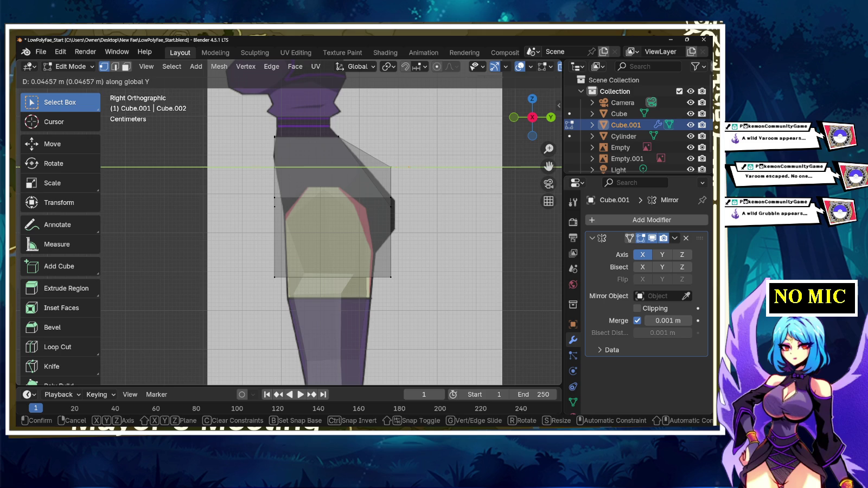
key("Return")
key("ctrl+z")
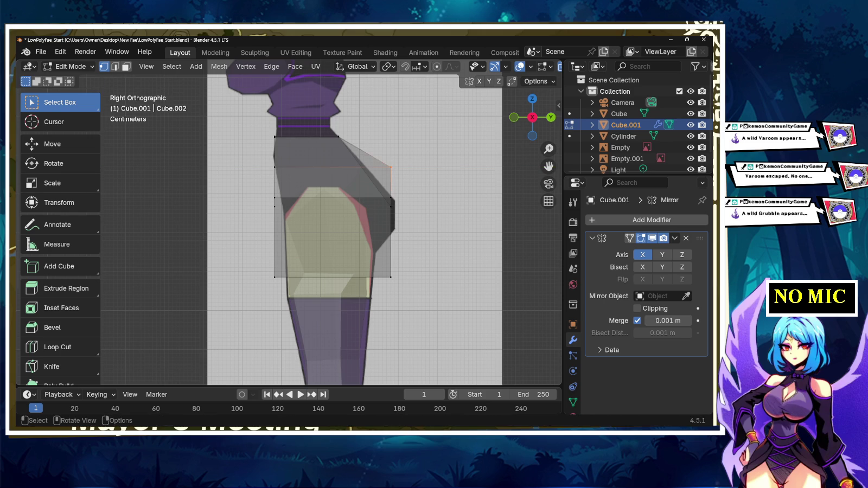
key("g")
key("y")
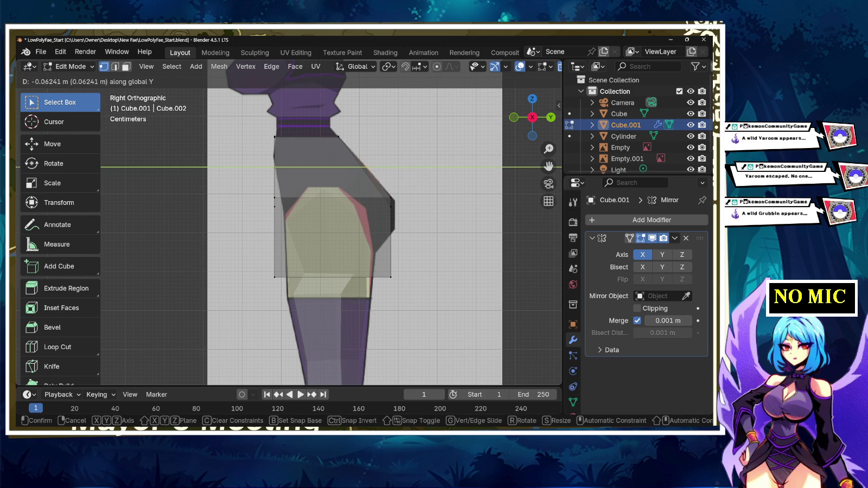
key("Return")
- Push the rear hip-height vertex outward along Y and nudge it vertically along Z
left_click(394, 202)
key("g")
key("y")
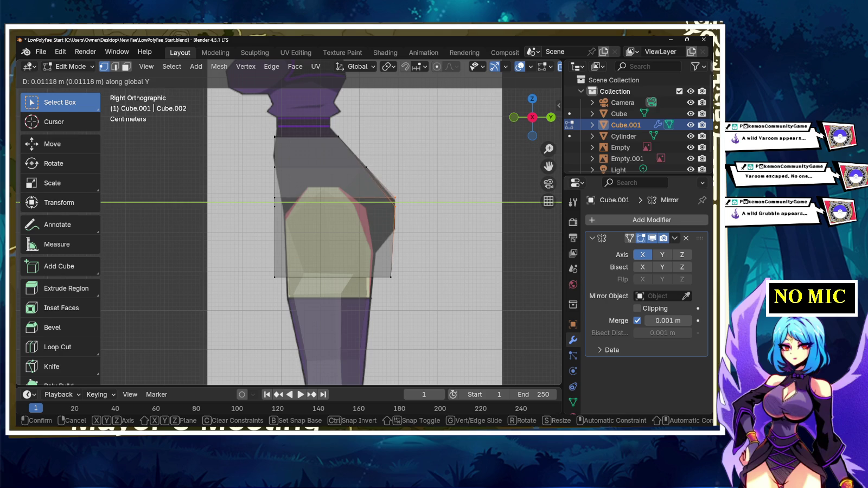
key("Return")
key("g")
key("z")
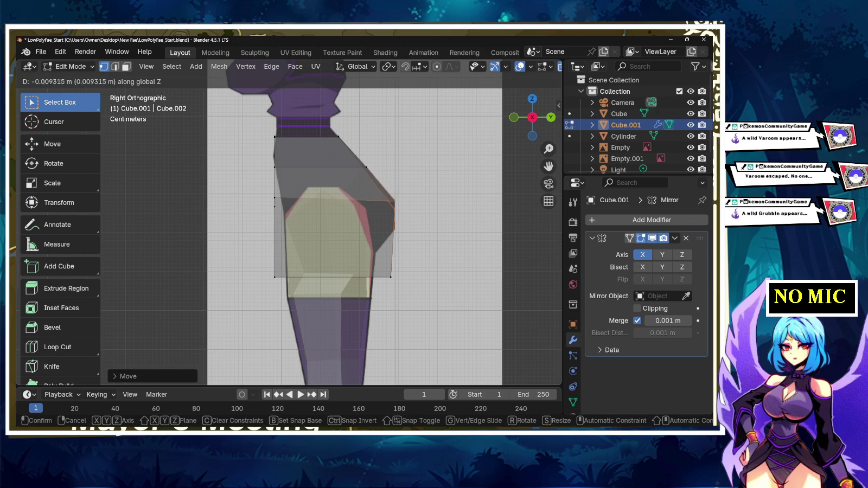
key("Return")
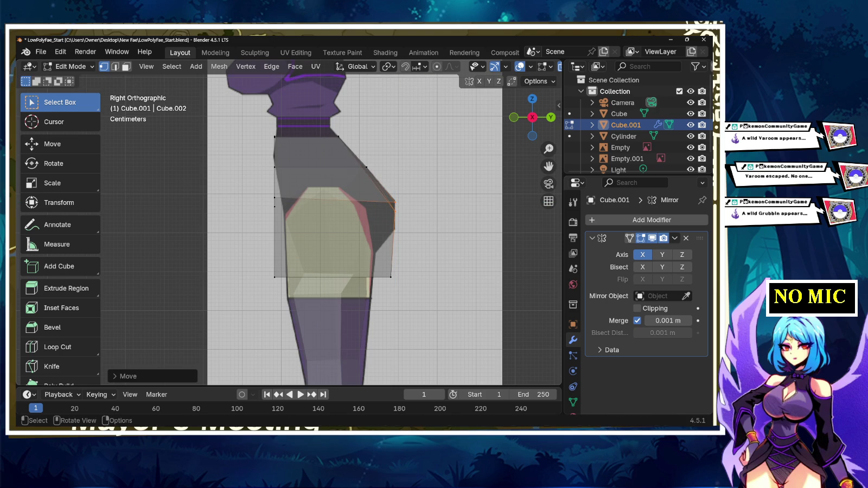
- Move a small group of front vertices vertically along Z to match the waistline
key("b")
left_click_drag(268, 194, 279, 203)
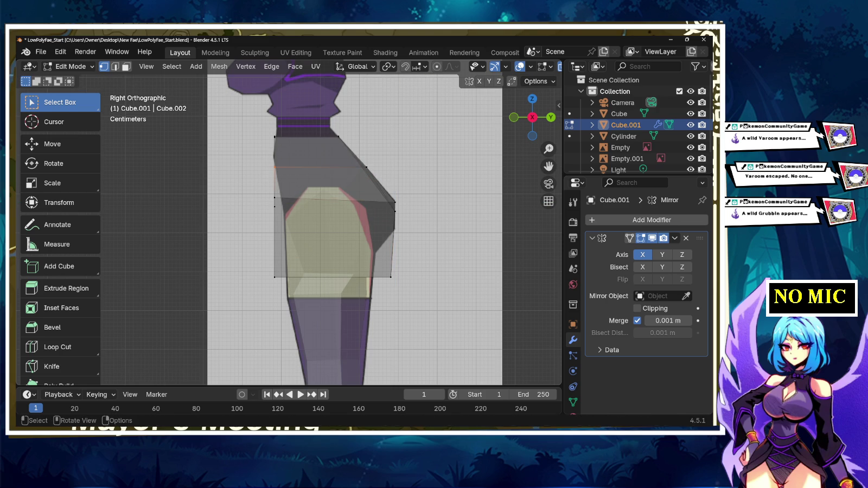
key("g")
key("y")
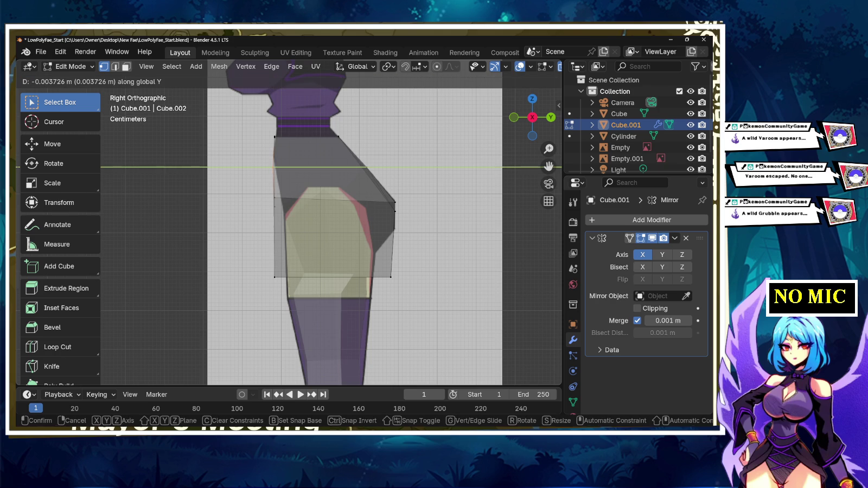
key("z")
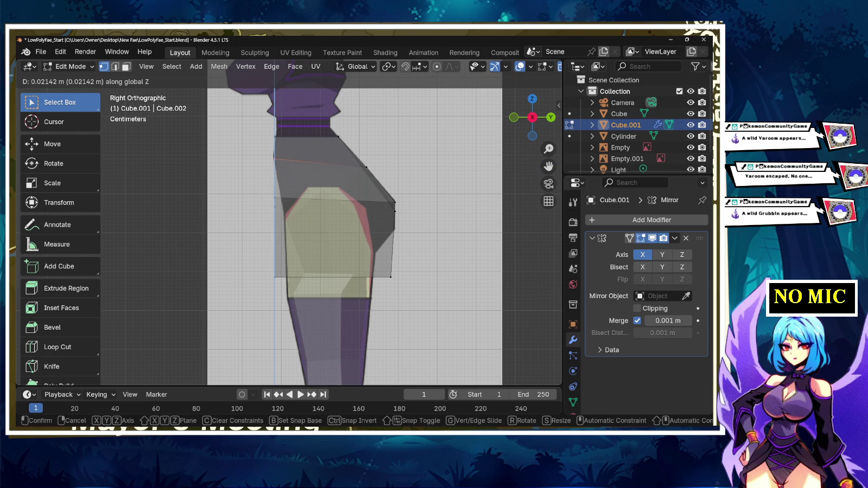
key("Return")
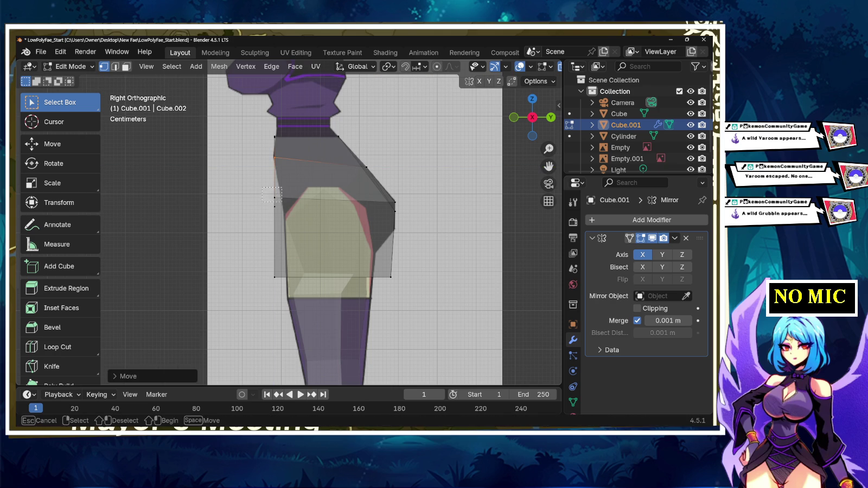
- Slide the lower front edge along Y onto the reference's front contour
left_click(280, 197, "alt")
key("g")
key("y")
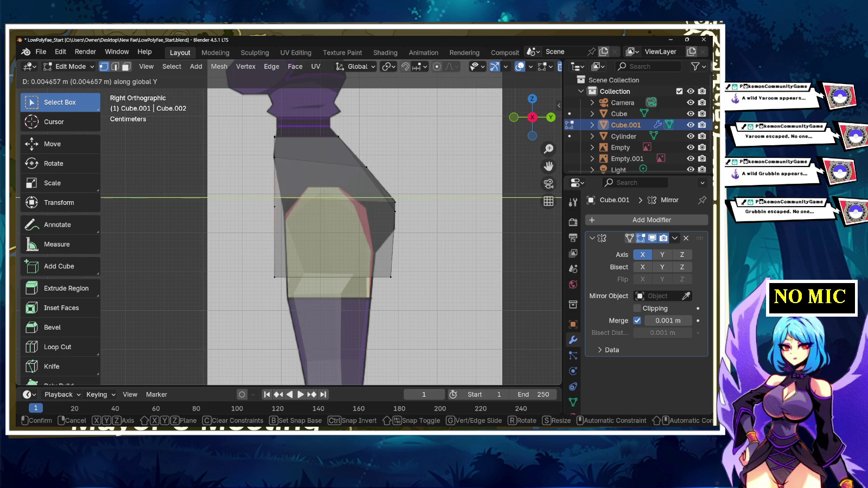
key("Return")
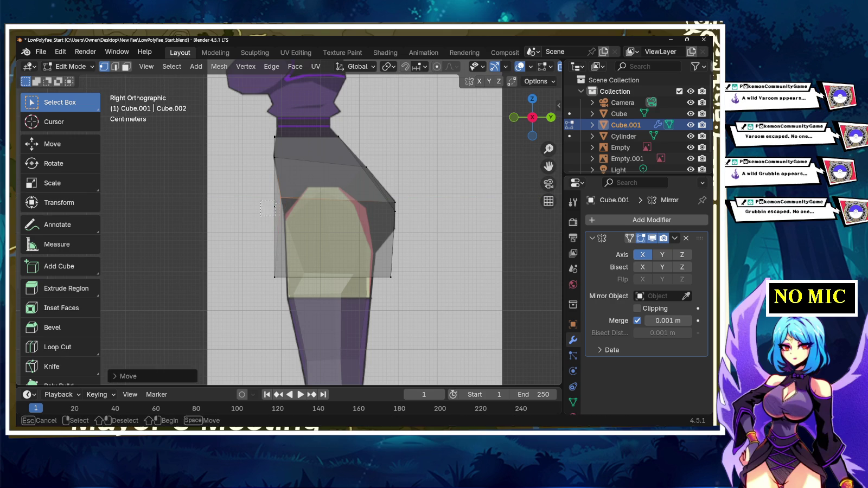
key("g")
key("y")
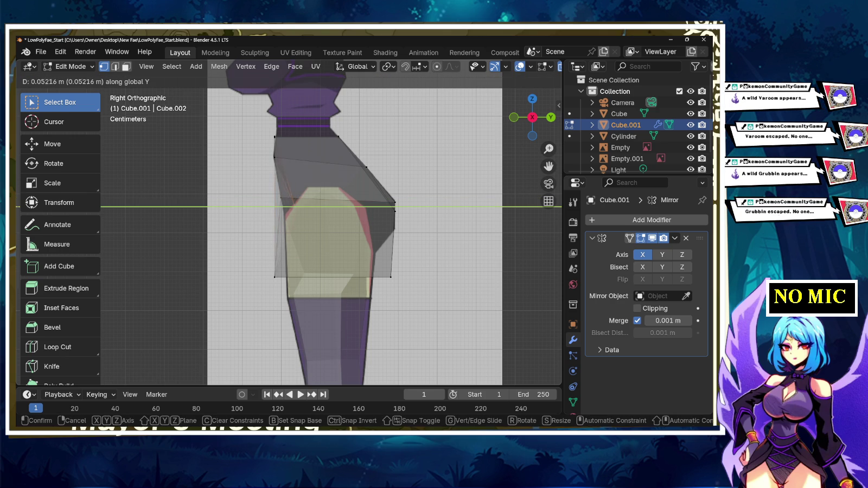
key("Return")
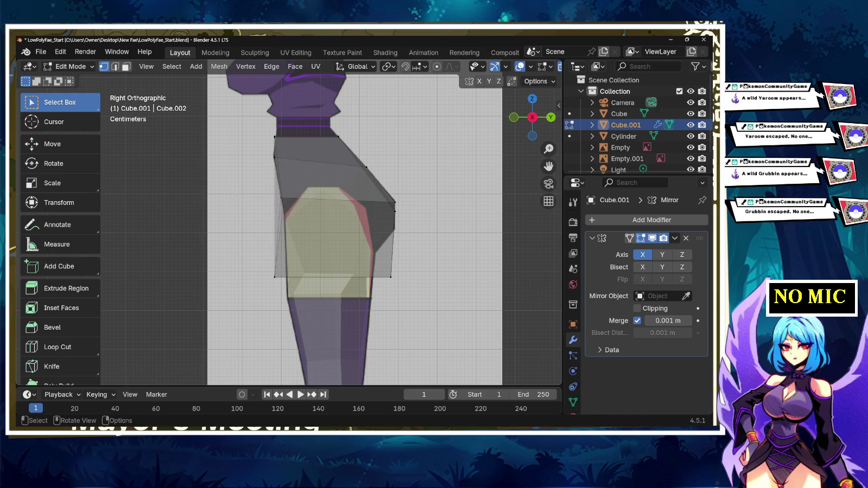
- Move the lower rear corner vertex along Y toward the buttock outline
left_click(274, 277)
key("g")
key("y")
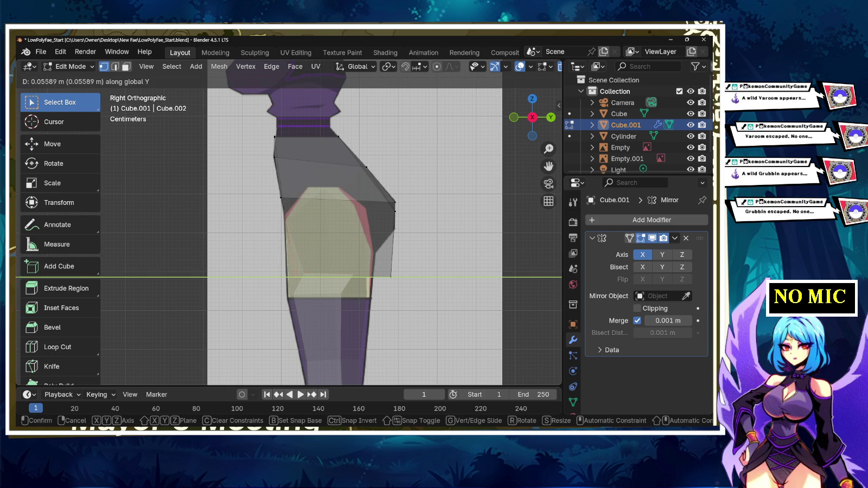
key("Return")
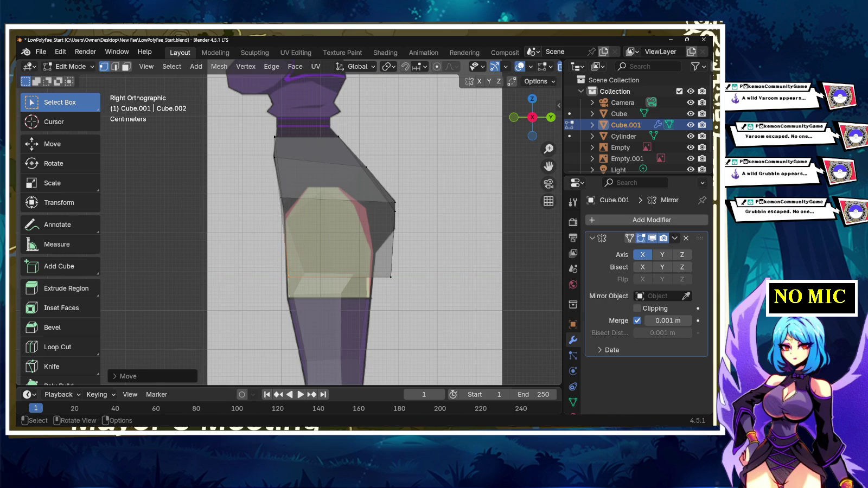
key("g")
key("z")
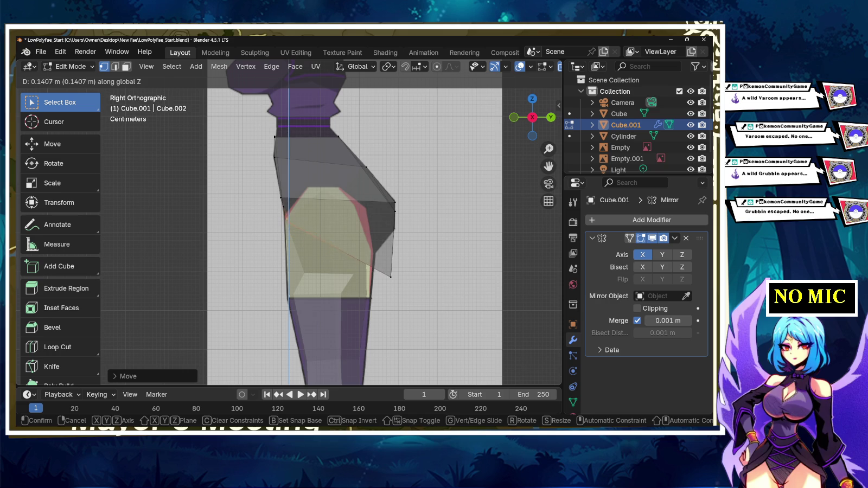
key("y")
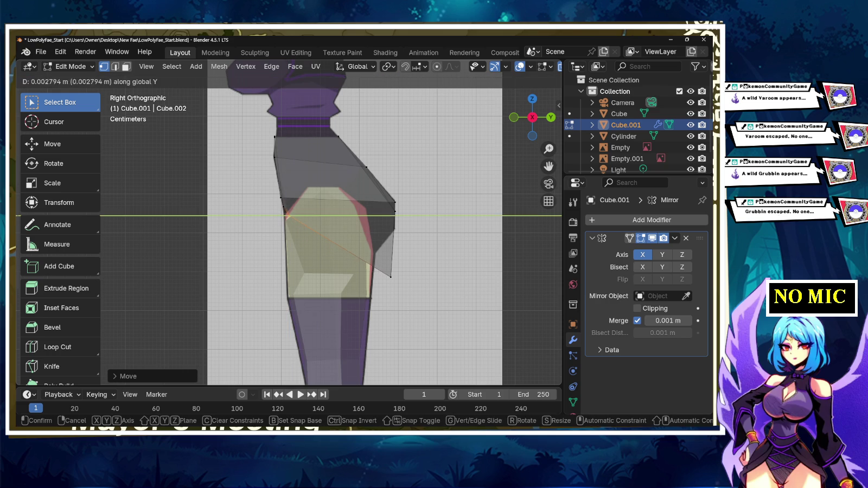
key("Escape")
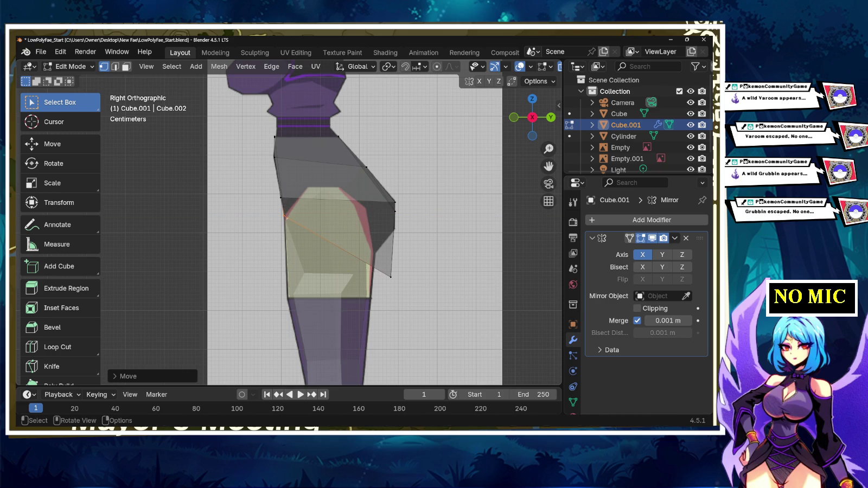
- Raise the lower rear corner vertex about 0.122 m along Z
key("g")
key("y")
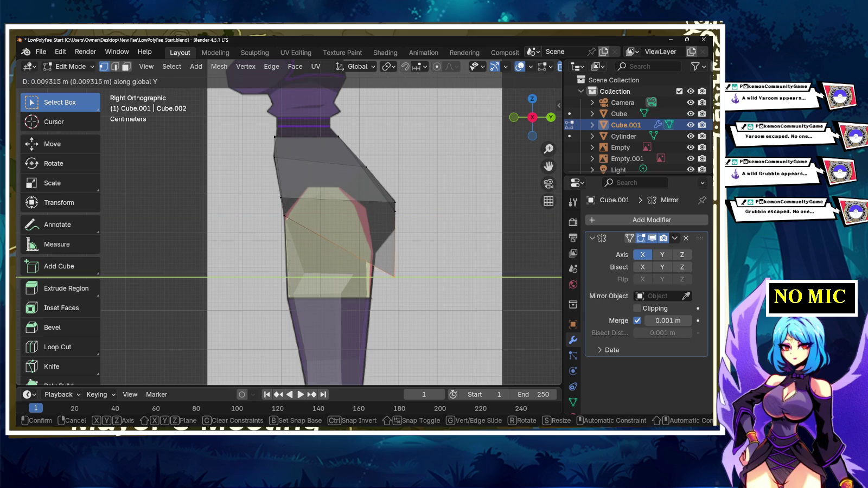
key("Return")
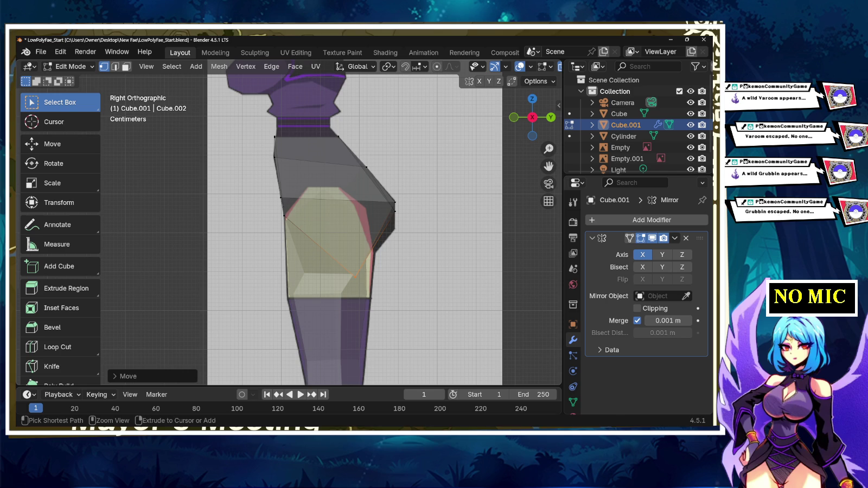
key("ctrl+z")
key("g")
key("z")
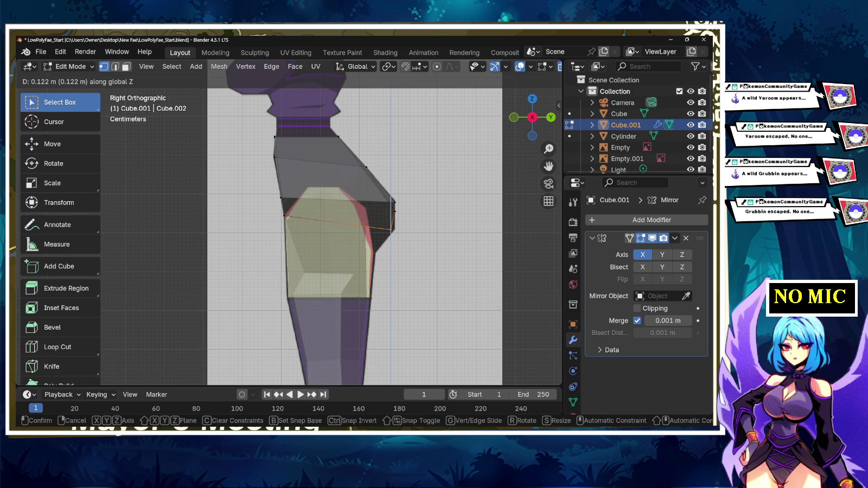
key("Return")
- Orbit around the hips and freely reposition edge vertices of the hip block
middle_click_drag(352, 227, 379, 217)
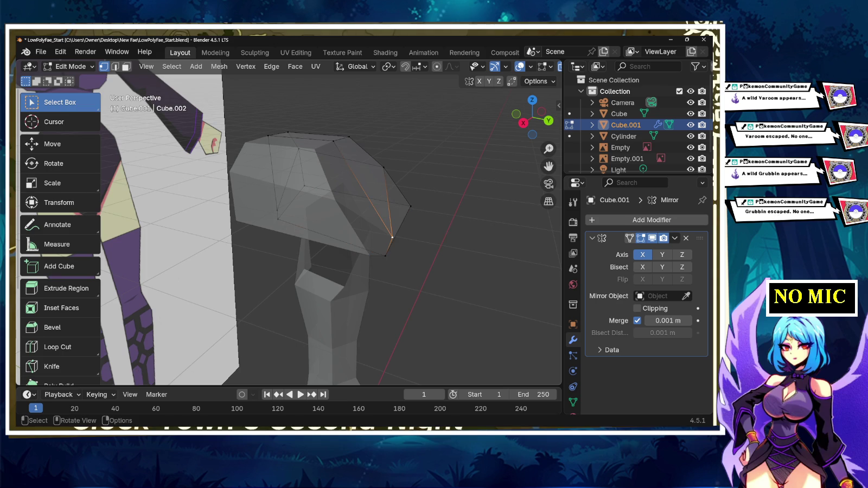
key("g")
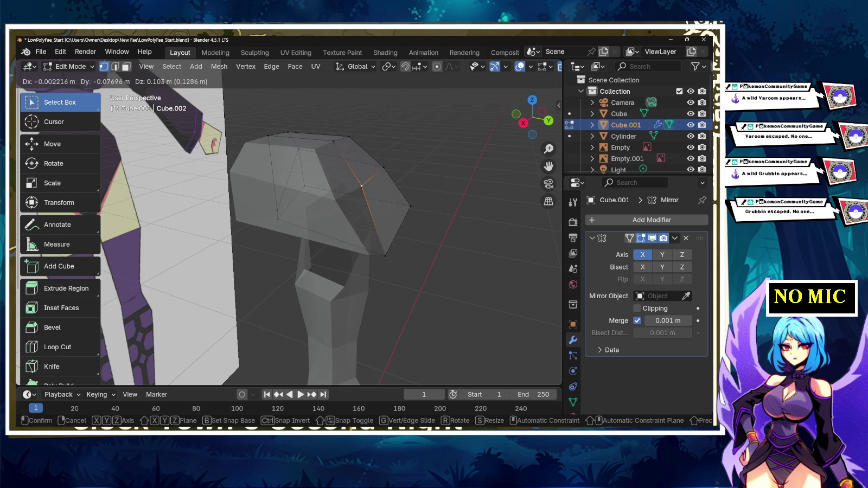
key("Return")
mouse_move(361, 187)
middle_mouse_down()
mouse_move(370, 175)
mouse_move(347, 179)
mouse_move(358, 162)
middle_mouse_up()
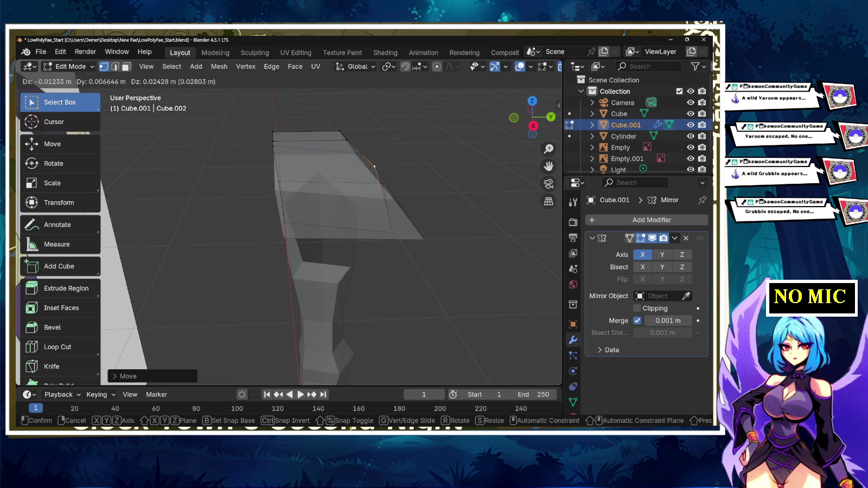
left_click(369, 167)
middle_click_drag(368, 167, 390, 228)
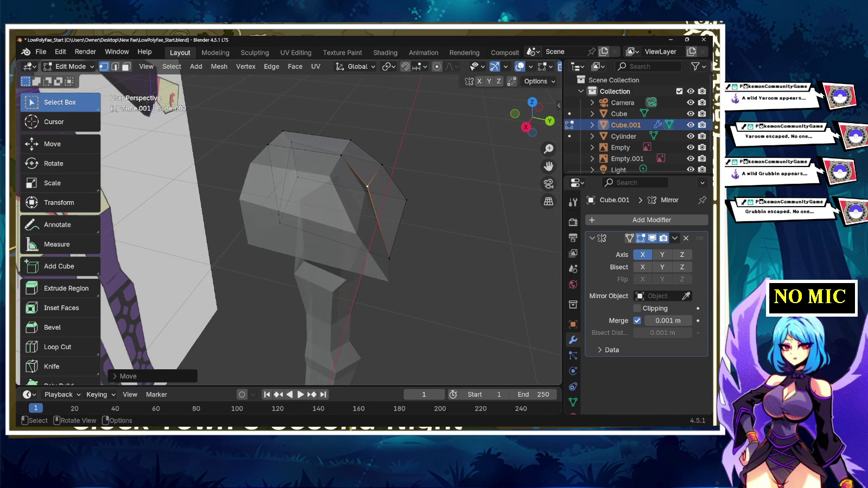
key("g")
left_click(401, 255)
mouse_move(401, 255)
middle_mouse_down()
mouse_move(304, 171)
mouse_move(325, 255)
middle_mouse_up()
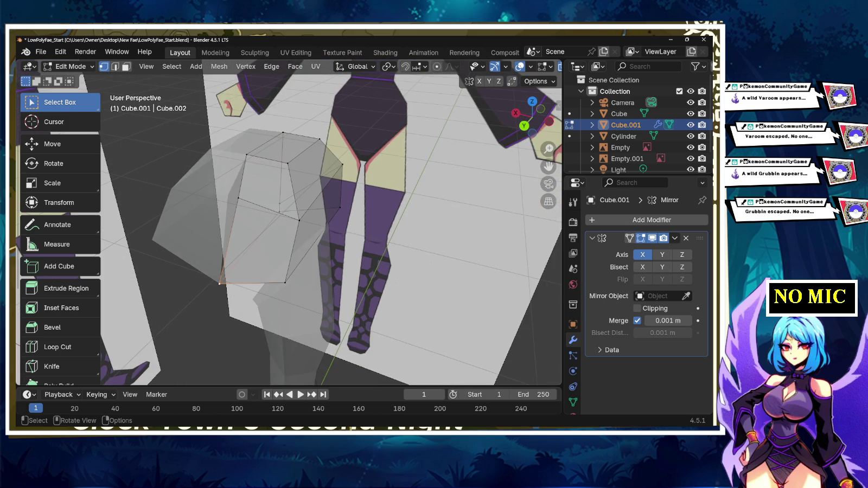
- Move a corner edge of the hip block to follow the hip outline
left_click(232, 208)
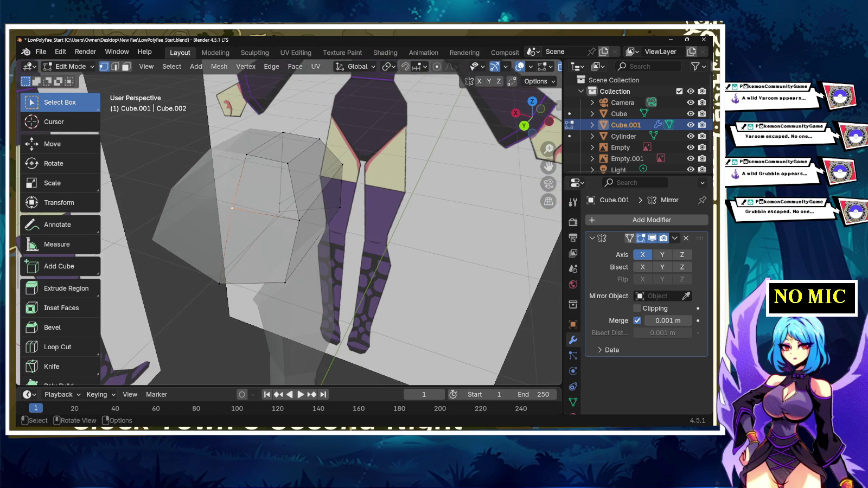
middle_click_drag(325, 255, 380, 255)
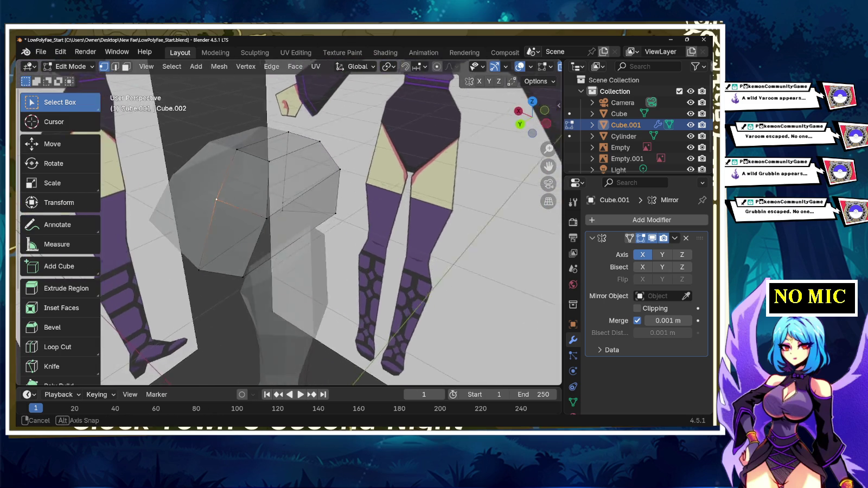
left_click(184, 239, "shift")
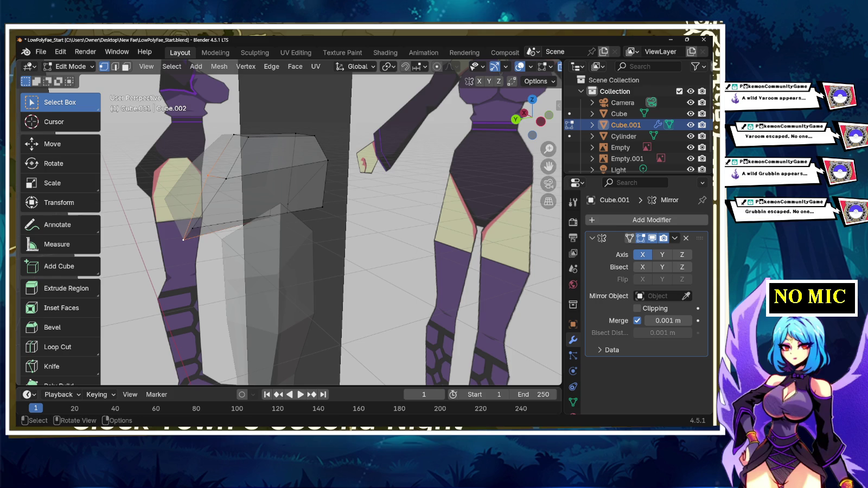
key("g")
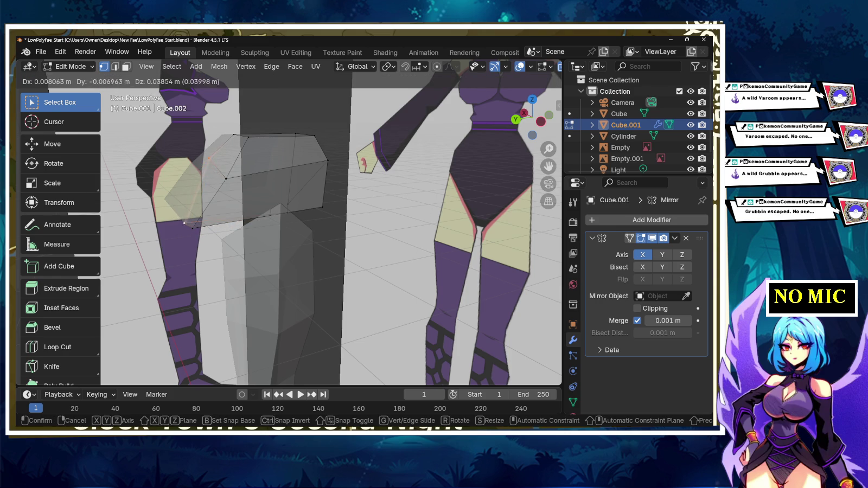
key("Return")
middle_click_drag(331, 233, 489, 206)
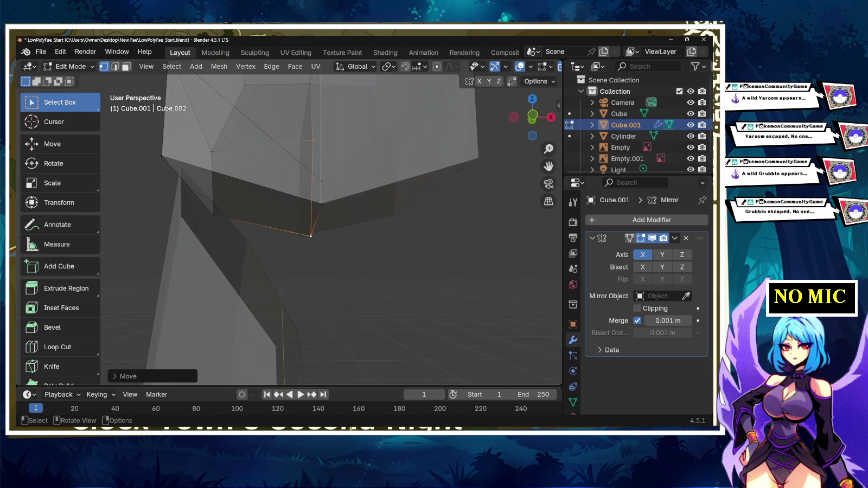
middle_click_drag(325, 227, 412, 215)
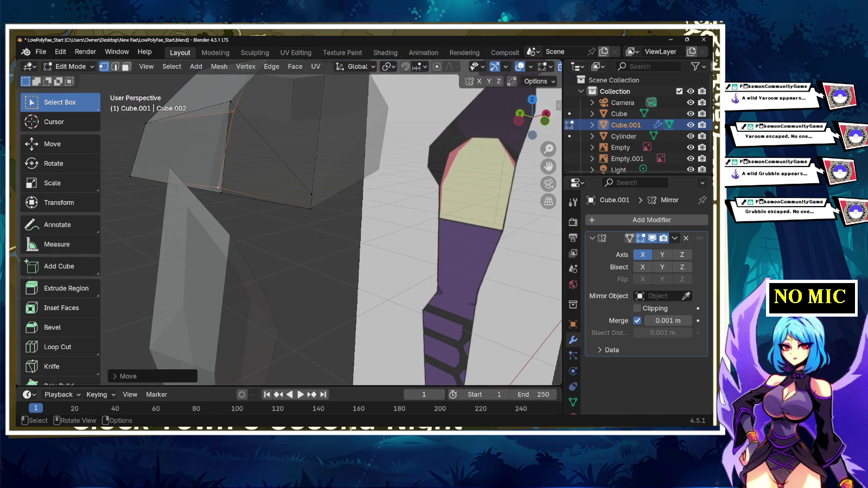
- Undo the last vertex move and return to the straight front view
key("ctrl+z")
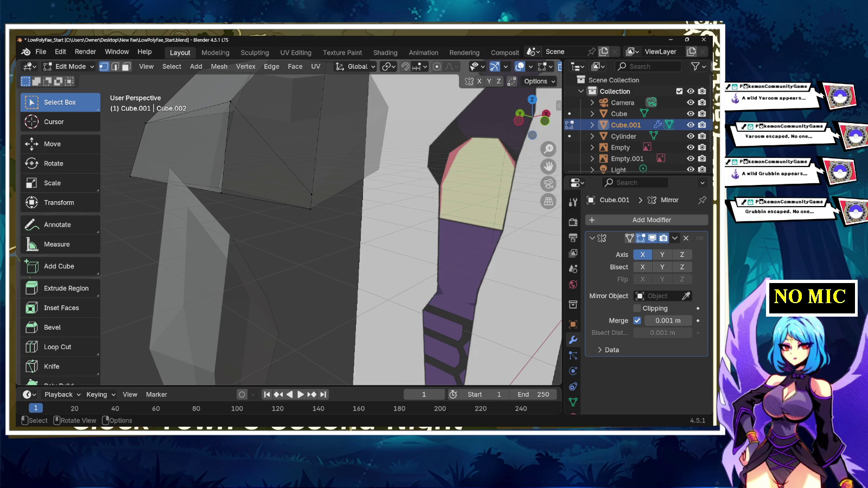
middle_click_drag(331, 228, 353, 217)
scroll(331, 227, "down", 5)
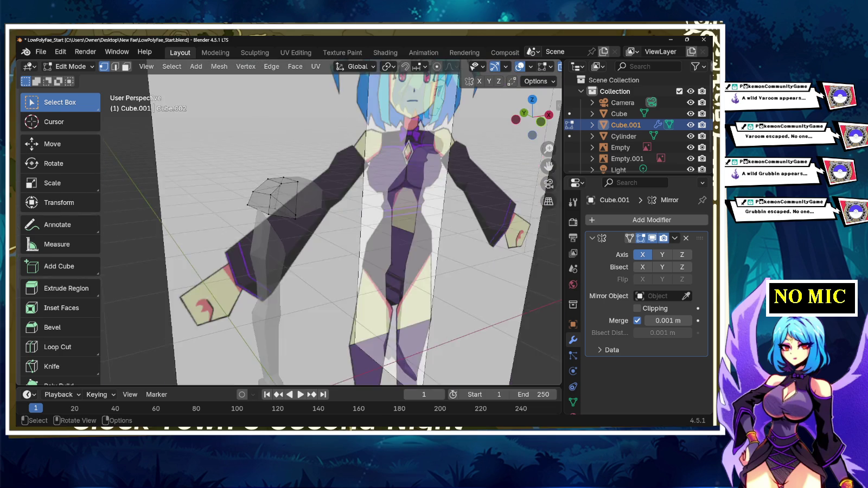
scroll(331, 228, "up", 5)
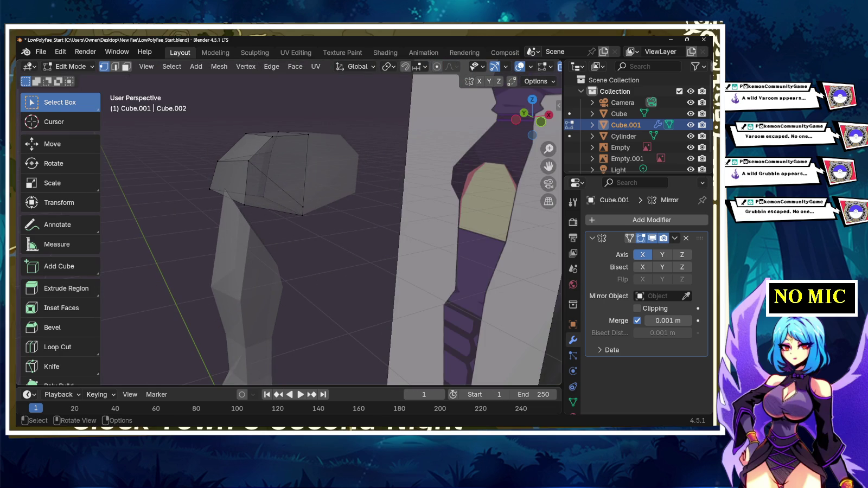
key("KP_1")
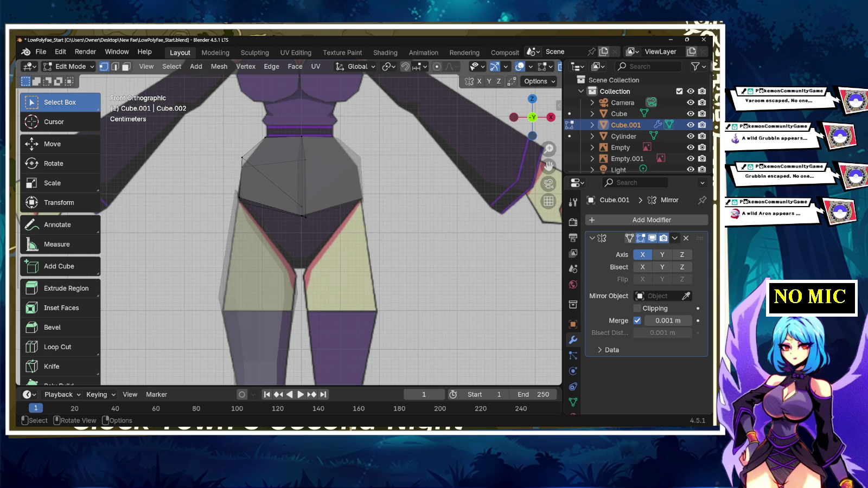
- Pull the hip block's bottom centre vertex down to the crotch
key("ctrl")
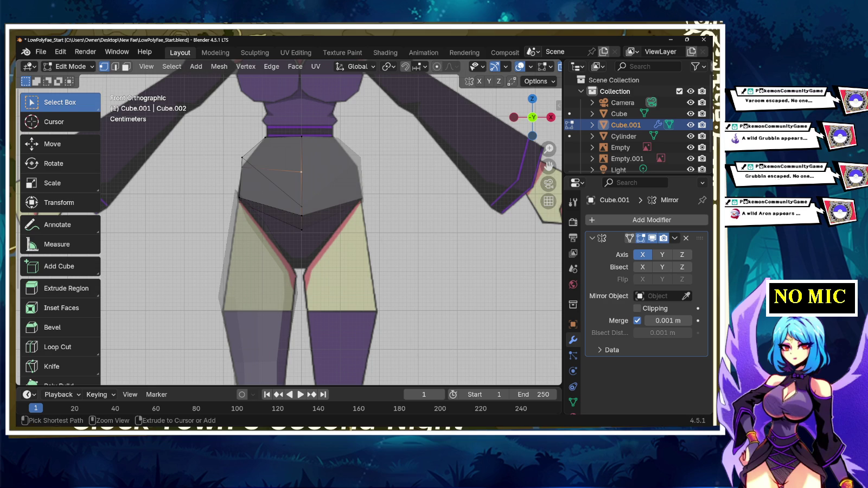
left_click(301, 229)
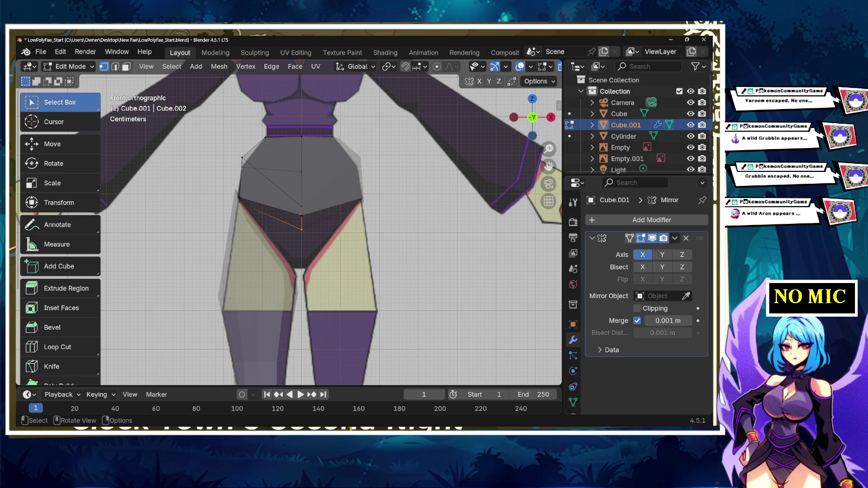
key("g")
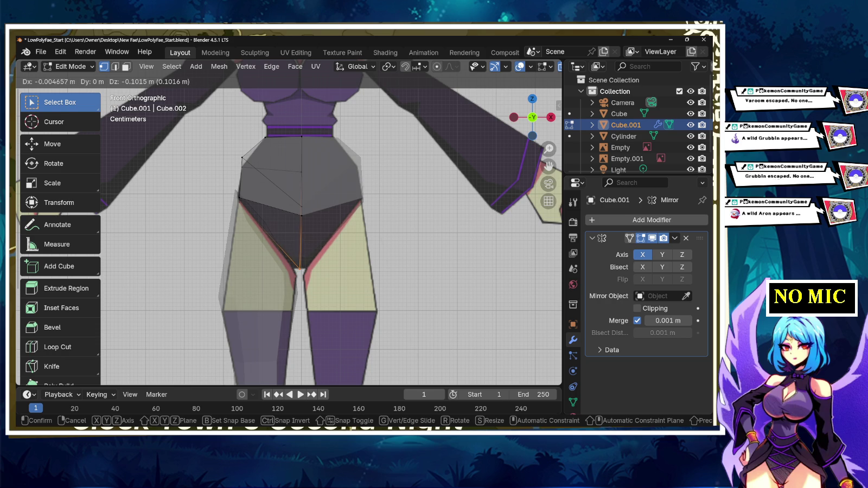
key("Return")
key("ctrl+z")
key("ctrl+z")
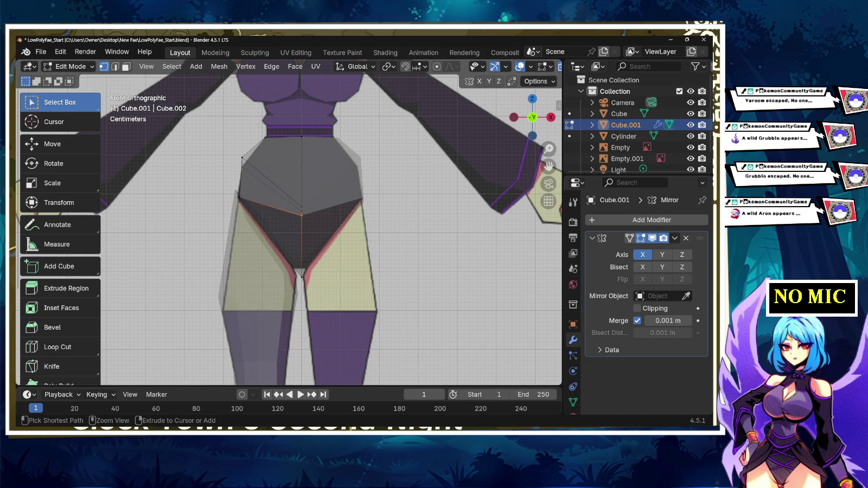
key("ctrl+shift+z")
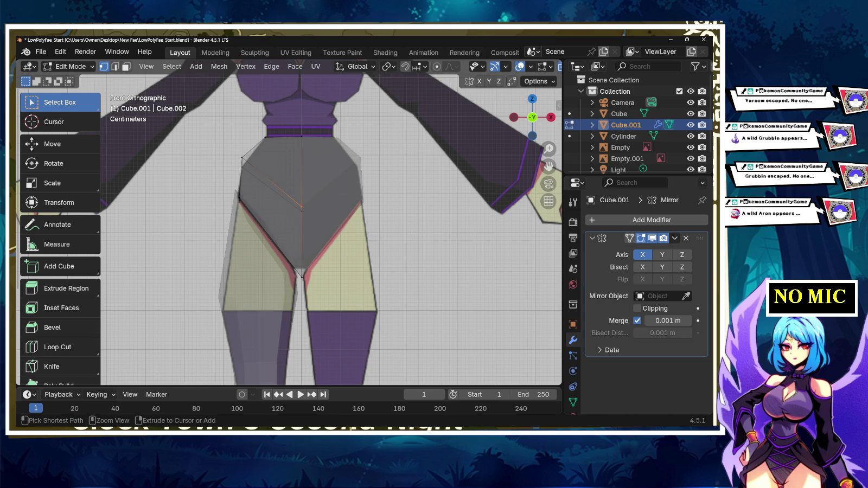
- Raise the hip block's side corner vertex along Z to match the leg line
left_click(242, 157)
key("ctrl+z")
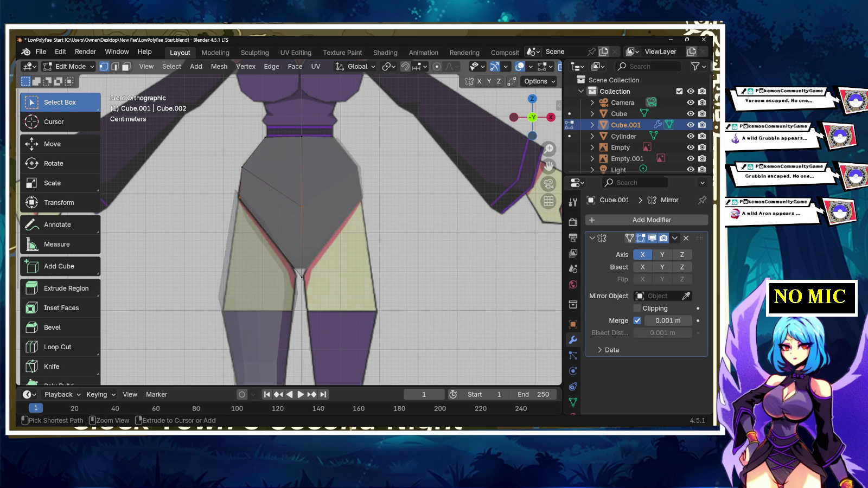
left_click(242, 168)
middle_click_drag(242, 167, 428, 168)
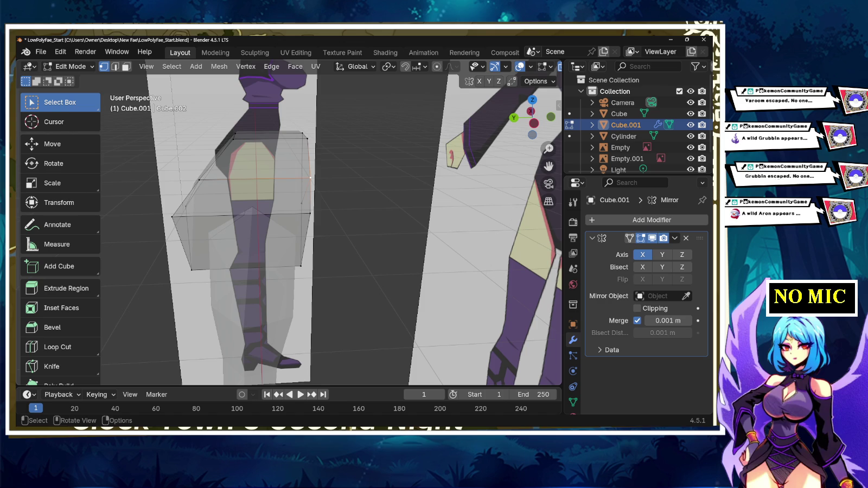
middle_click_drag(428, 169, 449, 73)
left_click(182, 200)
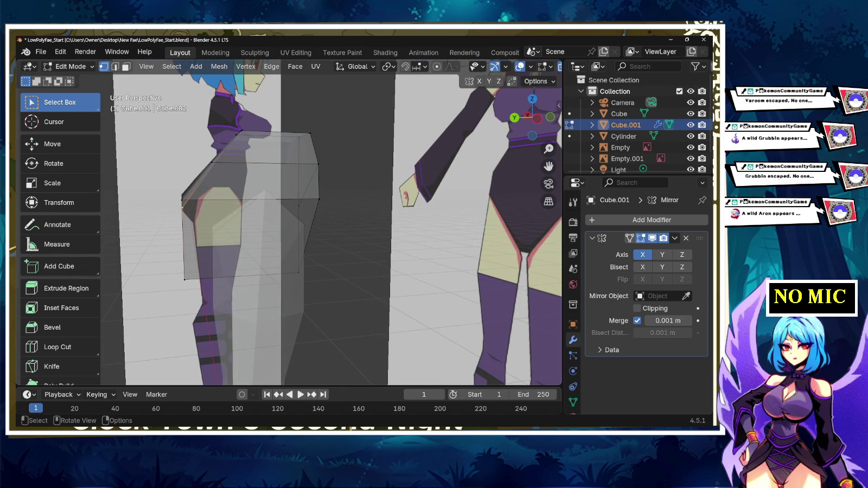
key("g")
key("z")
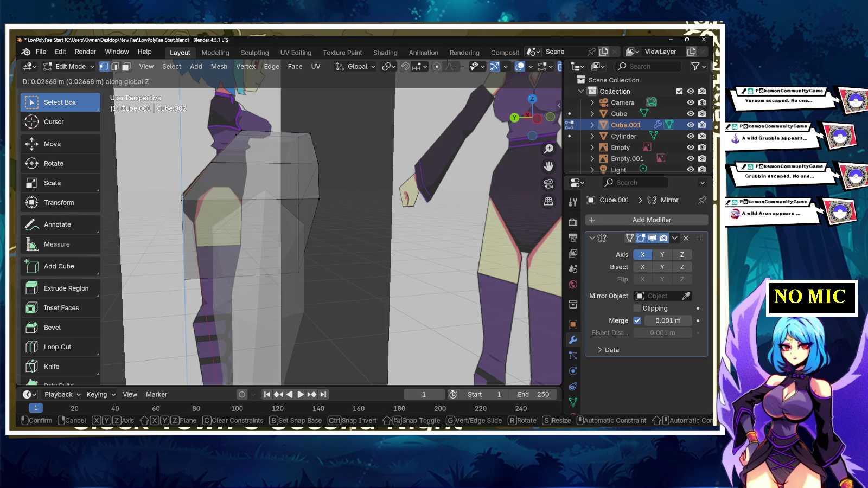
key("Return")
mouse_move(326, 217)
middle_mouse_down()
mouse_move(379, 217)
mouse_move(380, 228)
middle_mouse_up()
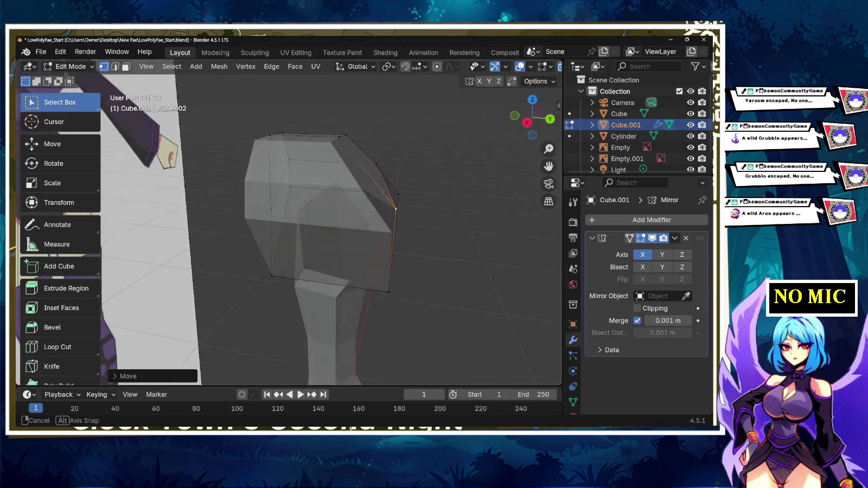
middle_click_drag(325, 217, 380, 222)
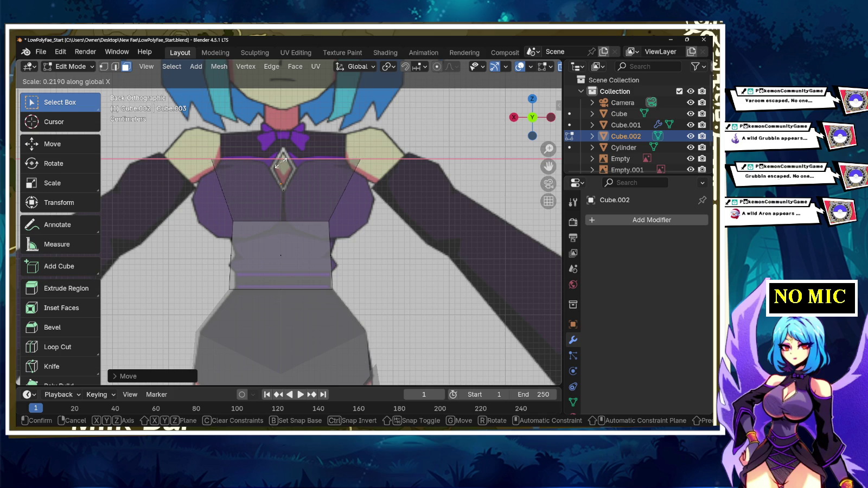
- Widen the chest block's top edge and raise it straight up along Z
key("Return")
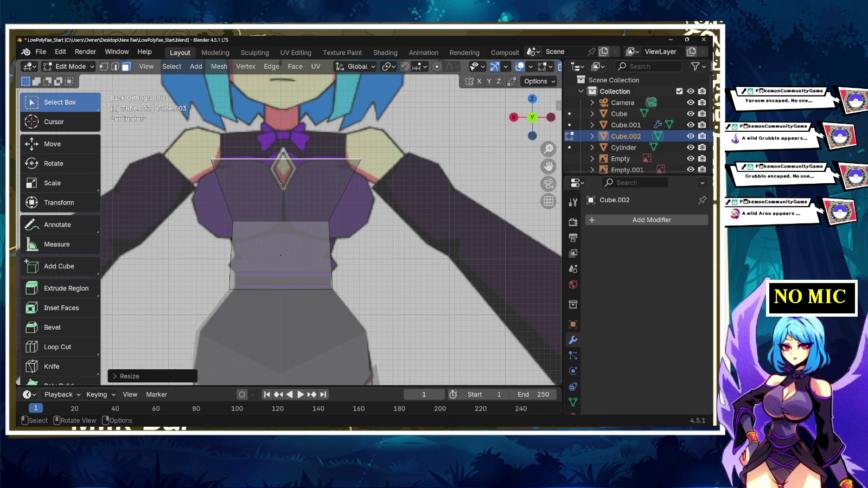
key("g")
key("z")
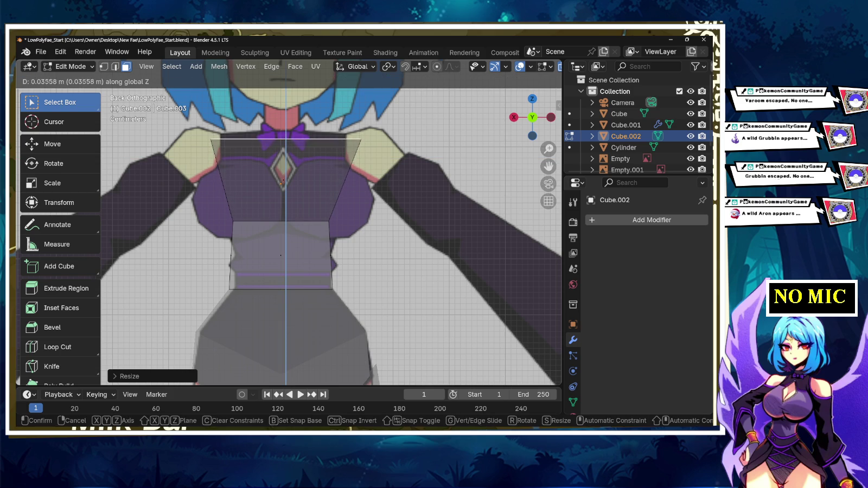
key("Return")
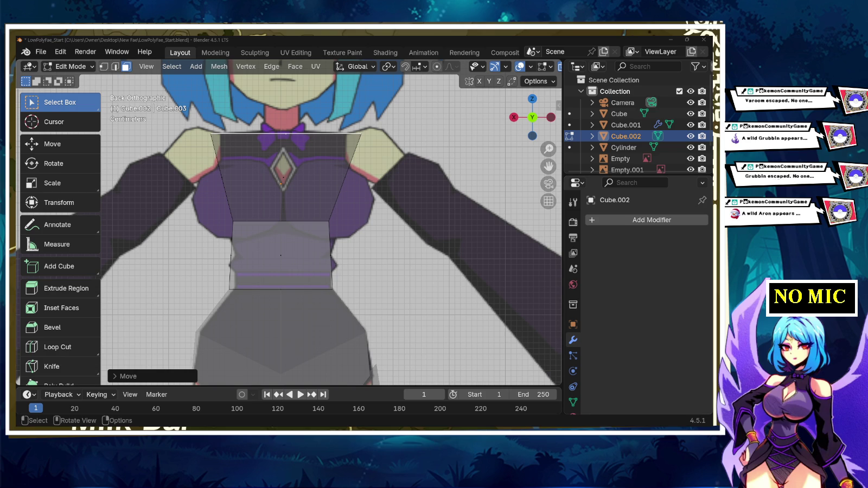
- In side view, scale the chest faces along Y to narrow the block front to back
key("KP_3")
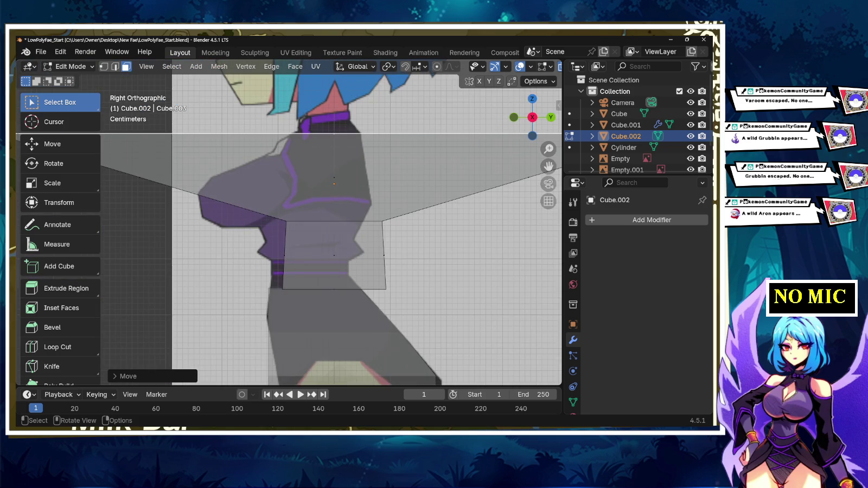
scroll(314, 228, "down", 8)
scroll(315, 228, "up", 4)
scroll(314, 227, "up", 3)
scroll(314, 228, "down", 1)
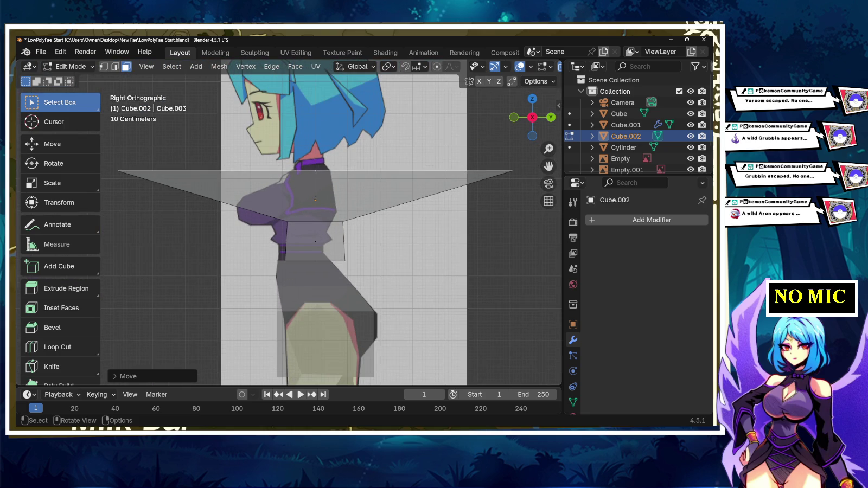
key("s")
key("y")
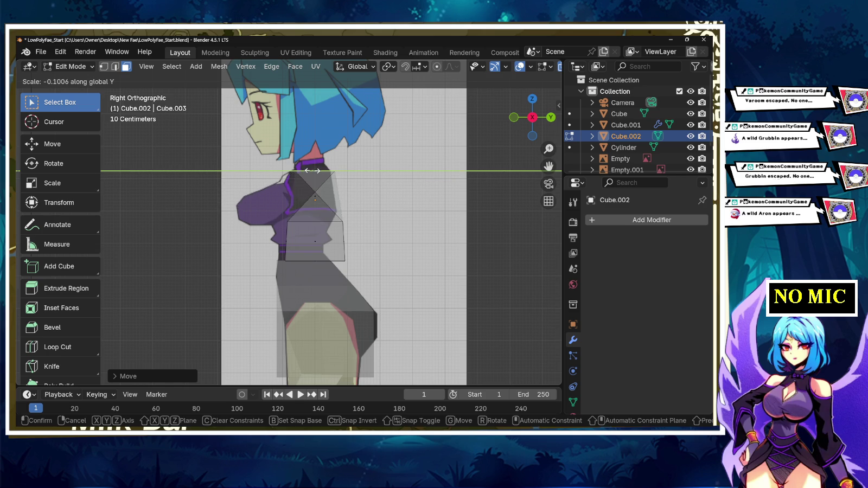
left_click(310, 173)
scroll(311, 172, "up", 4)
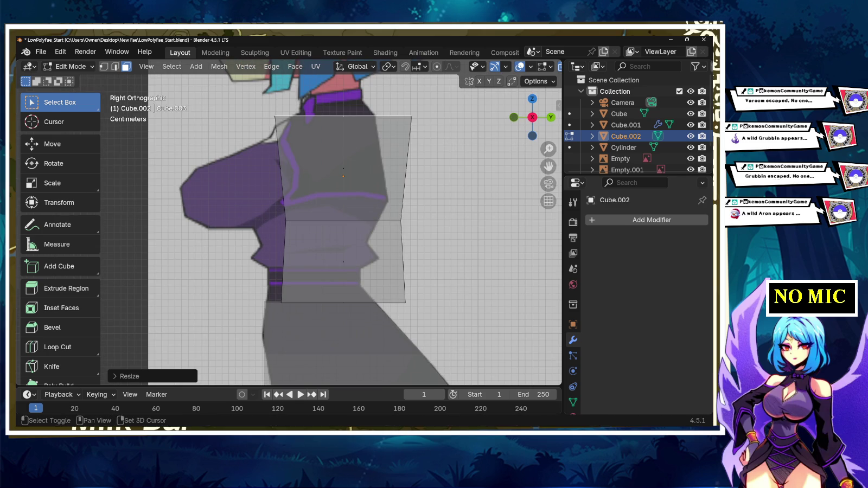
middle_click_drag(311, 173, 313, 162, "shift")
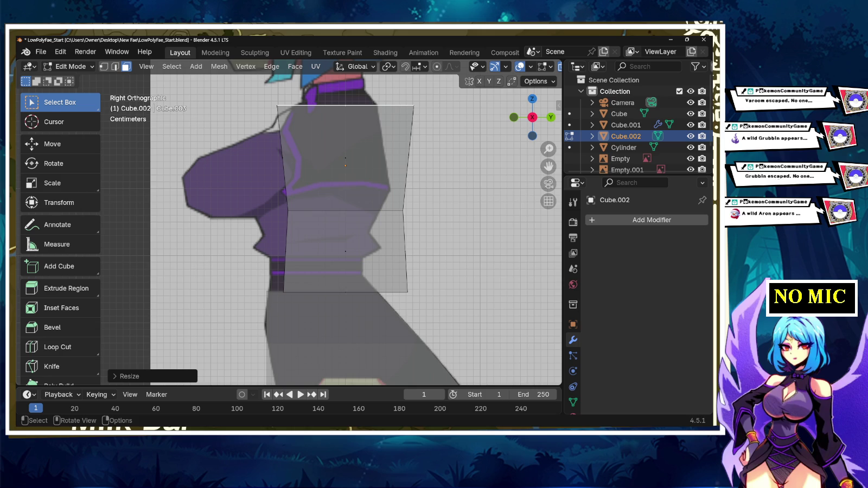
- Move the whole Cube.002 torso box about 0.026 m along Y, then deselect
key("shift+a")
key("Escape")
key("a")
key("g")
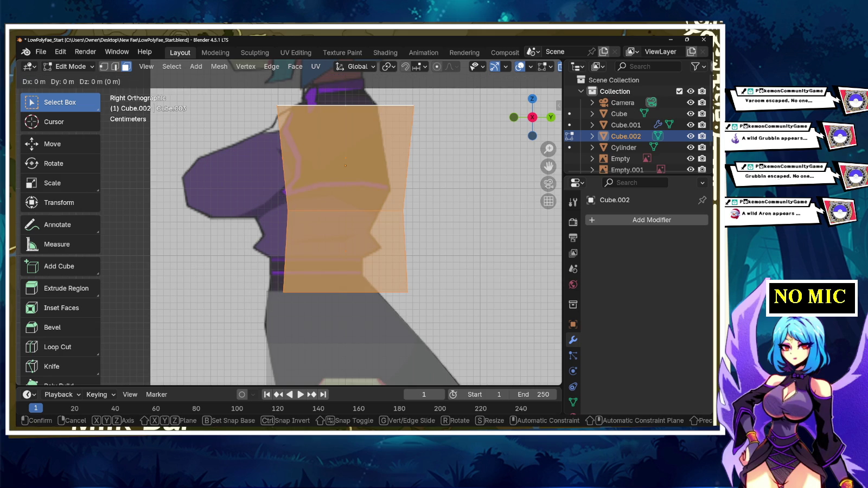
key("x")
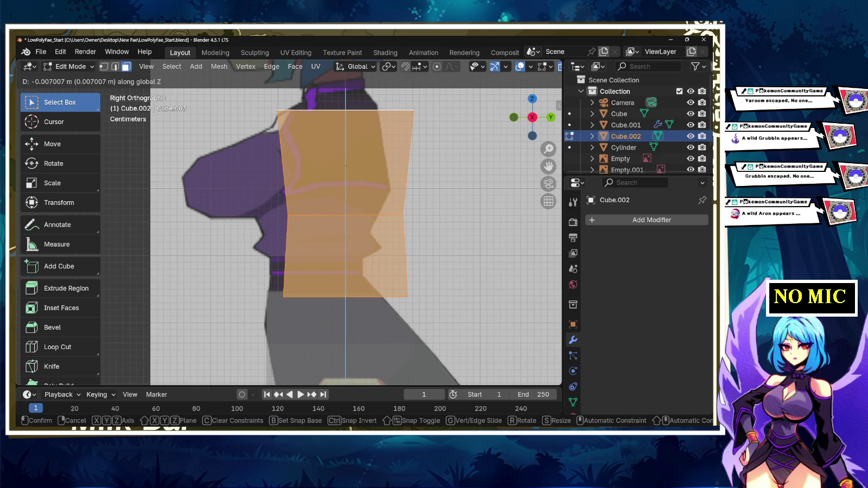
key("y")
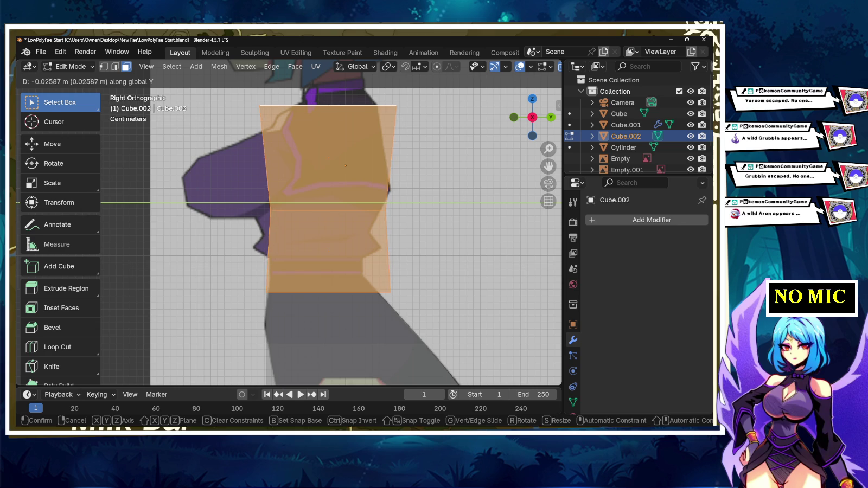
key("Return")
key("alt+a")
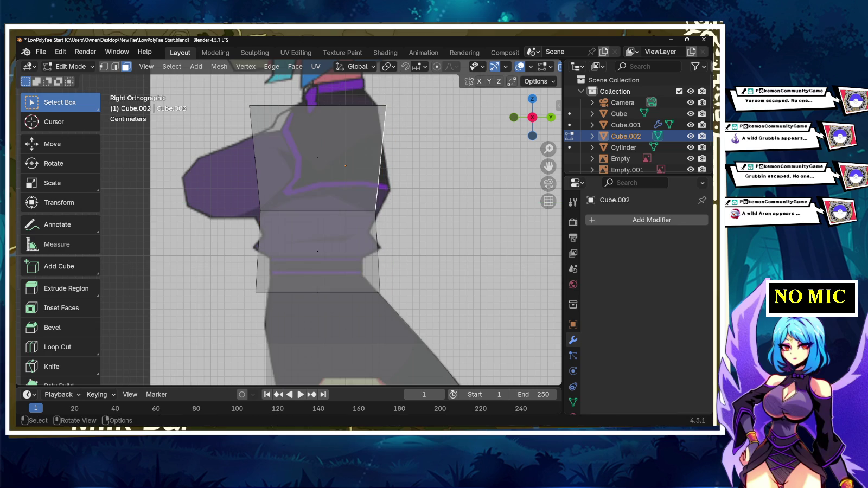
- In vertex select mode, slide the top front corner vertex along Y onto the chest outline
key("ctrl+z")
key("alt+a")
left_click(104, 66)
left_click(249, 106)
key("g")
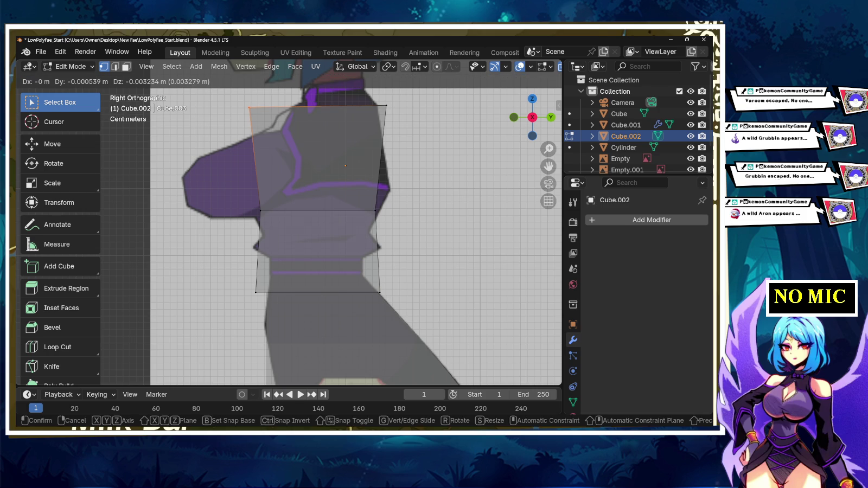
key("y")
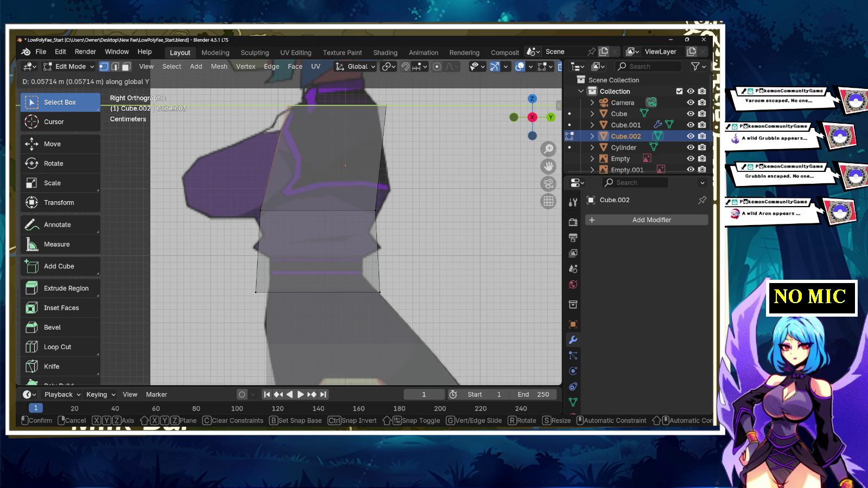
left_click(394, 107)
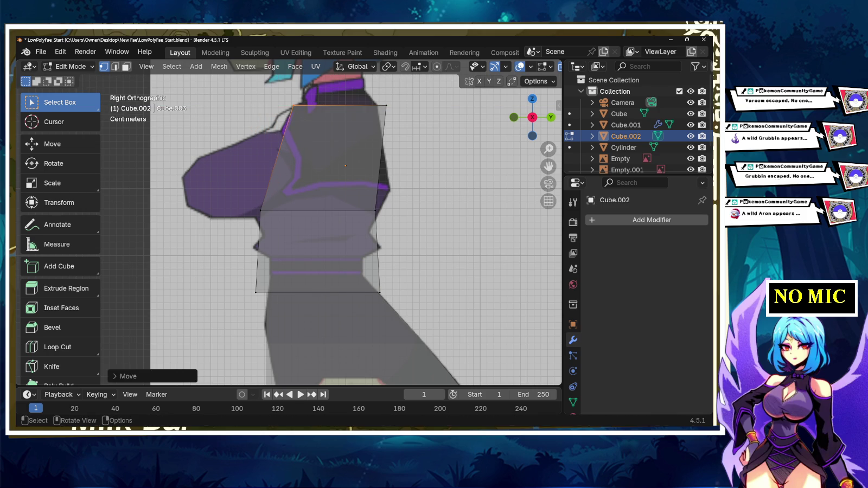
- Slide the top back corner vertex along Y to follow the back outline
left_click_drag(400, 119, 388, 96)
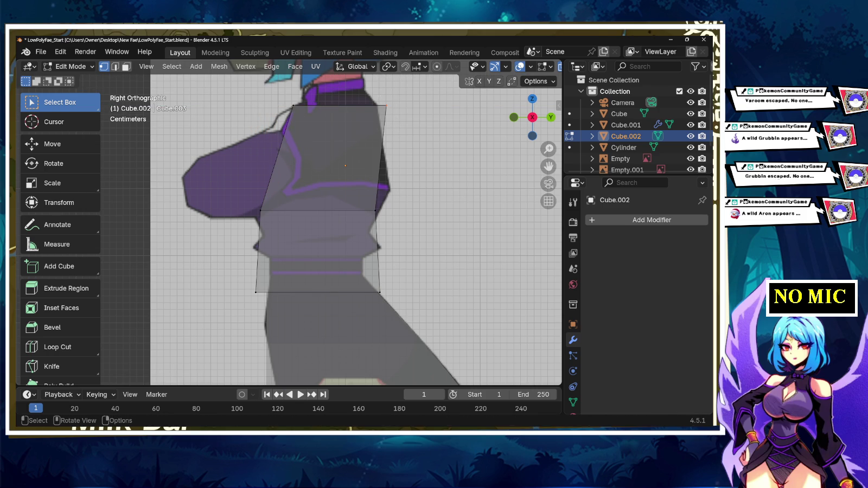
key("g")
left_click(399, 105)
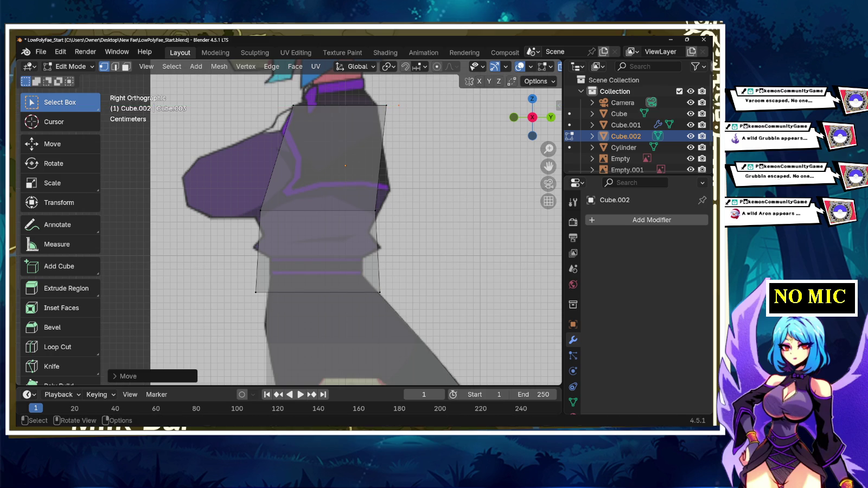
key("g")
key("y")
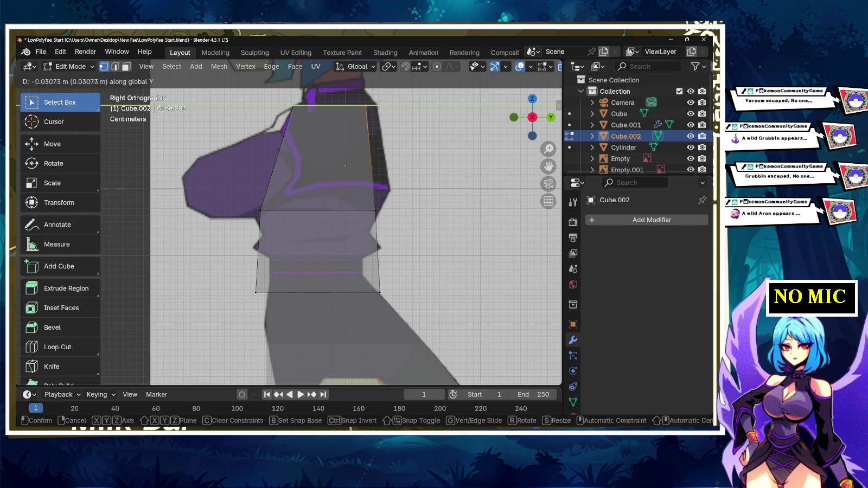
key("Return")
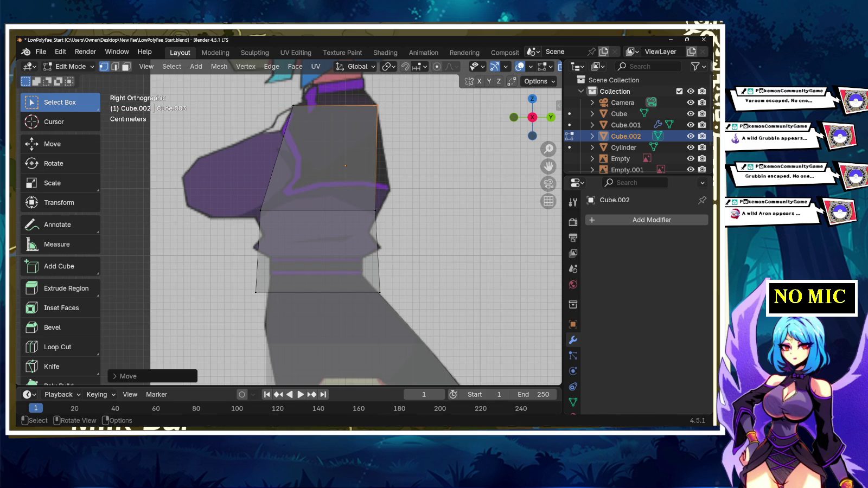
- Push the front middle vertex about 0.02 m forward along Y and lower it
left_click(260, 210)
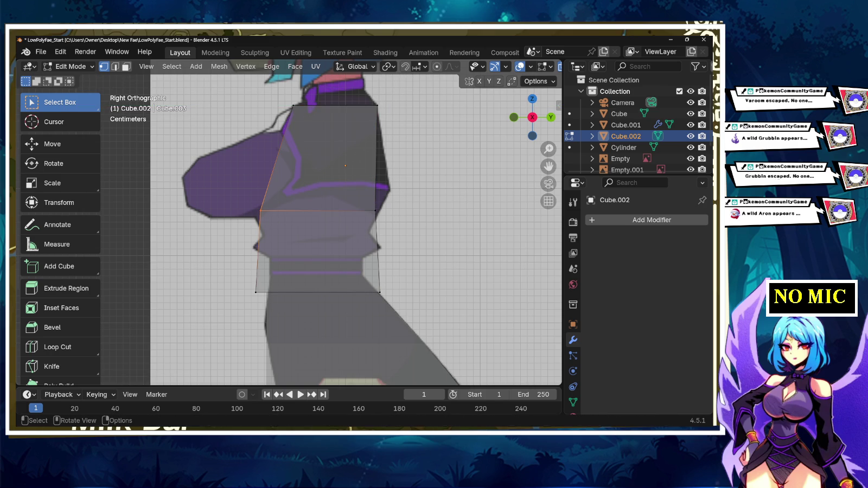
key("g")
key("y")
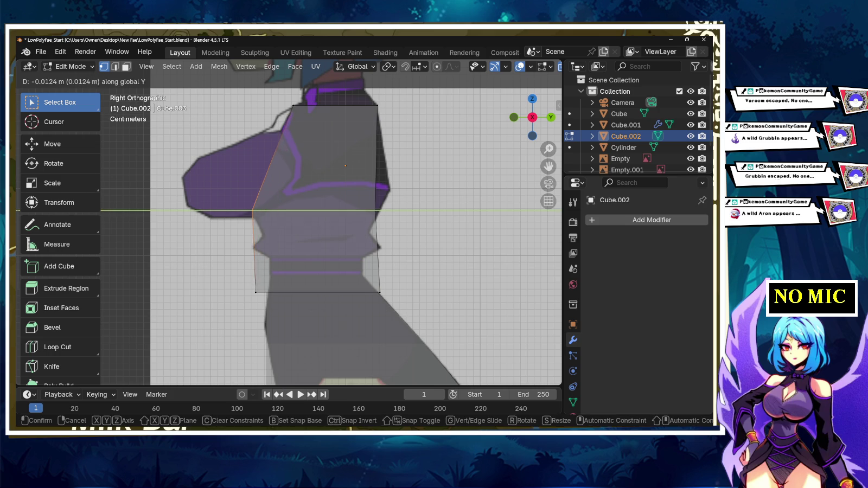
key("Return")
key("g")
key("z")
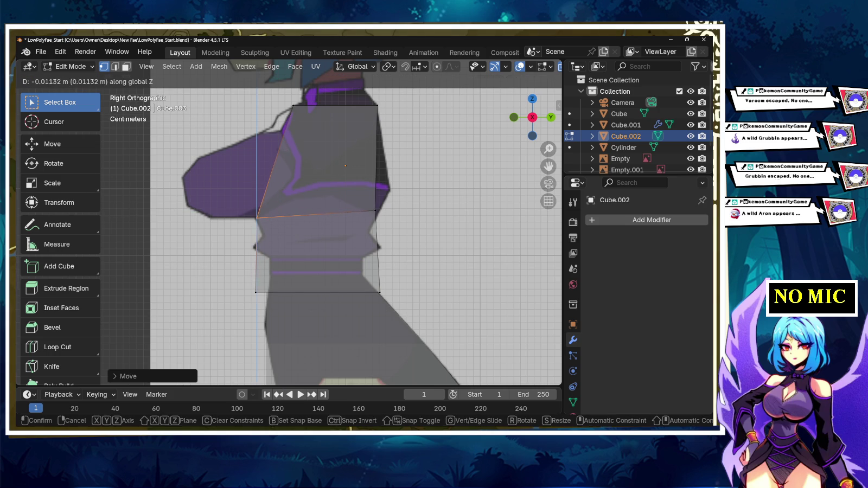
key("Return")
- Raise the back middle vertex and push it outward along Y to match the back
left_click(374, 210)
key("g")
key("z")
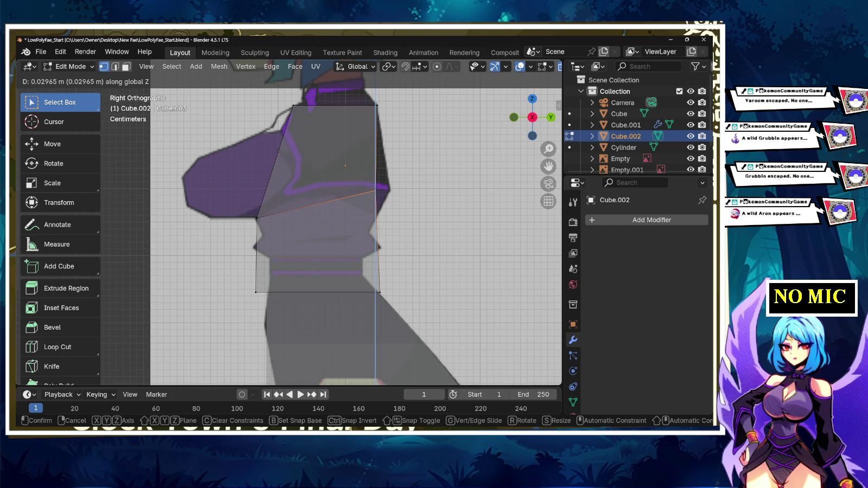
key("Return")
key("g")
key("z")
key("y")
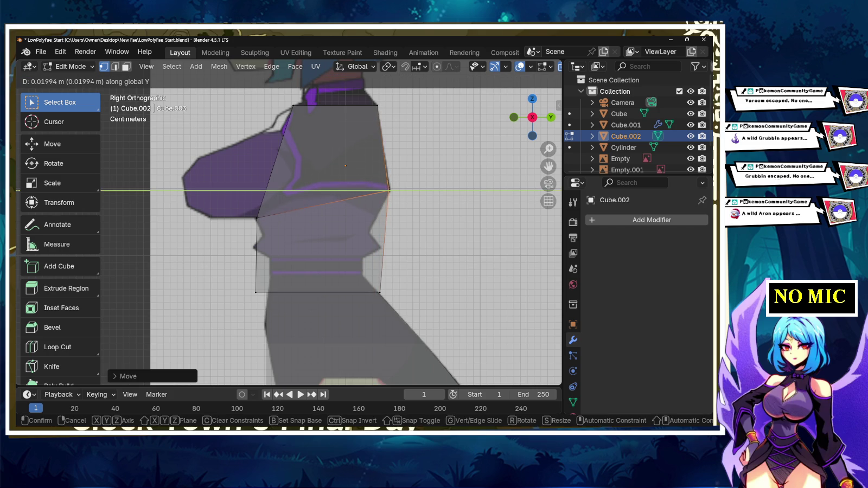
key("Return")
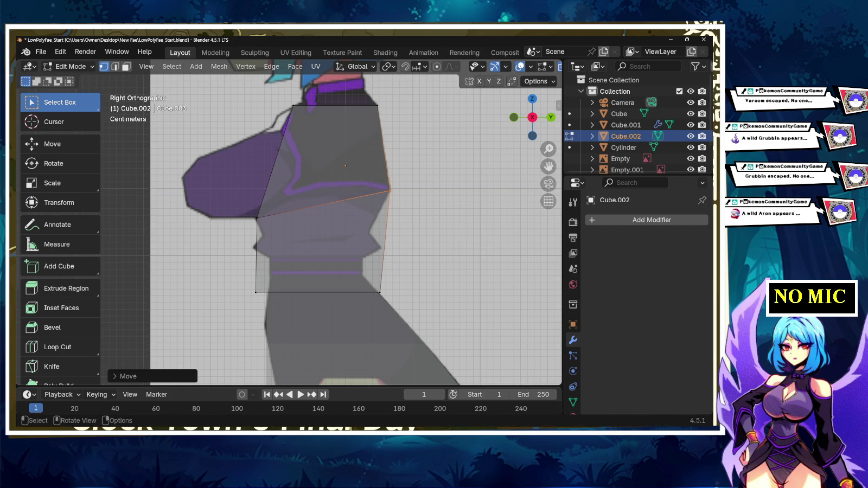
key("g")
key("z")
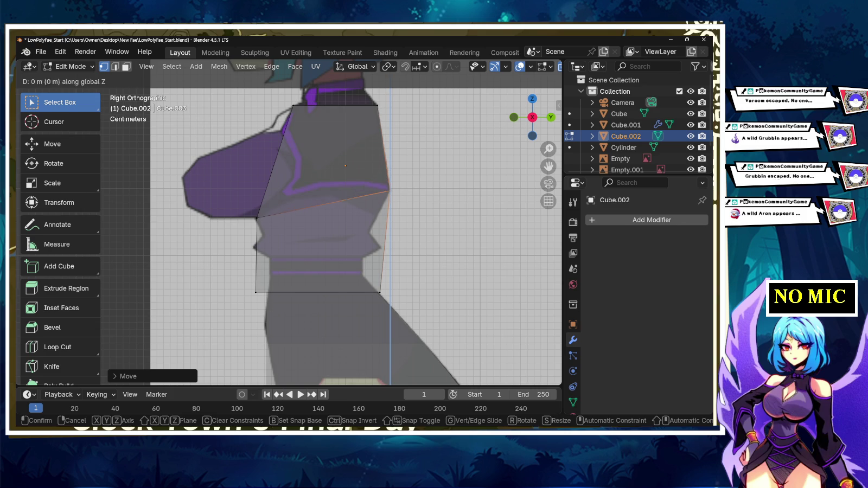
key("Escape")
left_click_drag(251, 273, 314, 309)
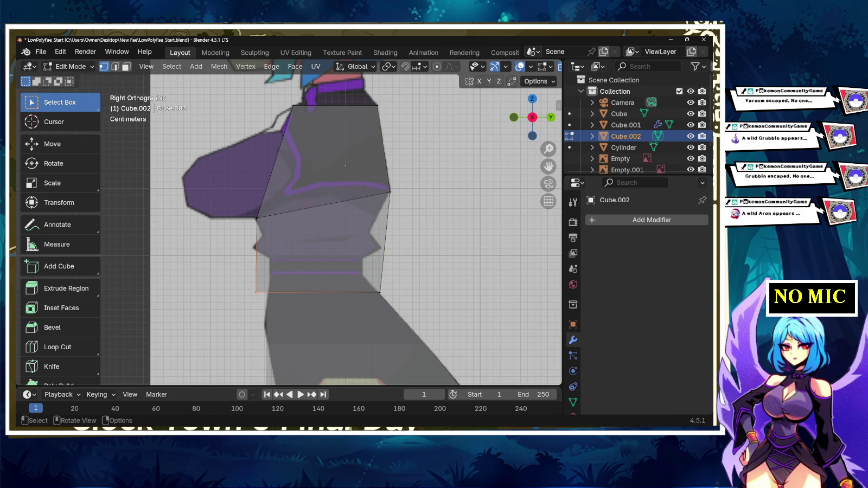
- Pull the bottom front and bottom back corner vertices inward along Y to the waist width
key("g")
key("y")
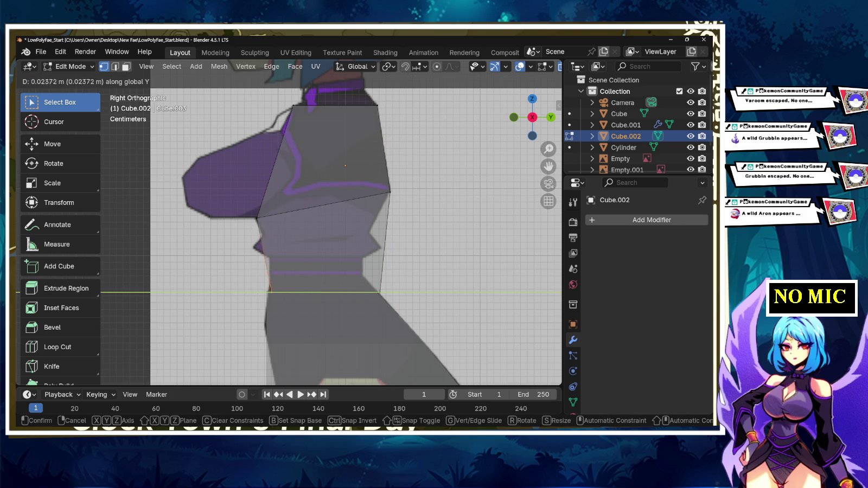
key("Return")
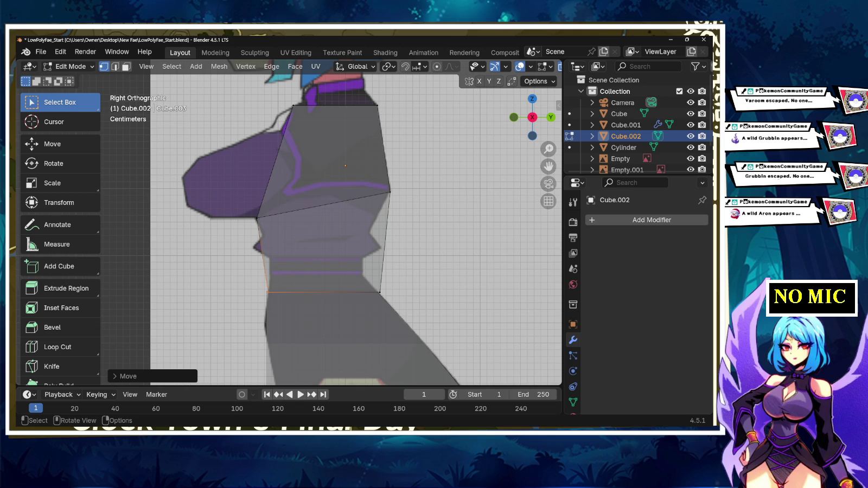
left_click(380, 291)
key("g")
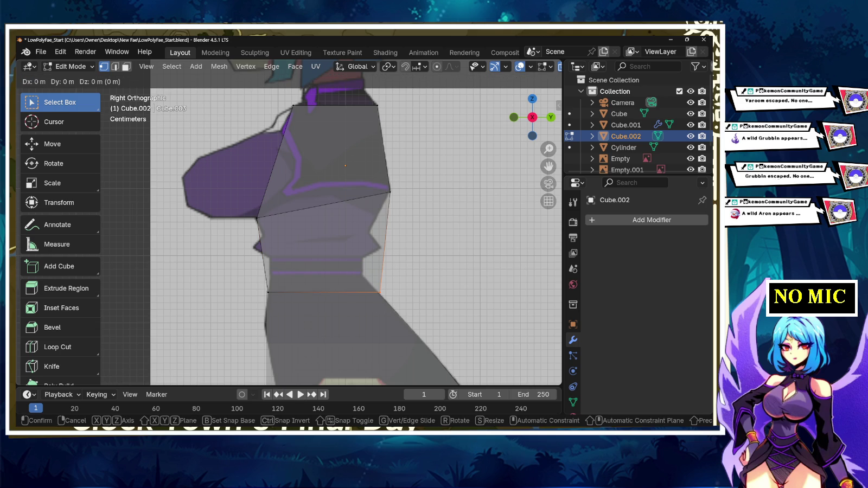
key("z")
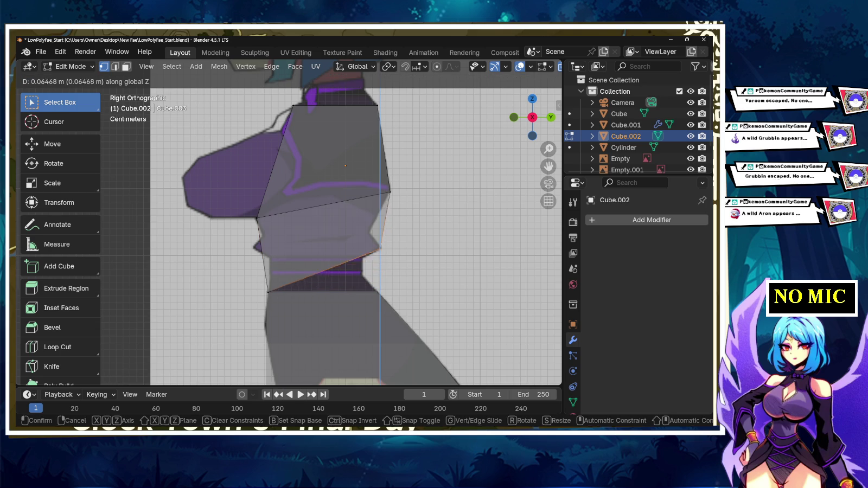
key("Return")
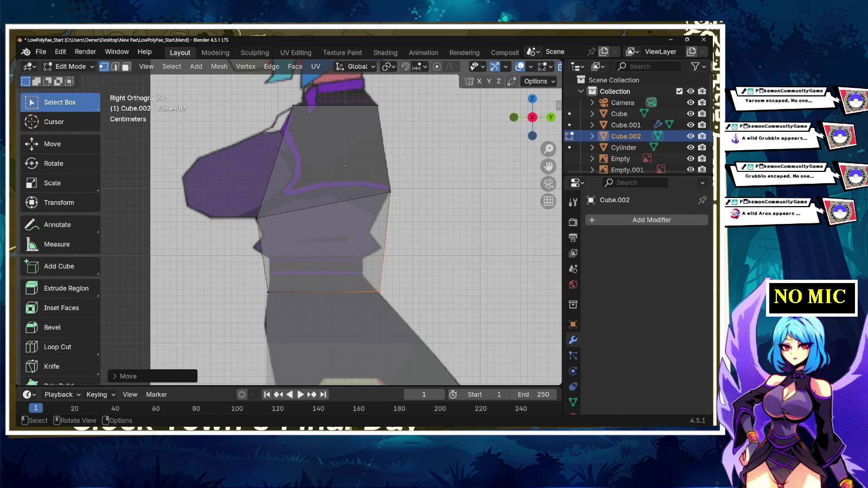
key("g")
key("y")
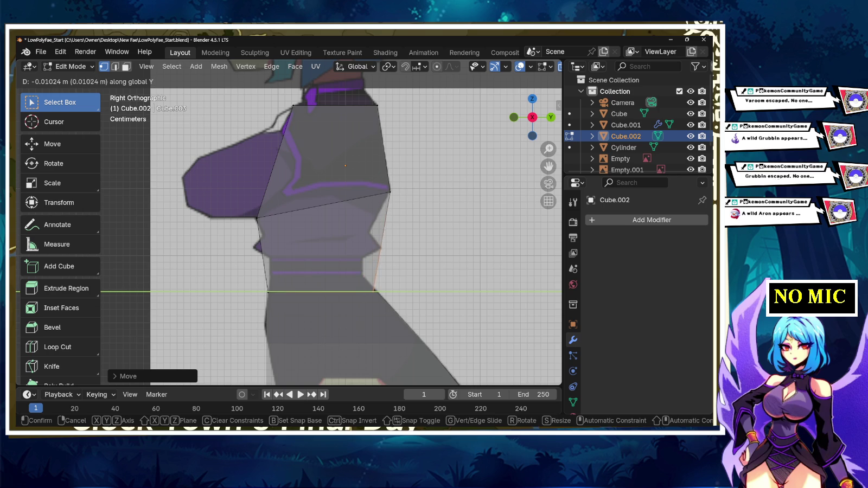
key("Return")
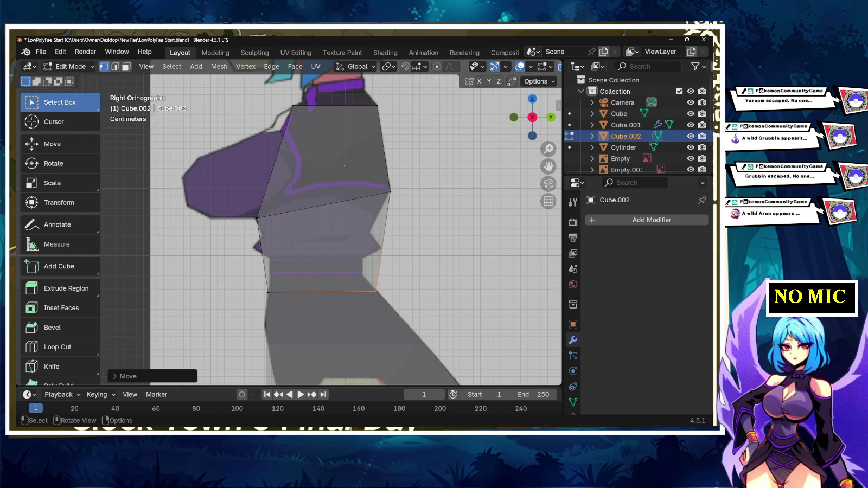
middle_click_drag(347, 217, 350, 255, "shift")
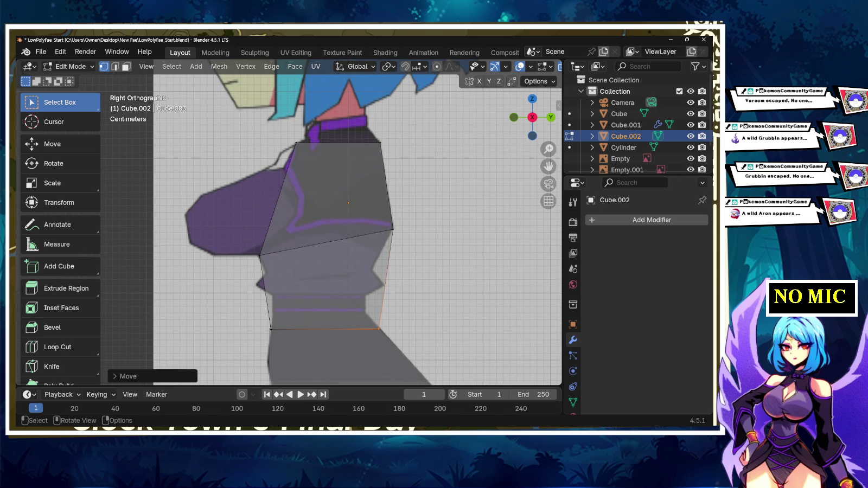
- Slide the top-left vertex along Y to fit the collar line
left_click(338, 143)
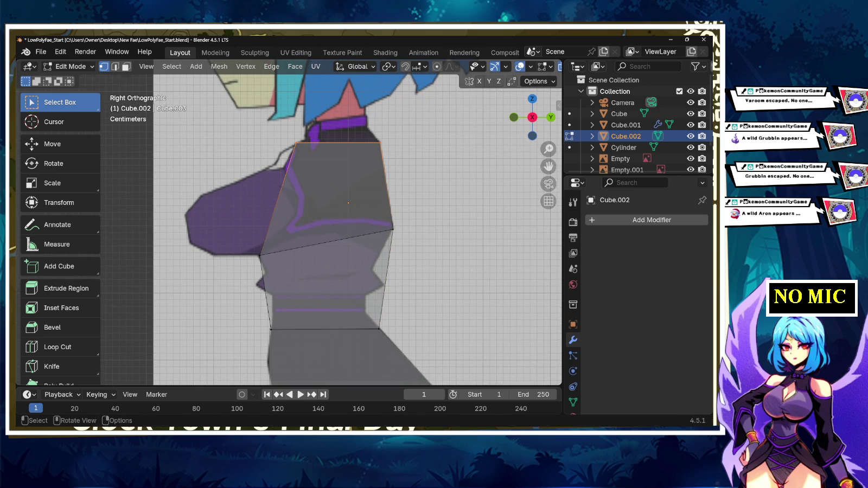
key("g")
key("z")
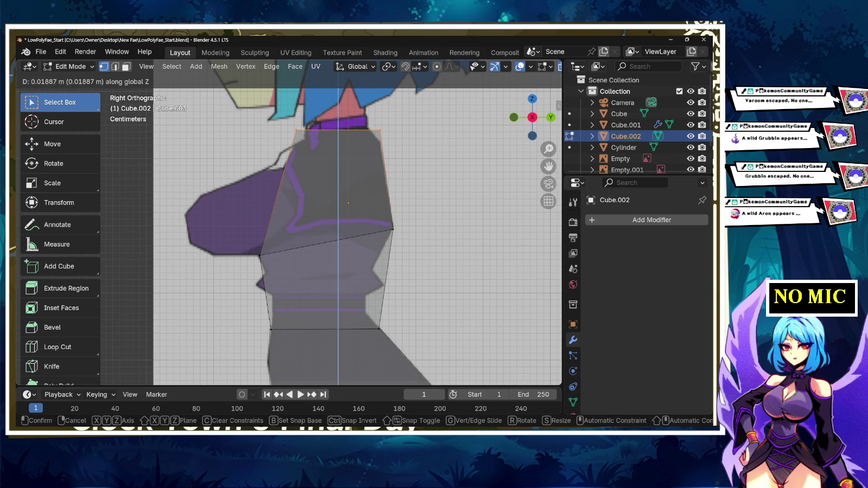
key("z")
key("z")
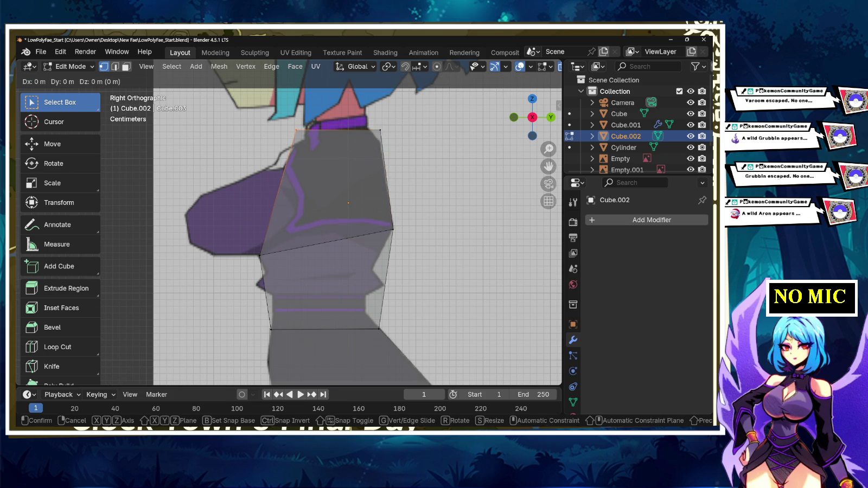
key("y")
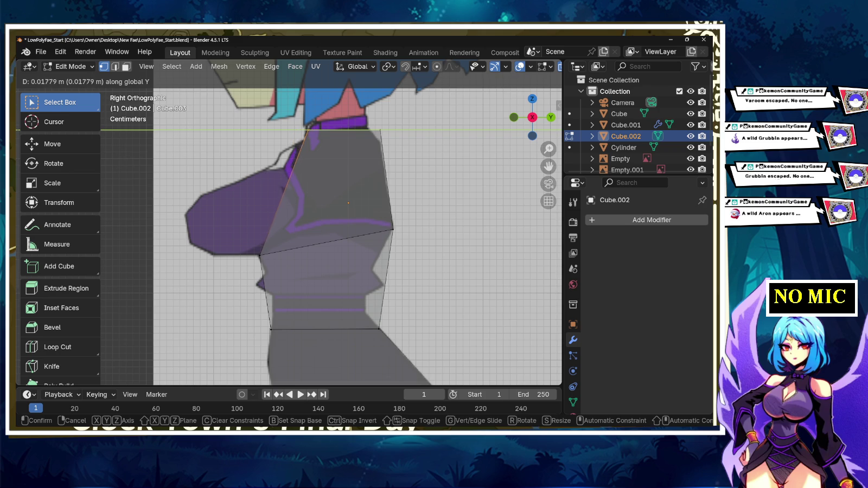
key("Return")
- Shift the top back corner about 0.018 m along Y and lower it about 0.003 m
left_click(380, 130)
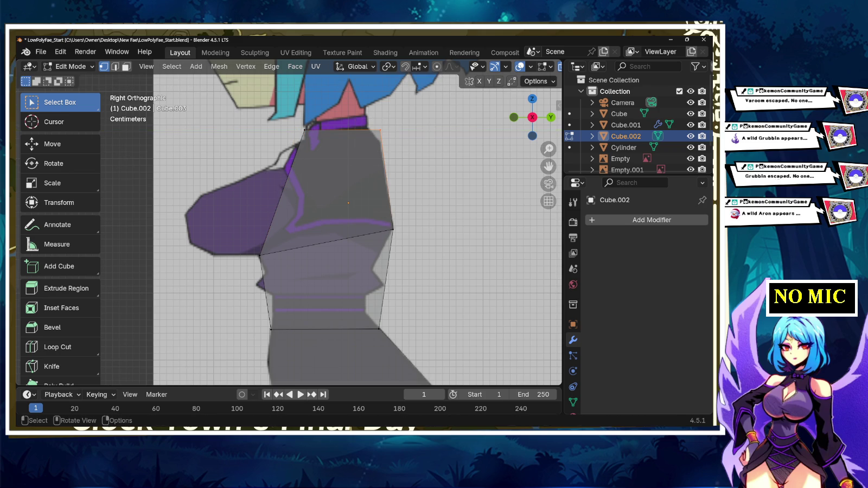
key("g")
key("y")
key("Return")
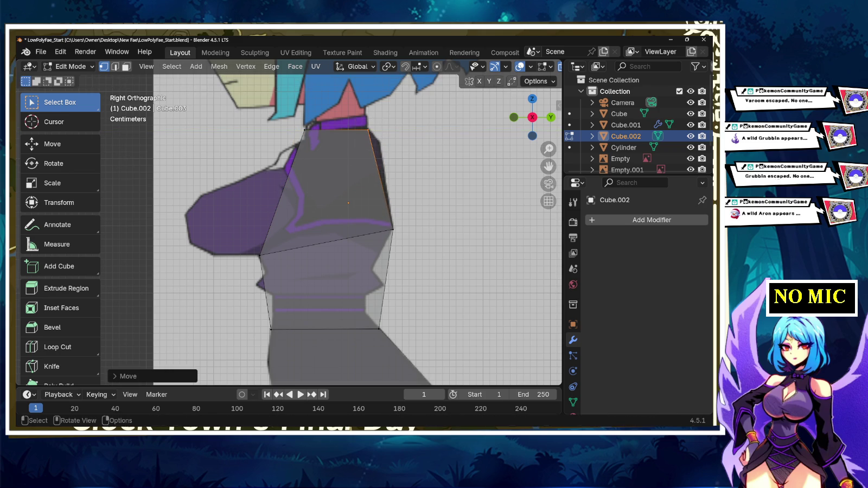
key("g")
key("z")
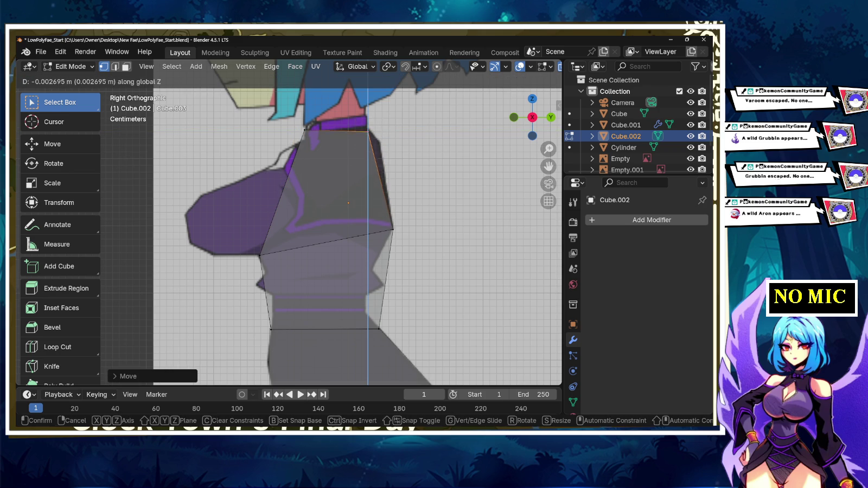
key("Return")
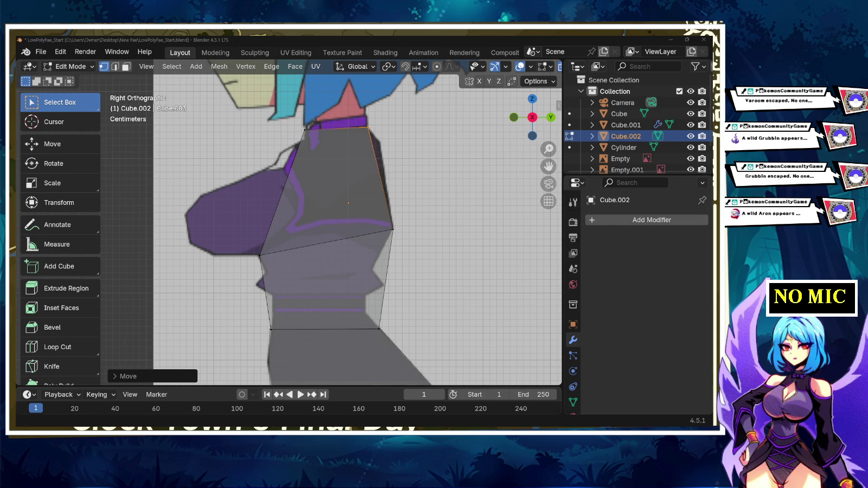
- Cut a vertical edge loop through the middle of Cube.002 and check it from side and back
mouse_move(347, 228)
middle_mouse_down()
mouse_move(325, 206)
mouse_move(336, 206)
middle_mouse_up()
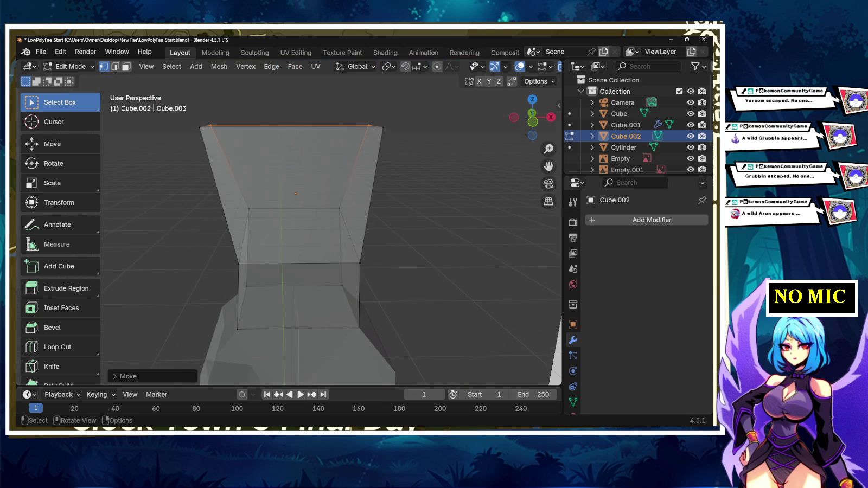
left_click(60, 347)
left_click(293, 162)
middle_click_drag(299, 272, 296, 187)
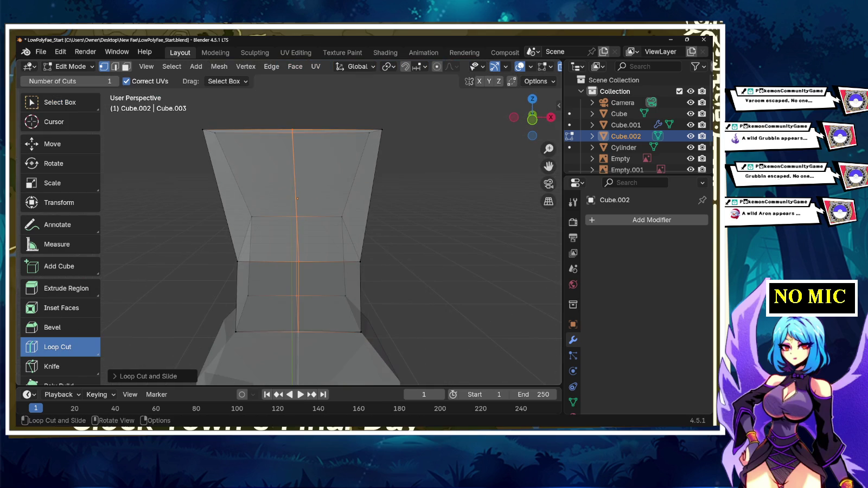
left_click(550, 118)
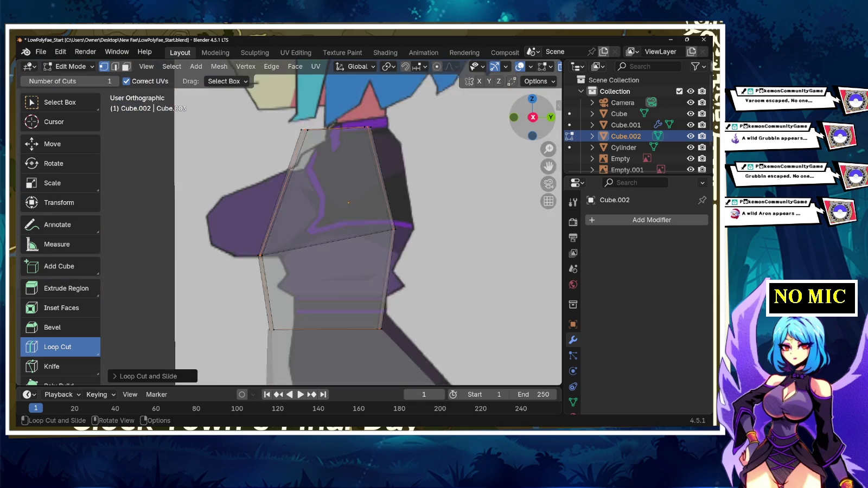
left_click(551, 118)
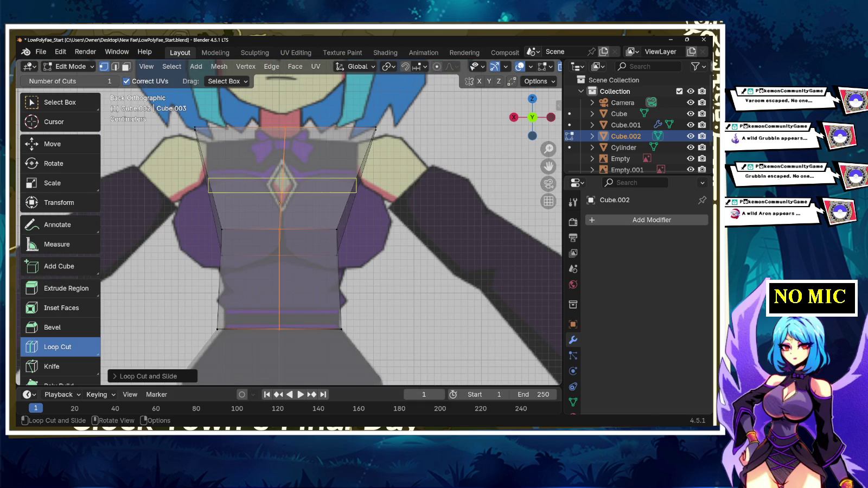
left_click(57, 102)
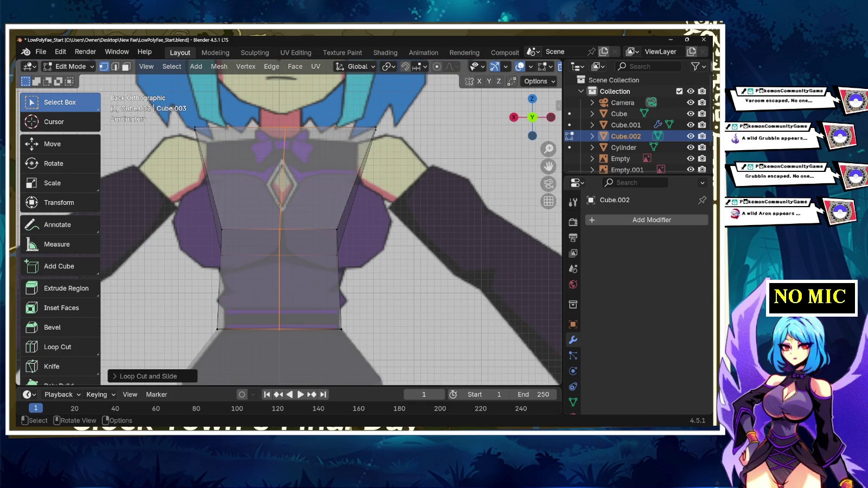
- Delete the faces of the torso's left half in face select mode
key("3")
left_click_drag(158, 174, 260, 334)
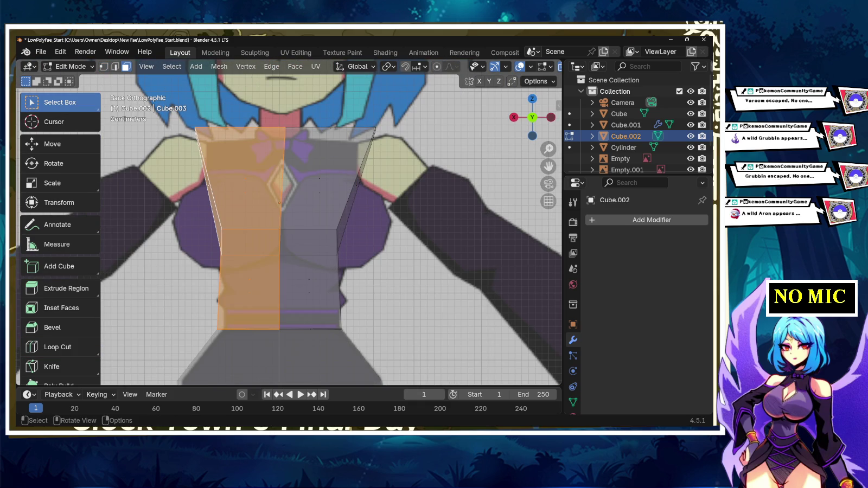
key("x")
left_click(200, 311)
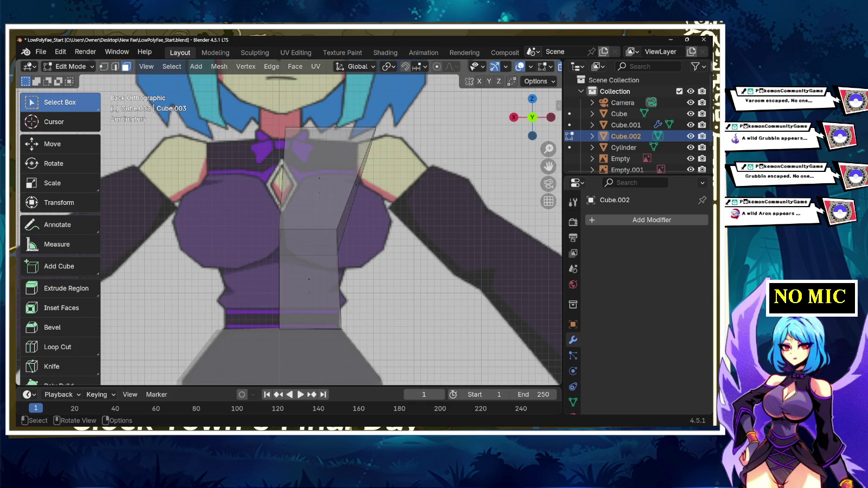
scroll(331, 223, "down", 5)
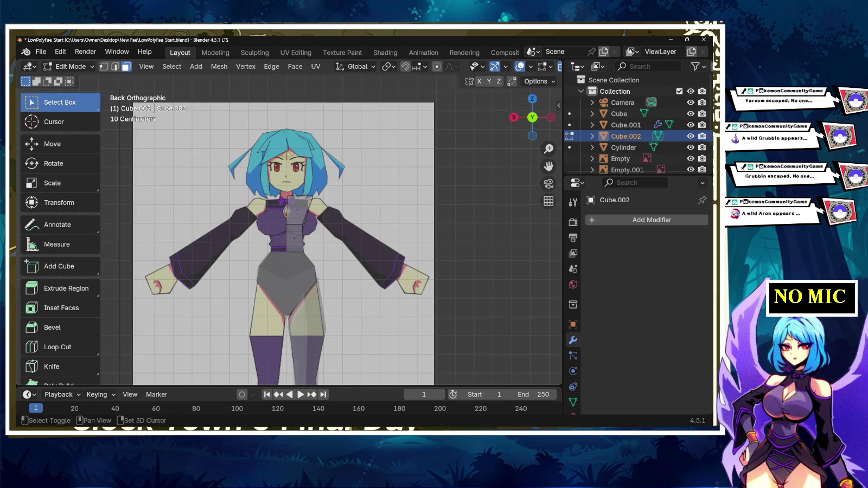
scroll(331, 223, "up", 3)
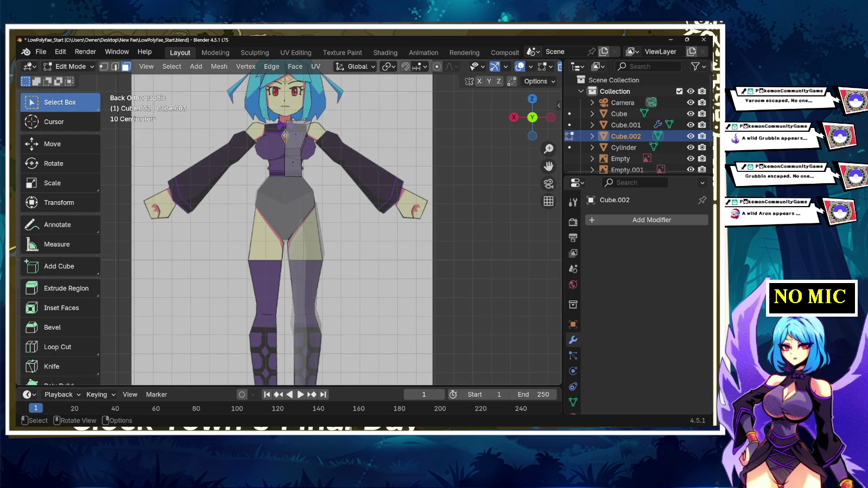
scroll(331, 228, "up", 2)
scroll(330, 228, "up", 2)
scroll(330, 228, "up", 3)
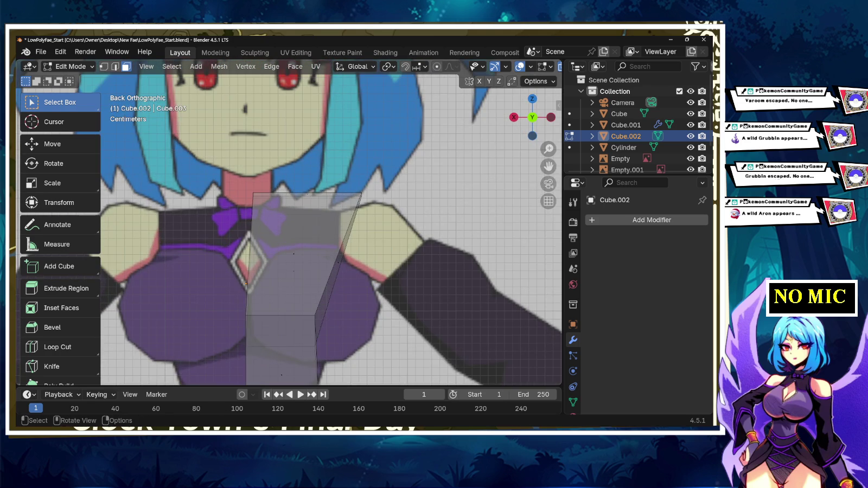
key("Tab")
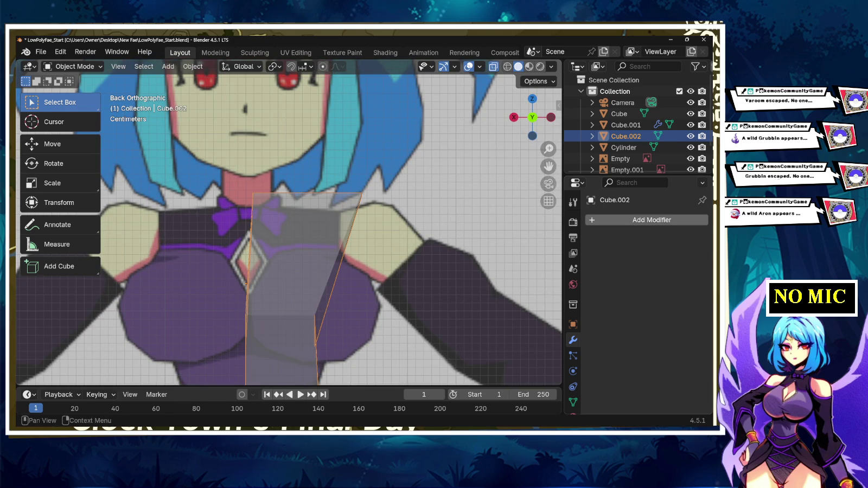
- Add an X-axis Mirror modifier to Cube.002 and raise its merge distance to close the gap
left_click(624, 219)
left_click(575, 220)
type("M")
key("Return")
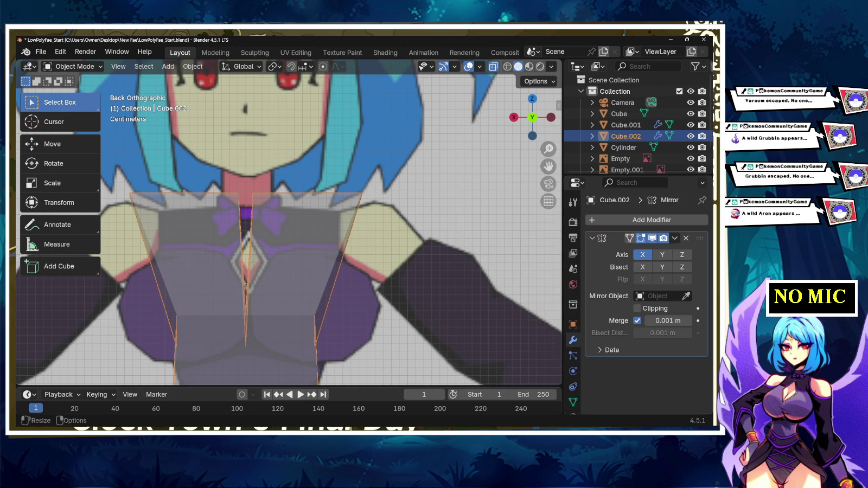
middle_click_drag(288, 244, 284, 205, "shift")
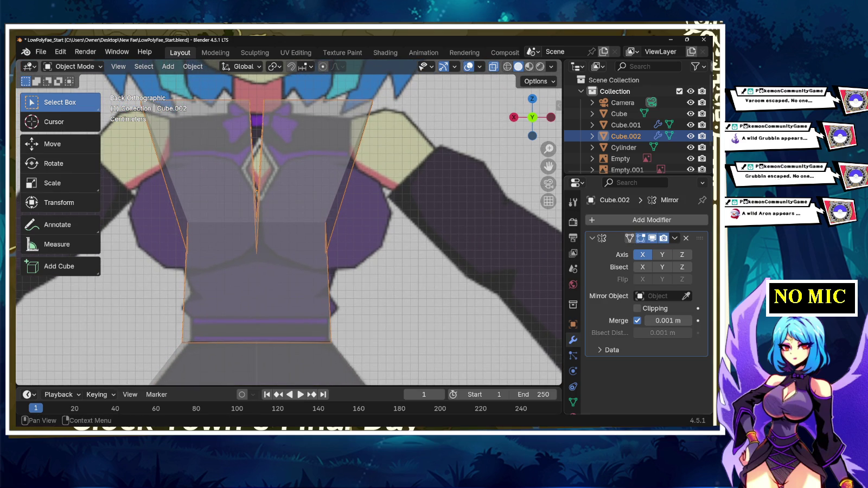
left_click_drag(668, 320, 699, 321)
key("Tab")
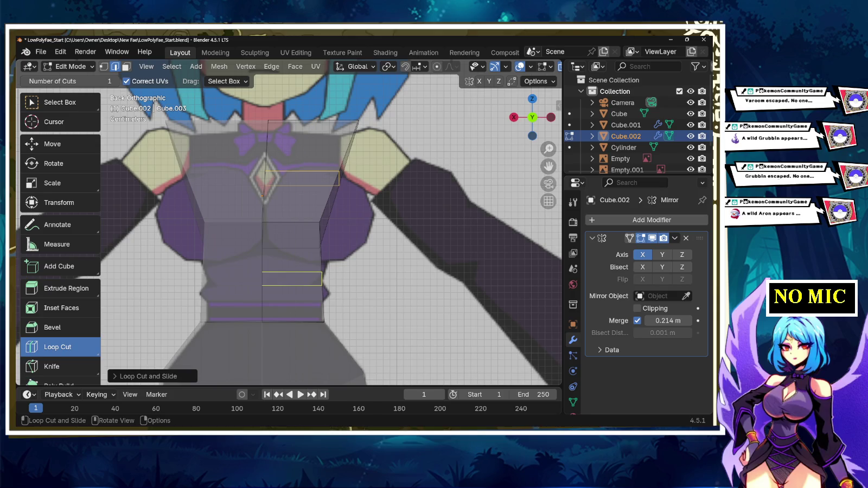
- Cut a horizontal edge loop across the upper chest of the mirrored torso
left_click(302, 178)
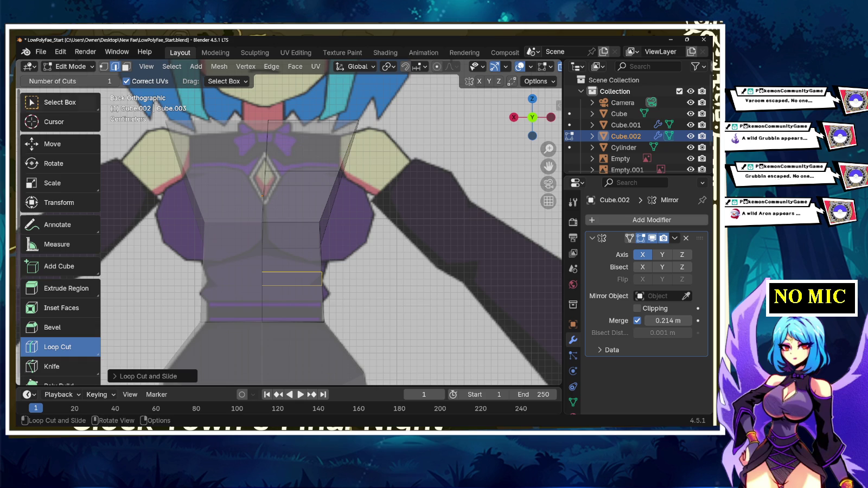
key("w")
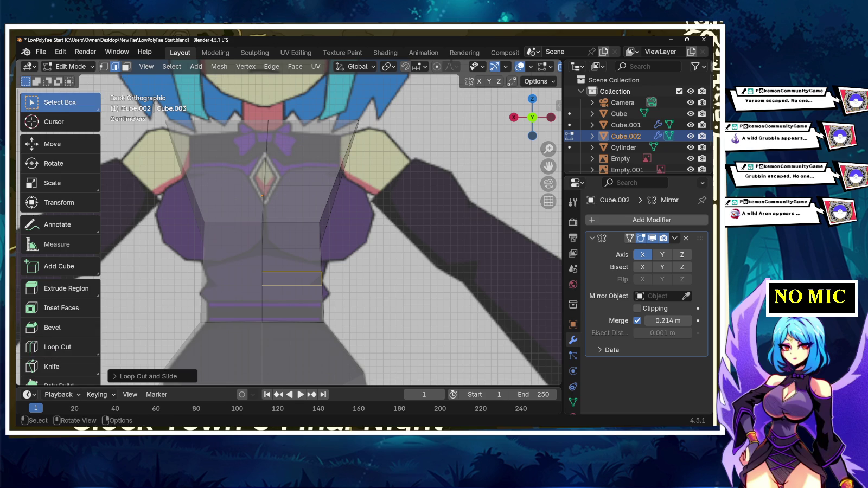
middle_click_drag(326, 228, 379, 233)
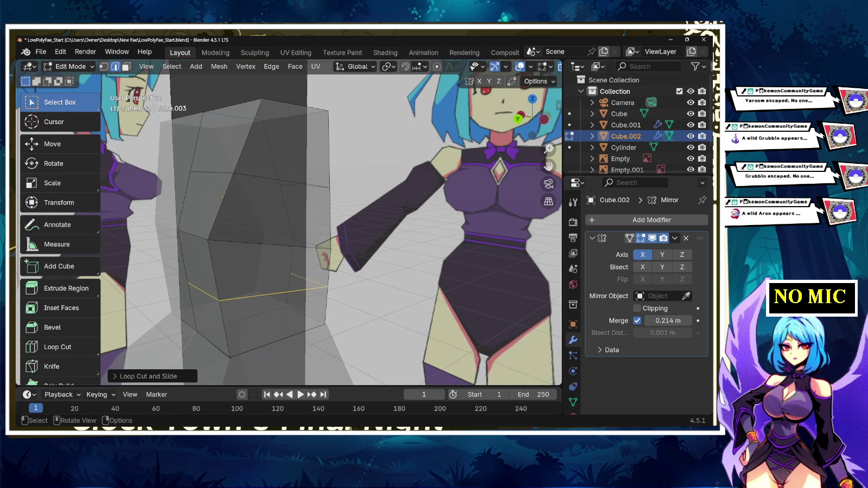
mouse_move(325, 228)
middle_mouse_down()
mouse_move(358, 233)
mouse_move(347, 230)
middle_mouse_up()
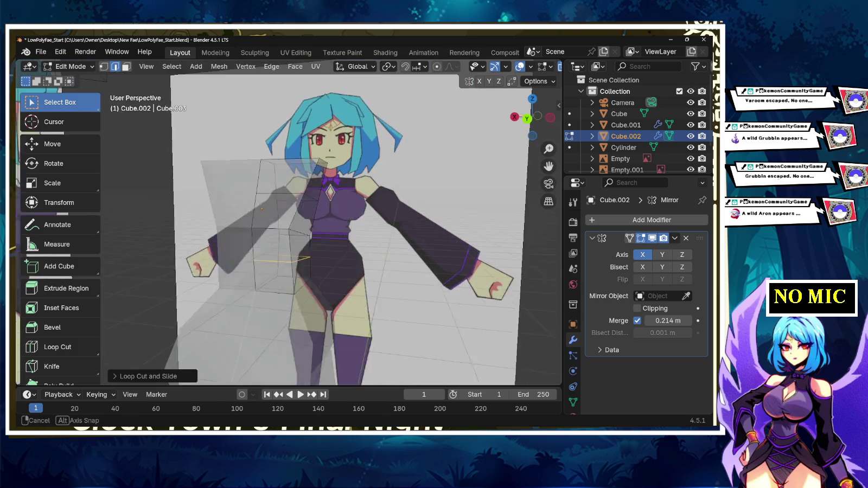
key("Escape")
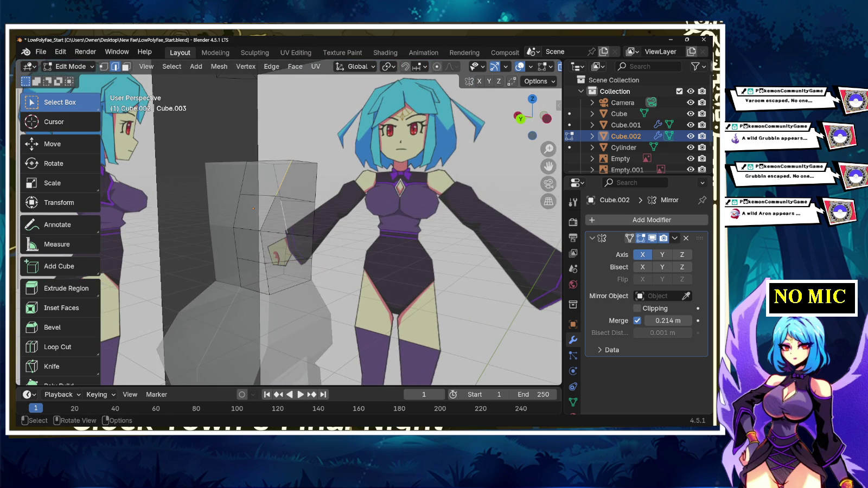
middle_click_drag(326, 228, 358, 231)
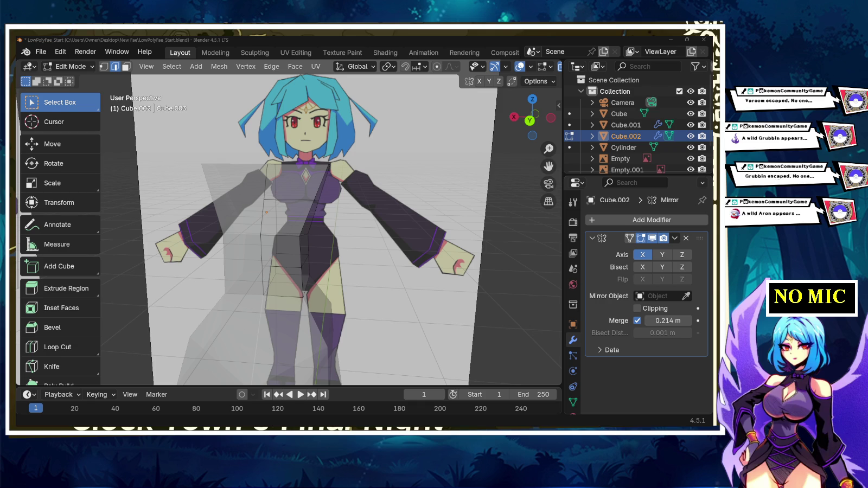
middle_click_drag(304, 190, 304, 244)
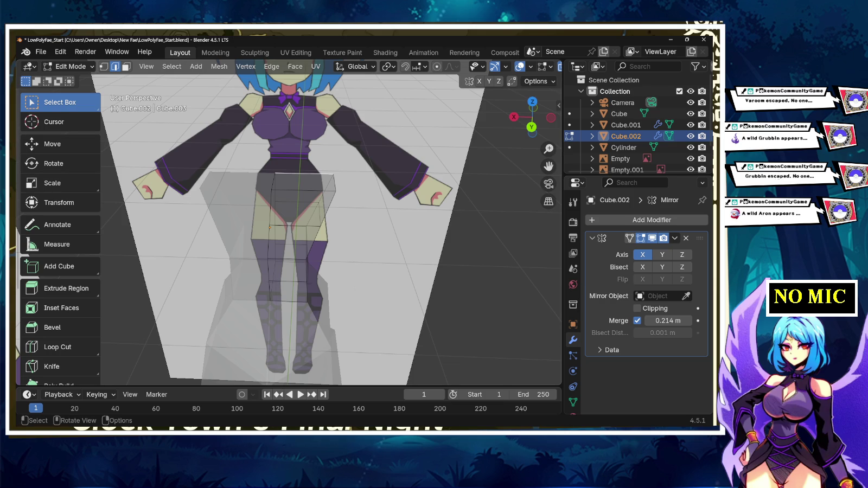
left_click(126, 66, "shift")
- Select the torso mesh's top face and frame it in the back view
left_click(301, 187)
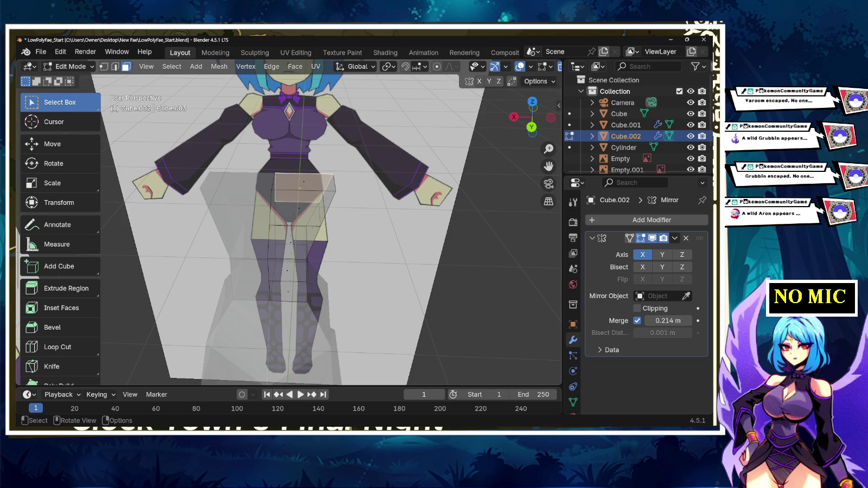
key("ctrl+KP_1")
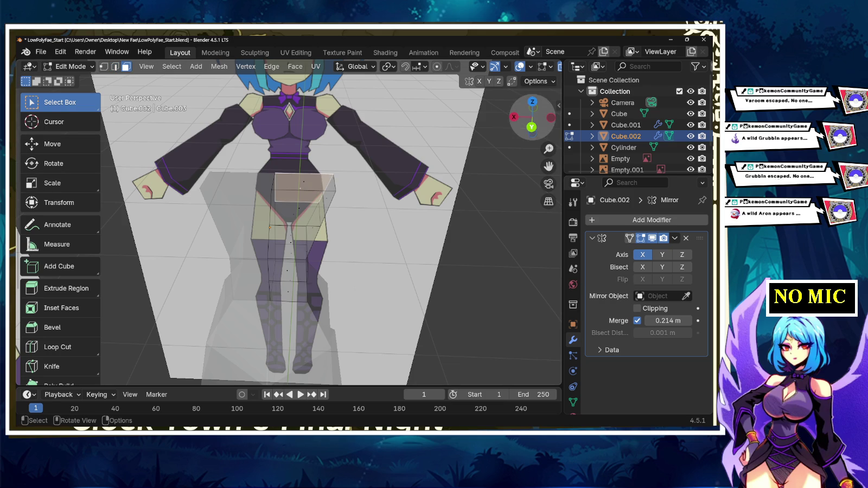
scroll(288, 222, "up", 3)
scroll(288, 222, "up", 2)
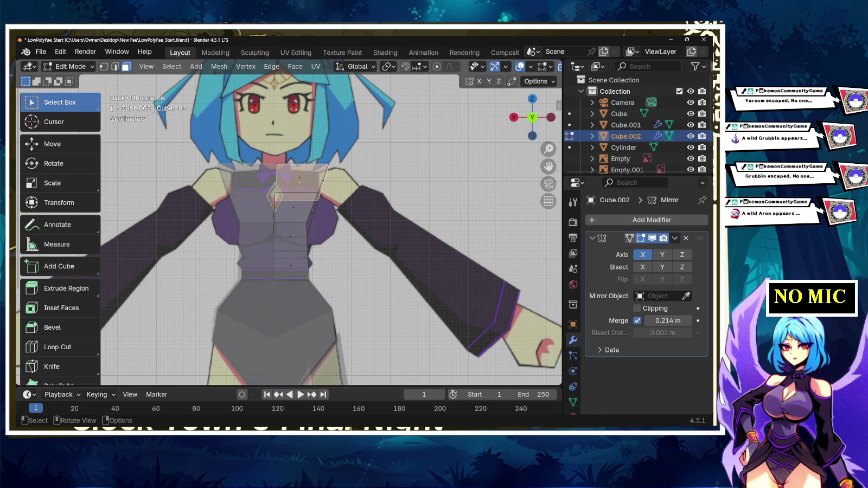
scroll(289, 222, "up", 3)
scroll(288, 222, "down", 2)
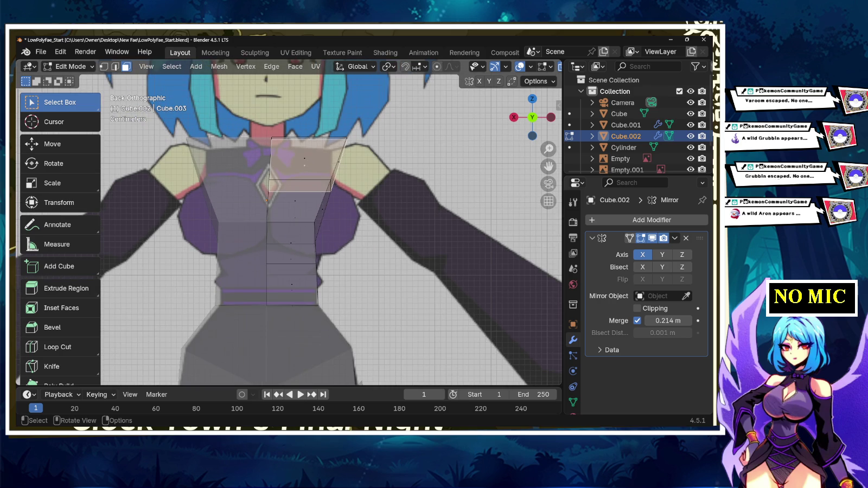
scroll(288, 223, "down", 4)
mouse_move(287, 222)
middle_mouse_down()
mouse_move(287, 266)
mouse_move(433, 255)
middle_mouse_up()
left_click(336, 132)
middle_click_drag(337, 133, 337, 195)
left_click(533, 125)
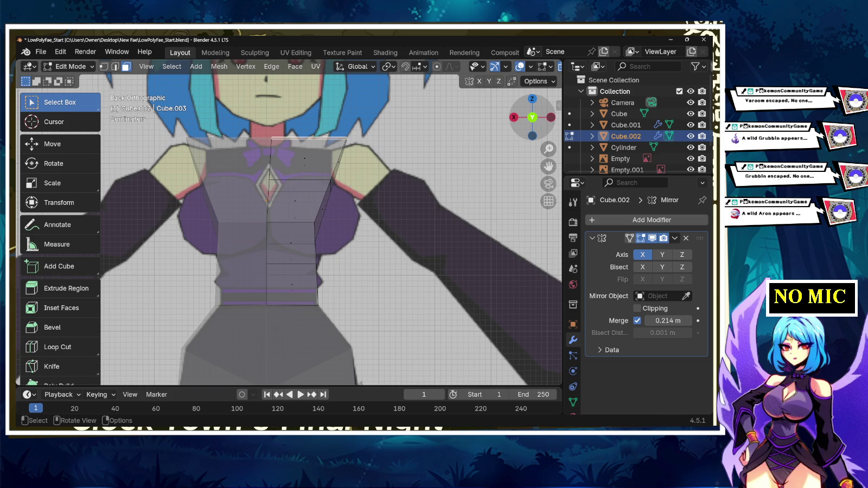
scroll(288, 228, "down", 5)
scroll(288, 228, "up", 4)
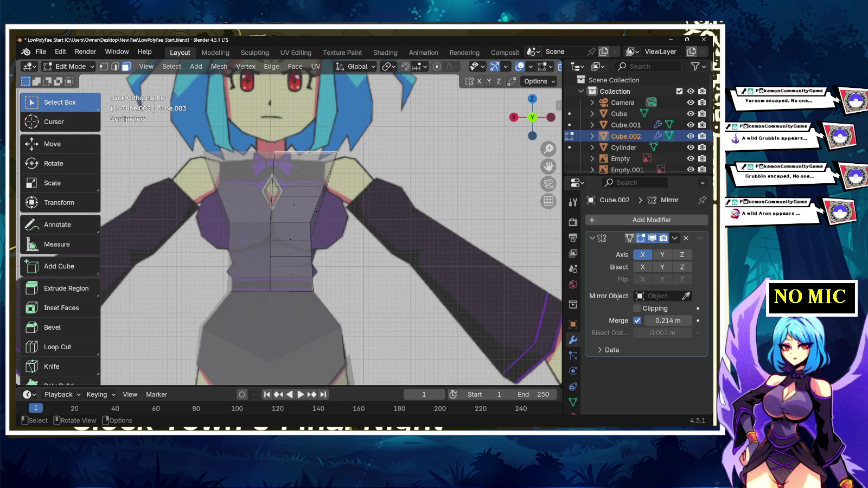
- Extrude the top face upward and reposition the new top edge
key("e")
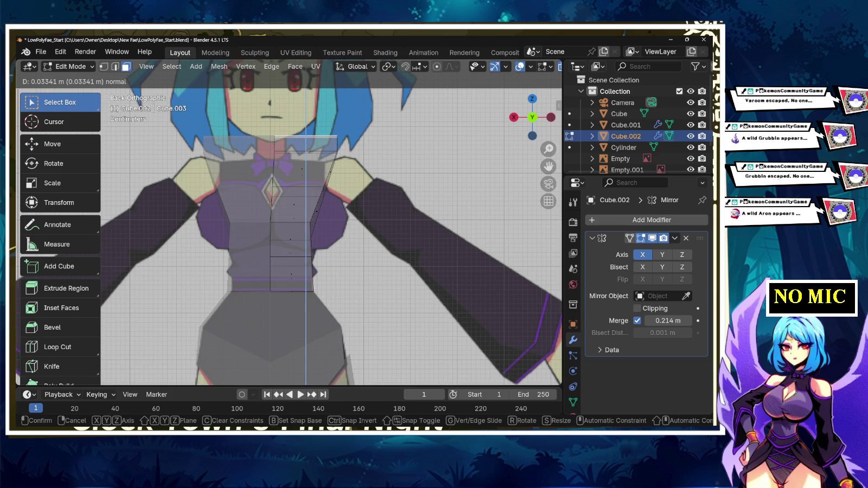
left_click(292, 140)
key("s")
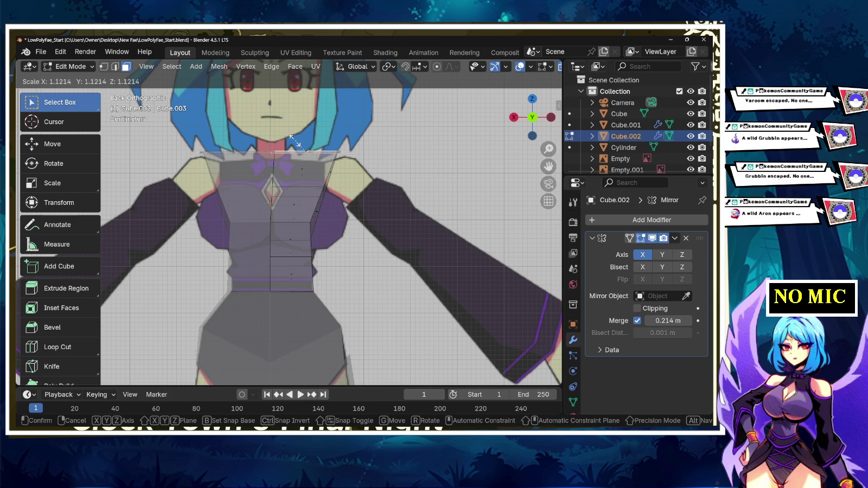
key("Escape")
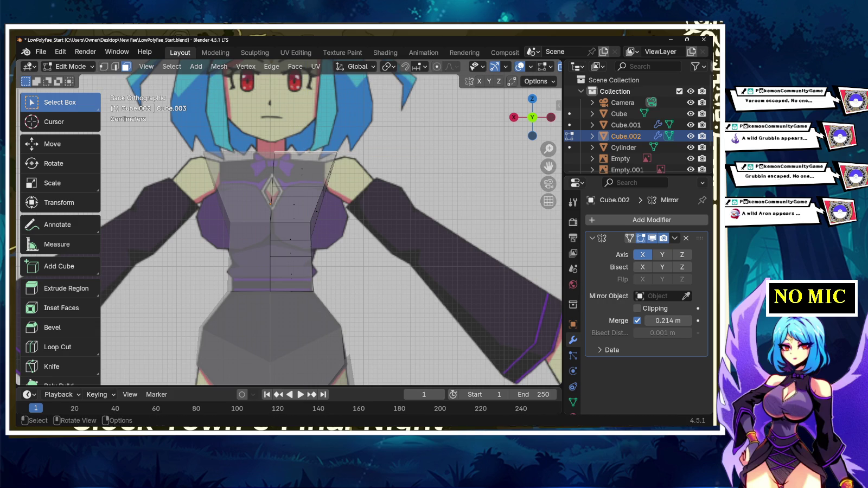
key("g")
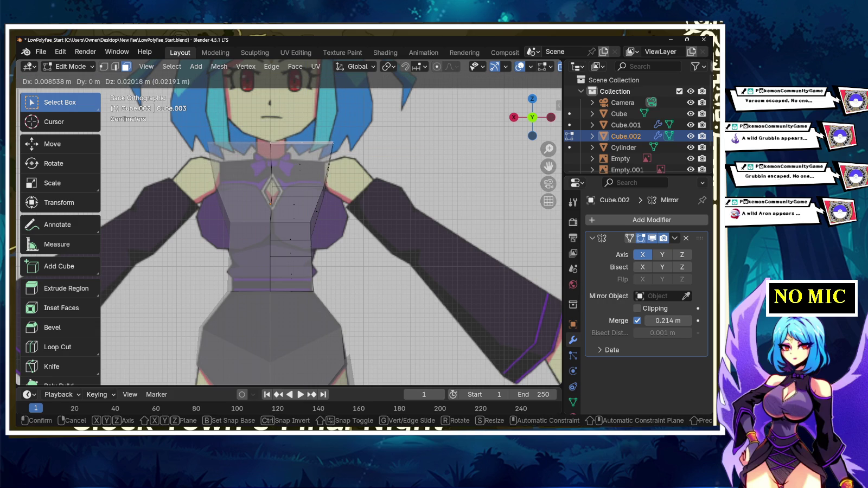
key("Return")
- Extrude the top a second time up toward the neck
key("e")
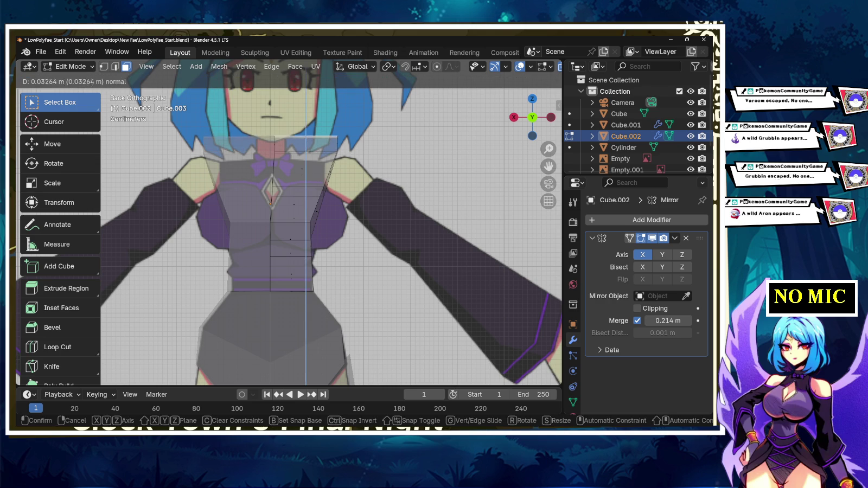
key("Return")
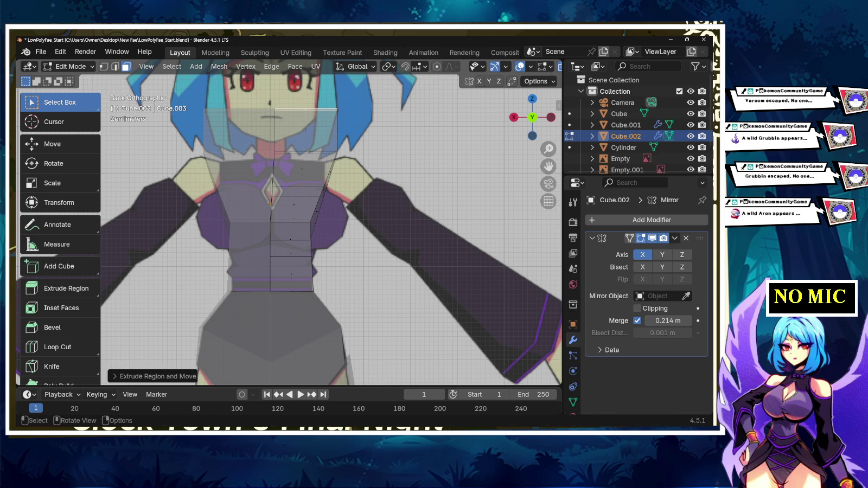
key("s")
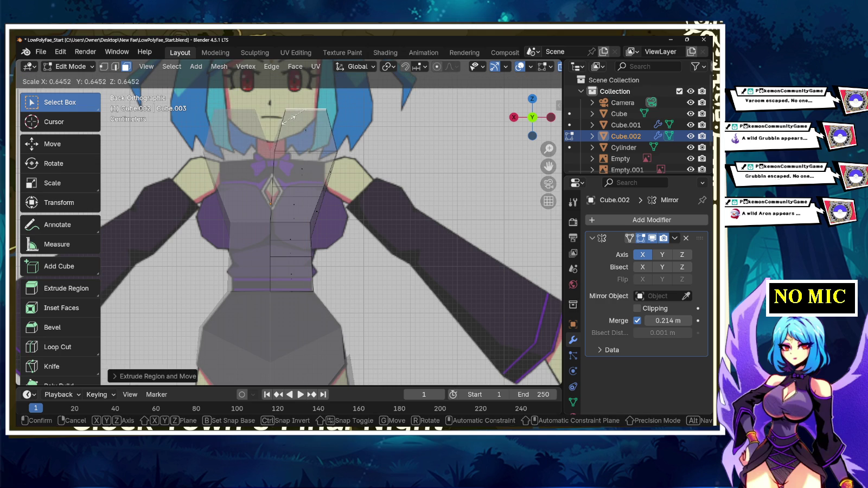
key("Escape")
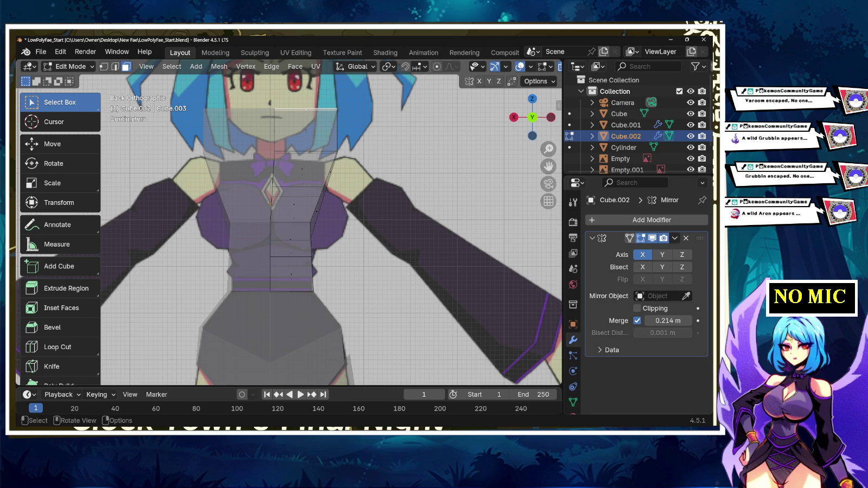
key("alt+Tab")
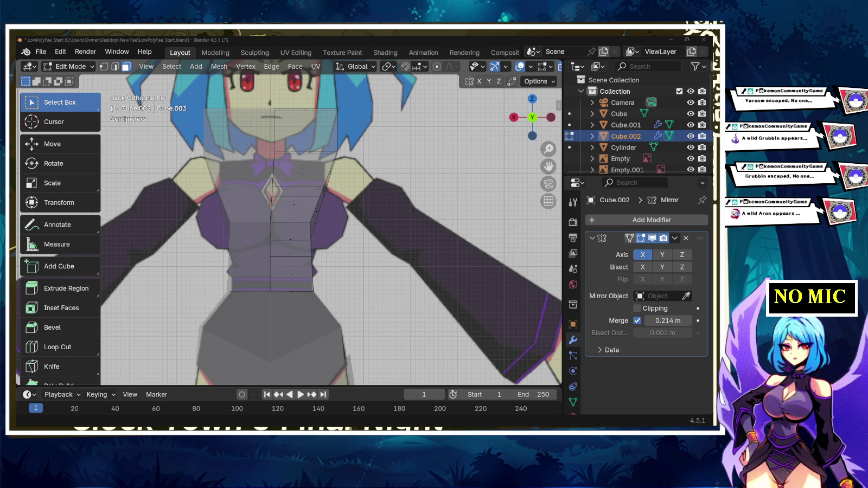
middle_click_drag(325, 217, 333, 217, "shift")
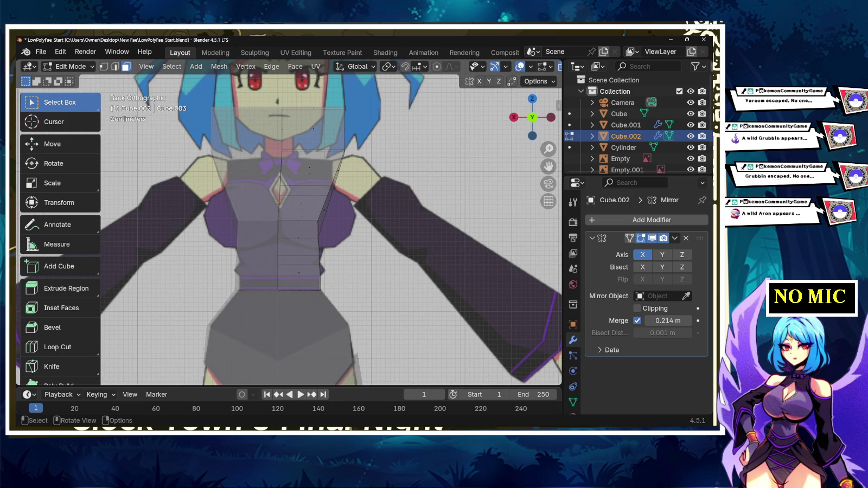
- Scale the whole torso half-mesh to 0.75 and move it sideways and down over the chest
key("a")
key("s")
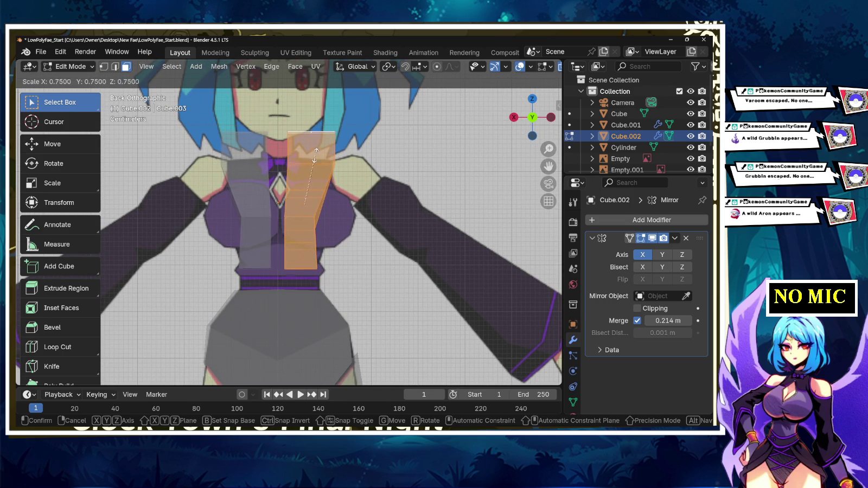
left_click(315, 142)
key("g")
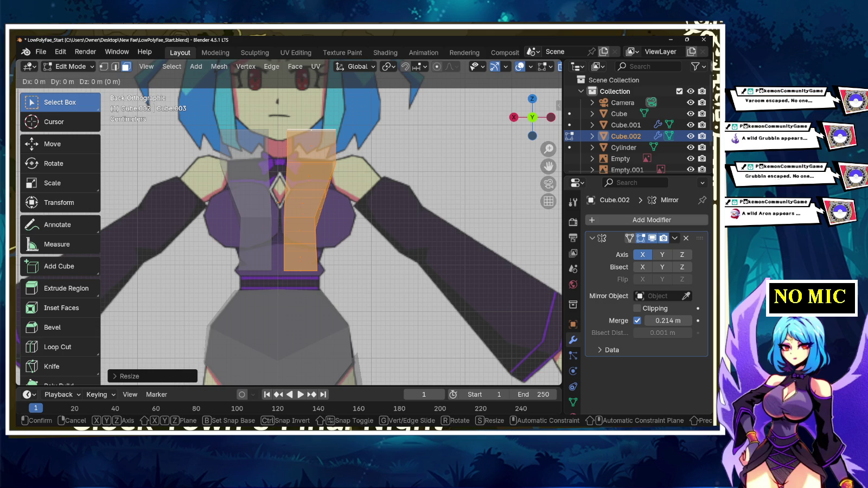
left_click(277, 202)
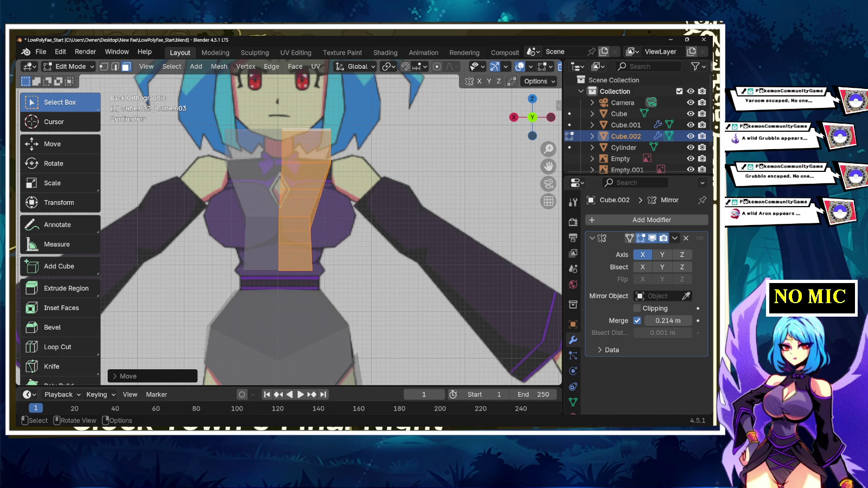
key("g")
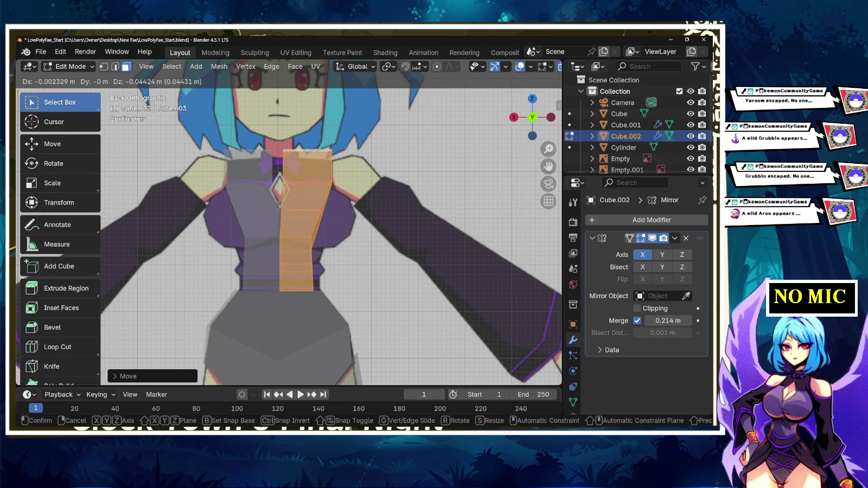
left_click(277, 203)
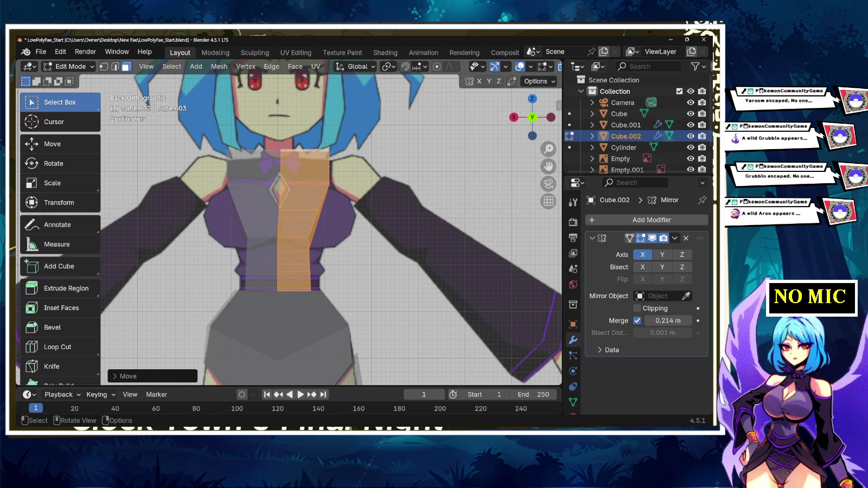
- Deselect all, switch to vertex select, and box-select the top row of vertices
key("alt+a")
left_click(105, 67)
left_click_drag(235, 138, 347, 164)
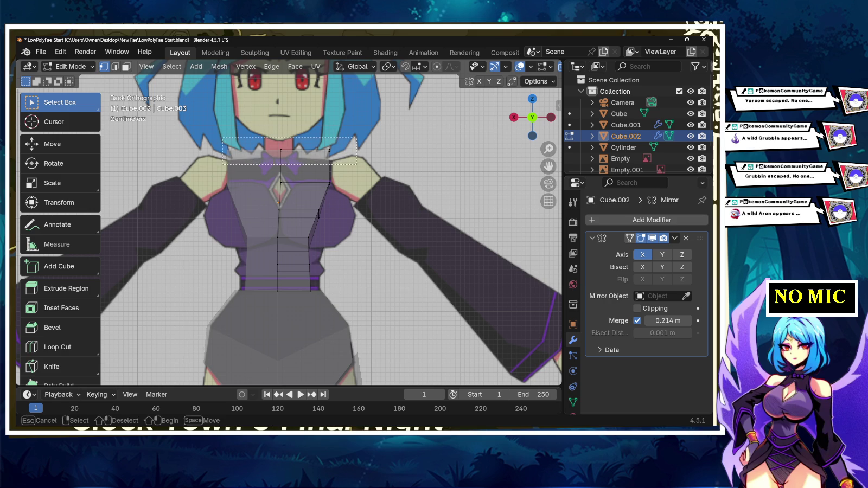
- Lower the top row to the collar line and drop the second and below-chest rows along Z
key("g")
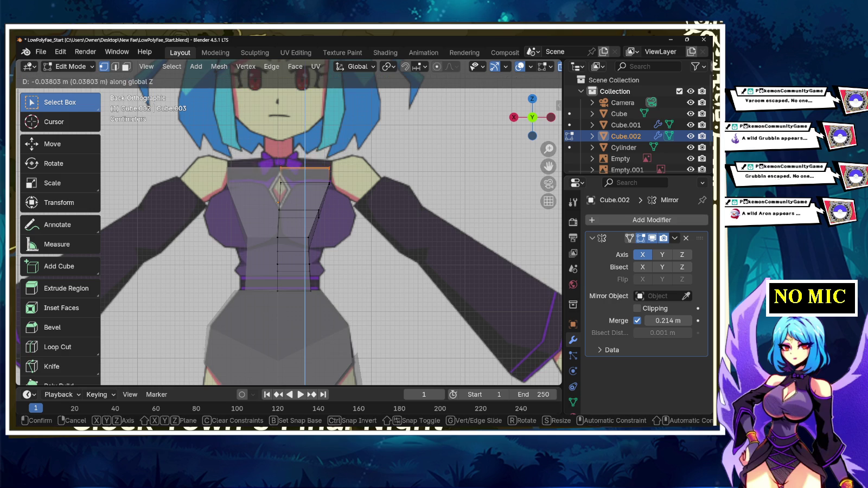
key("Return")
left_click_drag(347, 176, 269, 190)
key("g")
key("z")
key("Return")
left_click_drag(354, 204, 267, 224)
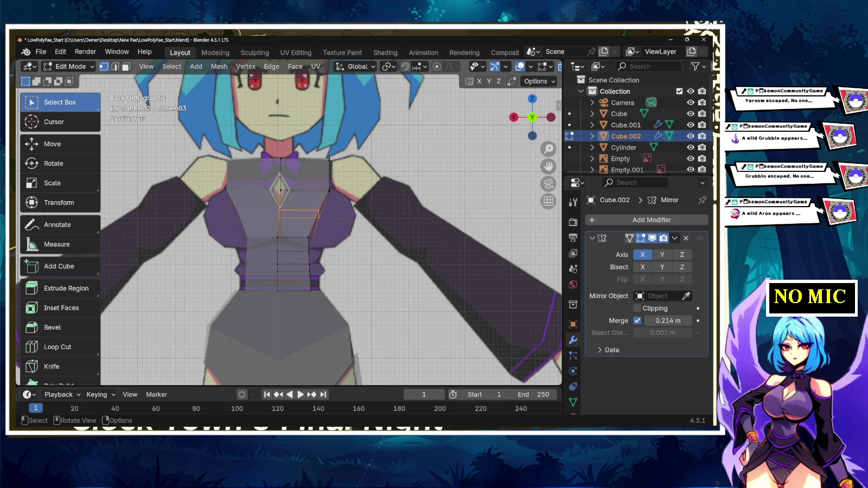
key("g")
key("z")
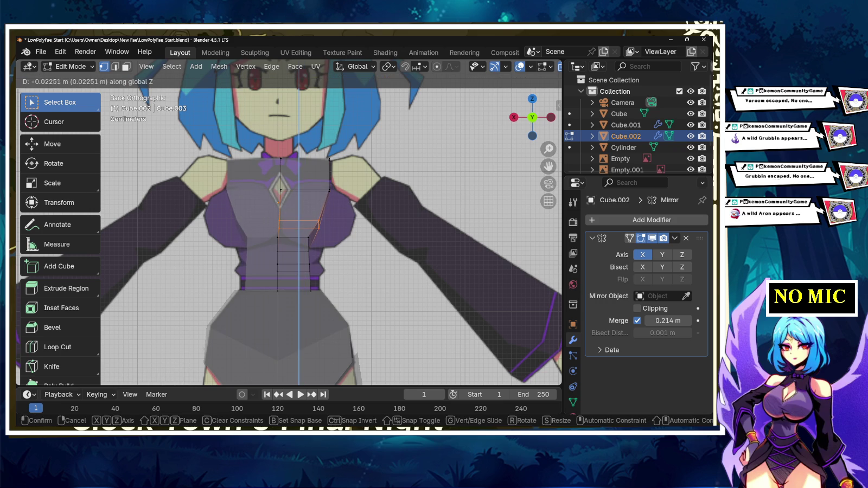
key("Return")
- In edge select, lower the waist band about 0.022 m along Z
mouse_move(324, 233)
left_mouse_down()
mouse_move(267, 259)
mouse_move(264, 282)
left_mouse_up()
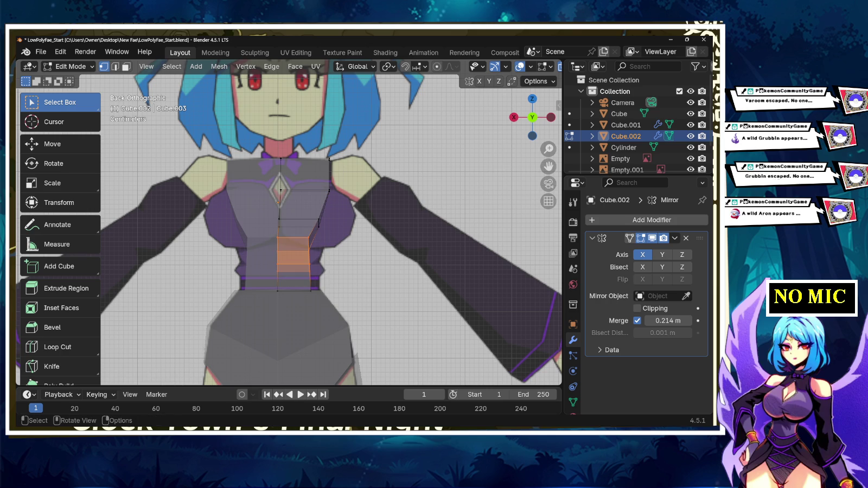
key("alt+a")
key("2")
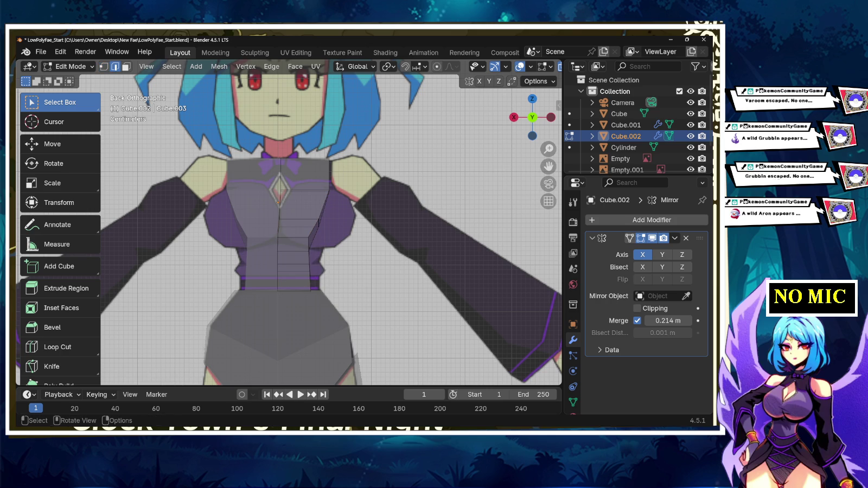
left_click_drag(327, 233, 272, 278)
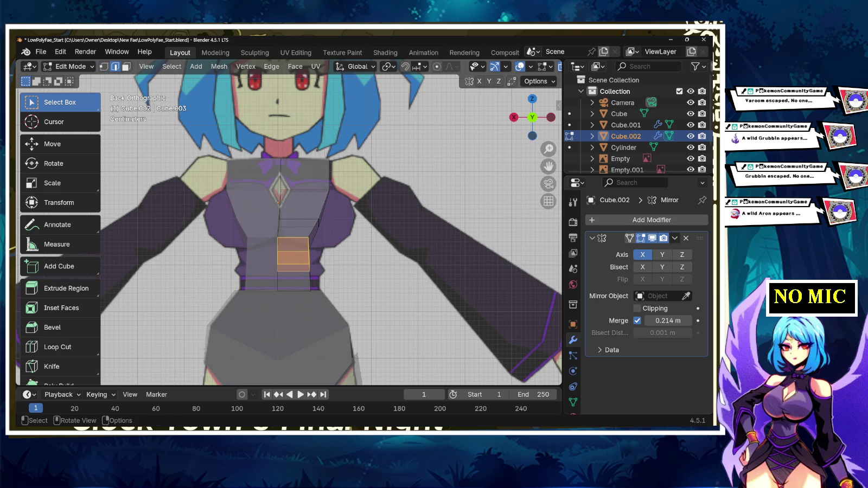
key("g")
left_click(278, 202)
key("ctrl+z")
key("g")
key("z")
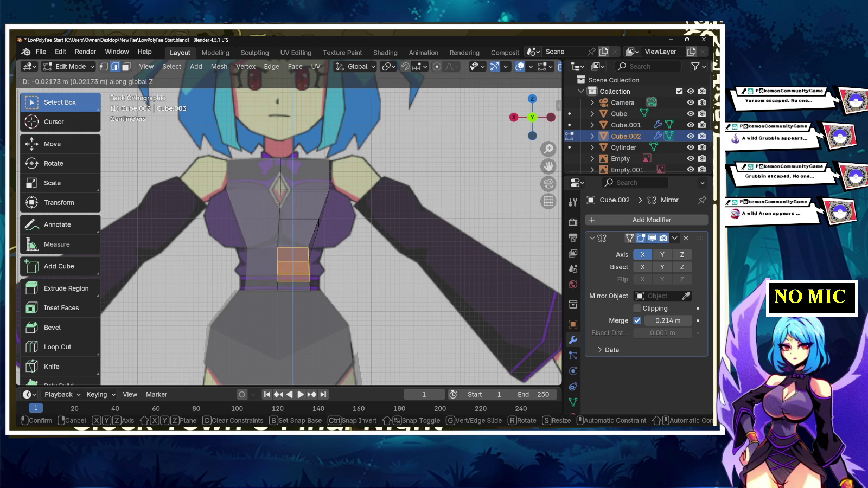
key("Return")
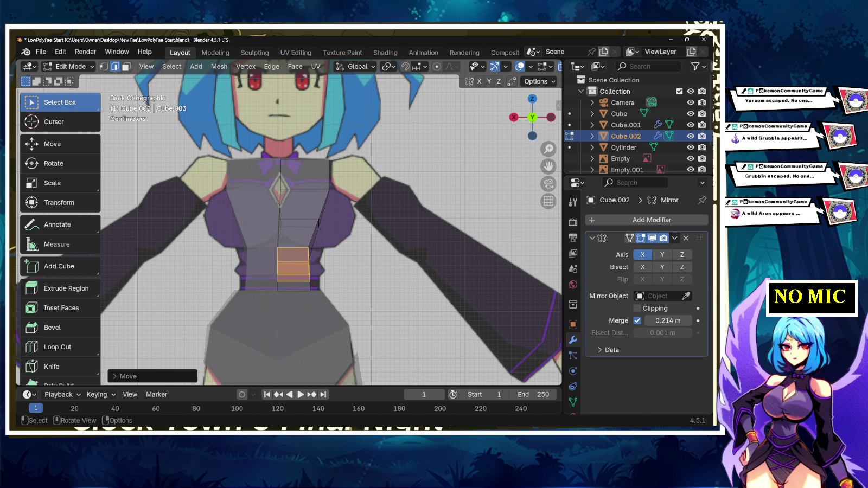
key("alt+a")
scroll(288, 224, "up", 4)
- Push the outer corner vertex below the chest outward to the chest's edge
left_click(297, 275)
left_click(340, 266)
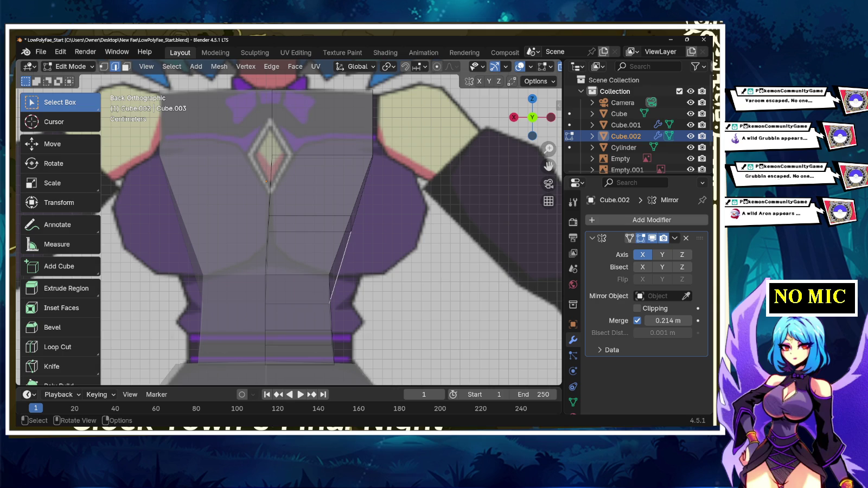
left_click(298, 275)
left_click(297, 275, "alt+shift")
left_click_drag(363, 301, 332, 266)
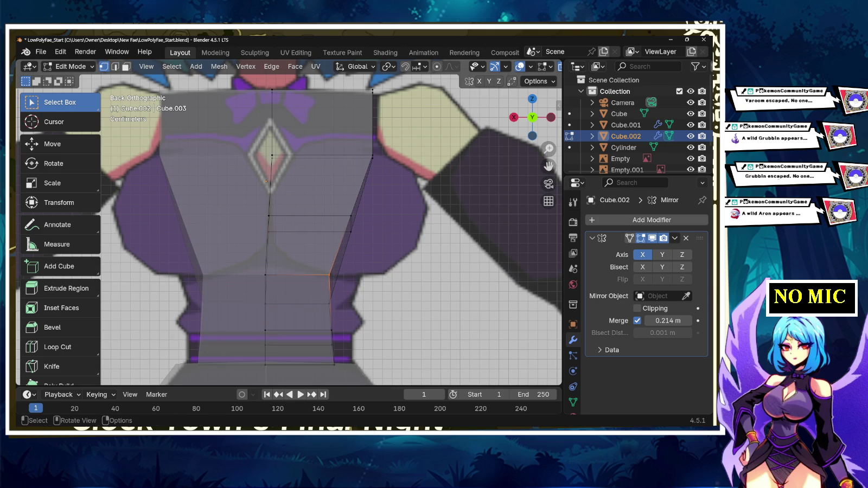
left_click(326, 277)
key("g")
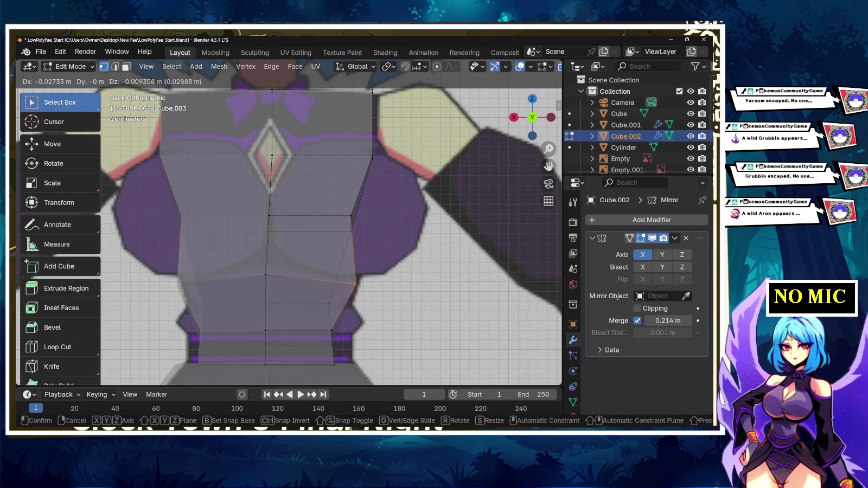
key("Return")
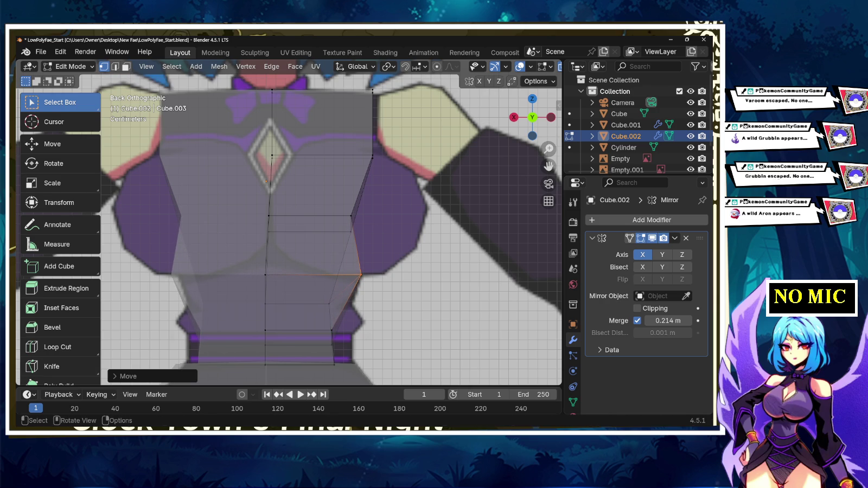
key("ctrl+z")
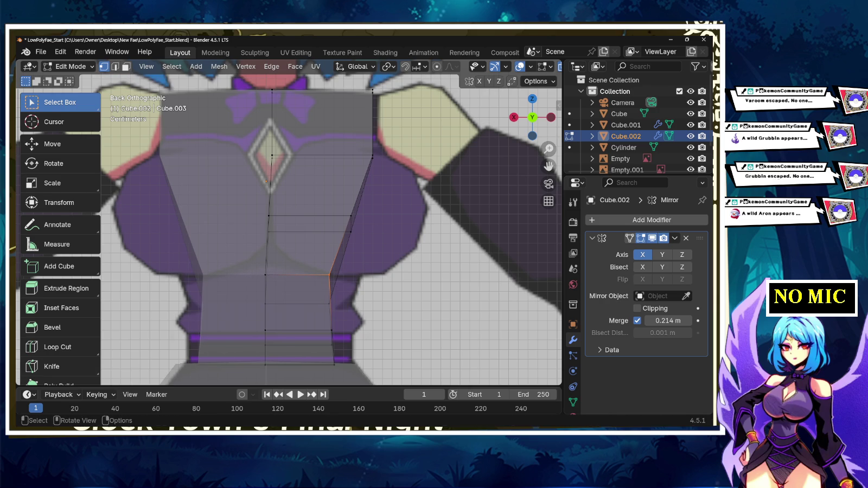
key("g")
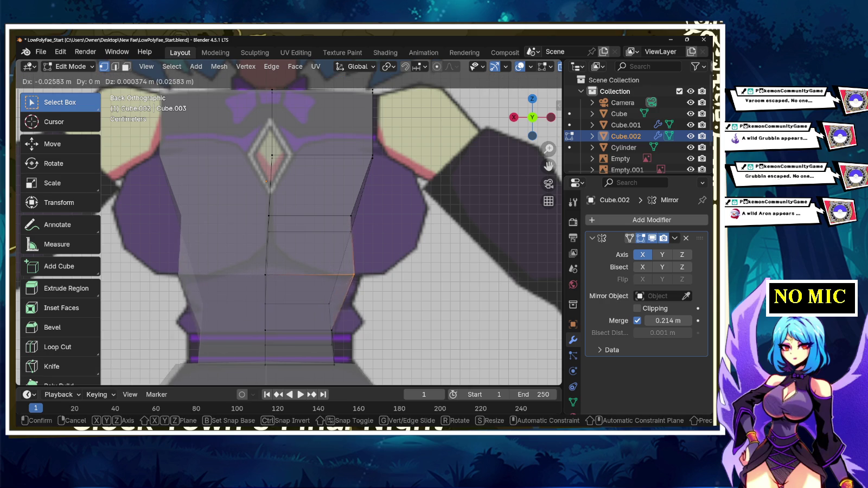
key("Return")
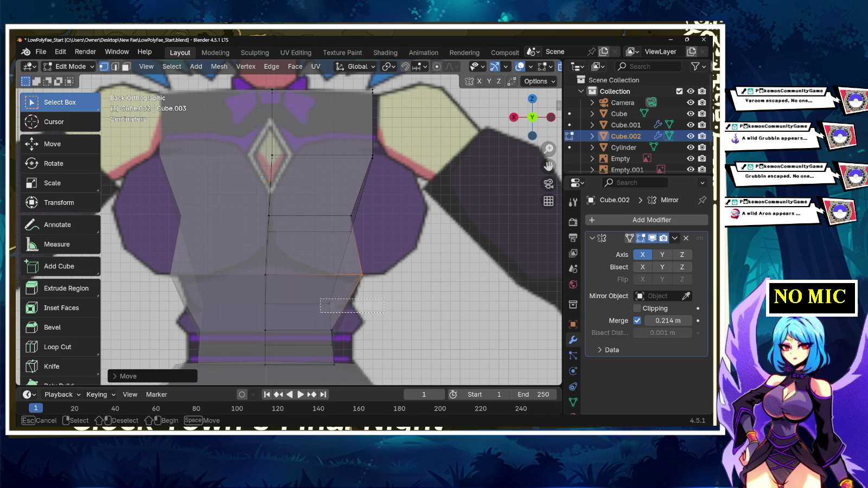
- Move the waist, lower waist and hip vertices outward onto the back reference outline
key("g")
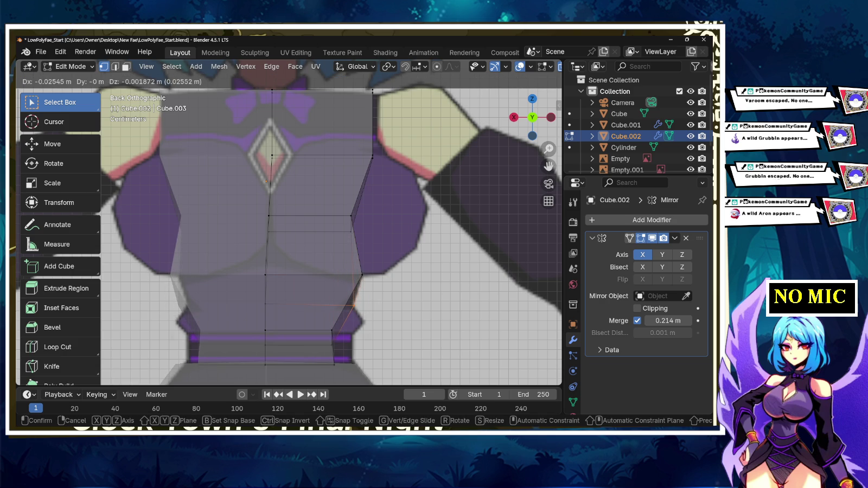
key("Return")
left_click(352, 326)
key("g")
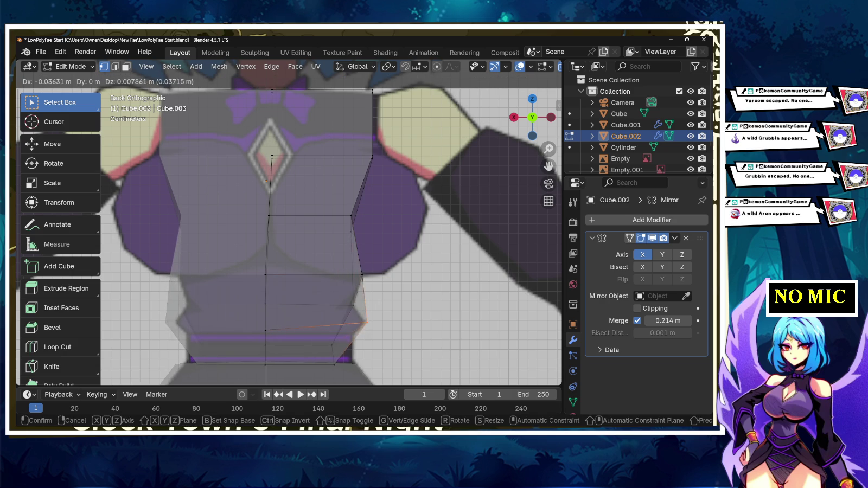
key("Return")
left_click(351, 339)
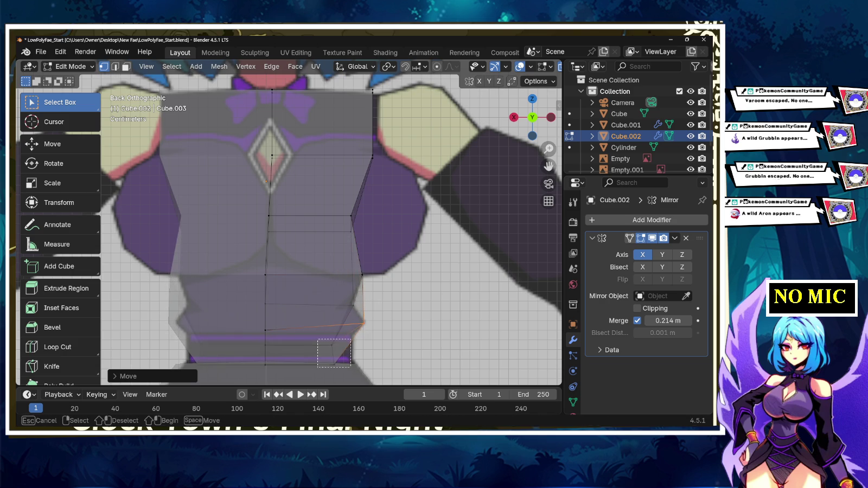
key("g")
key("Return")
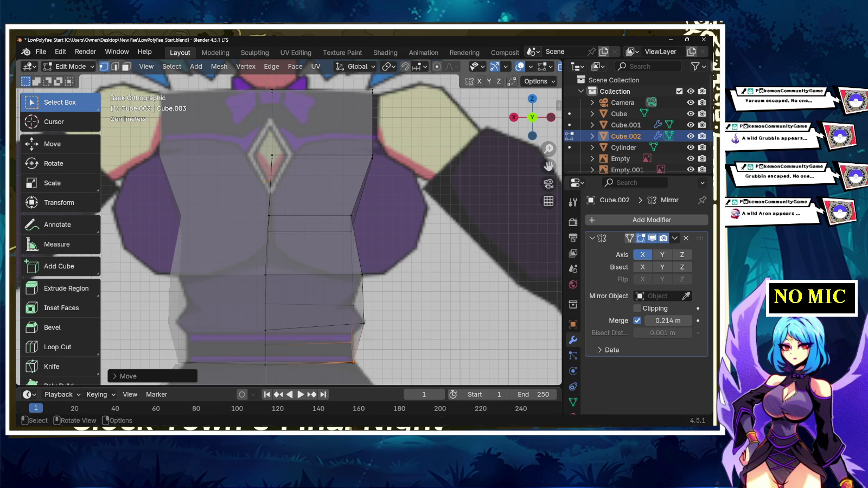
scroll(288, 222, "down", 3)
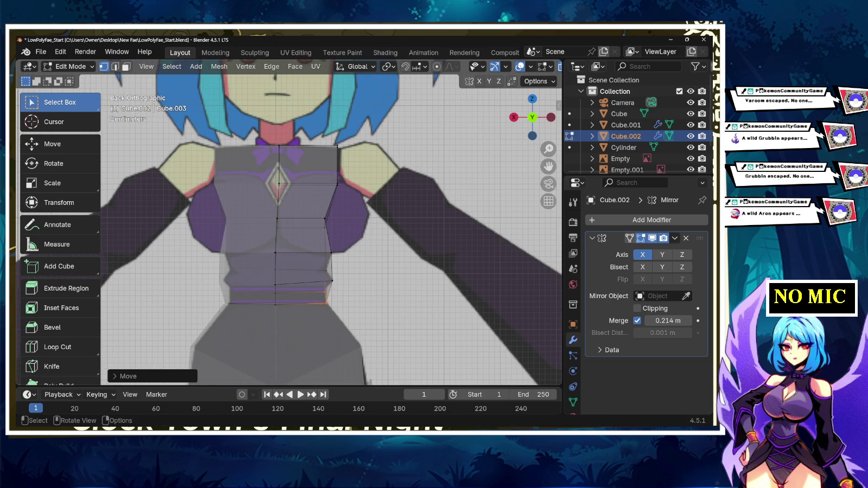
- Slide the lower waist loop, the loop above it, and the chest loop vertically along Z to align with the reference bands
key("g")
key("z")
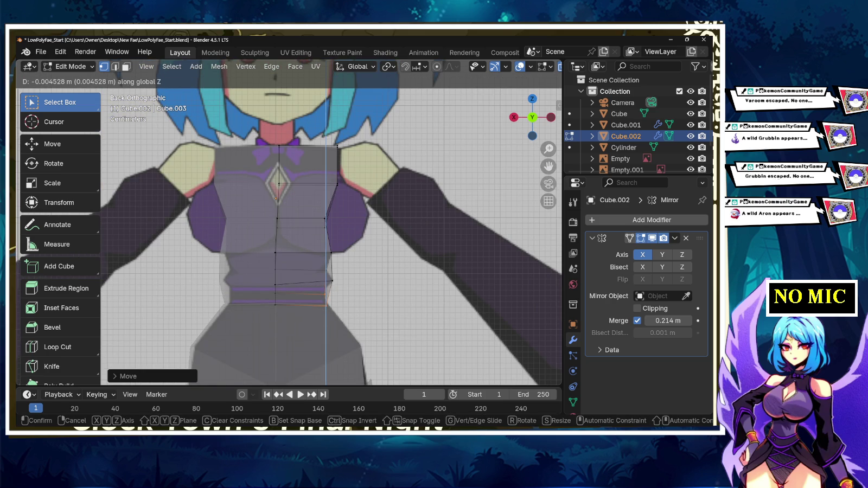
key("Return")
left_click(327, 275, "alt")
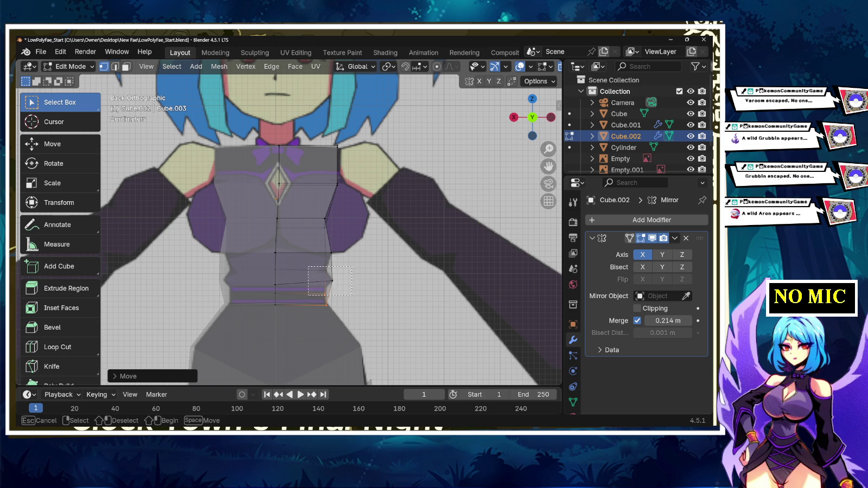
key("g")
key("z")
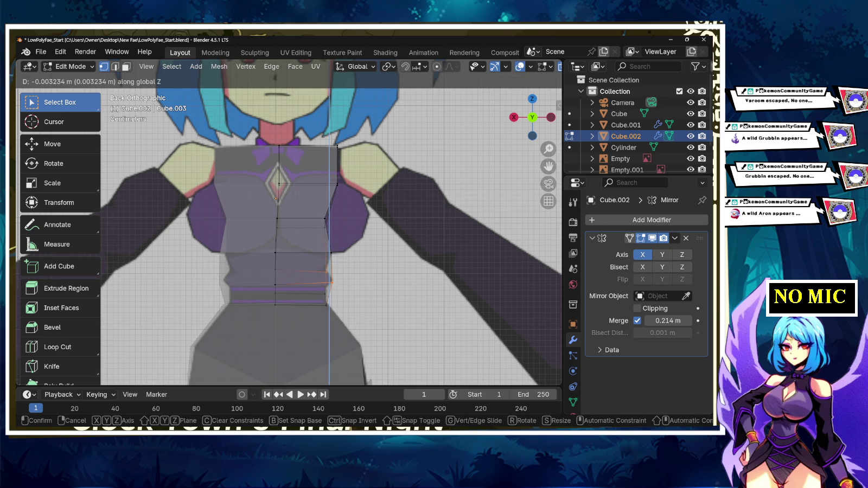
key("Return")
left_click(328, 184, "alt")
key("g")
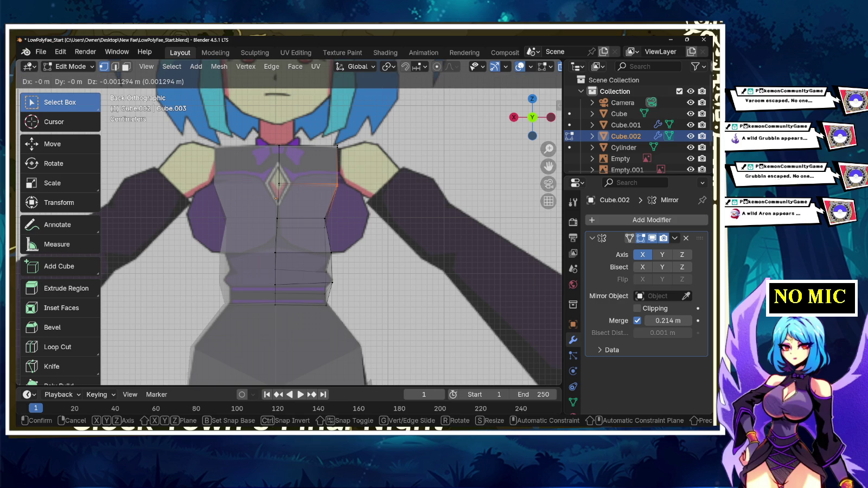
key("z")
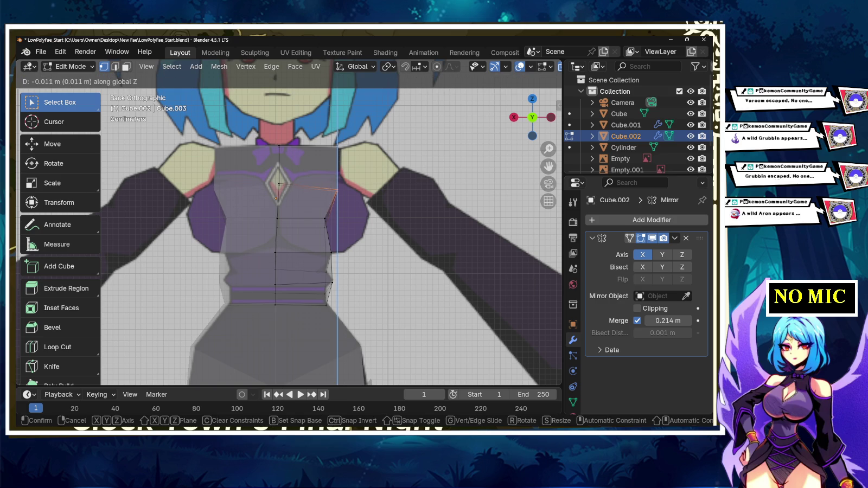
key("Return")
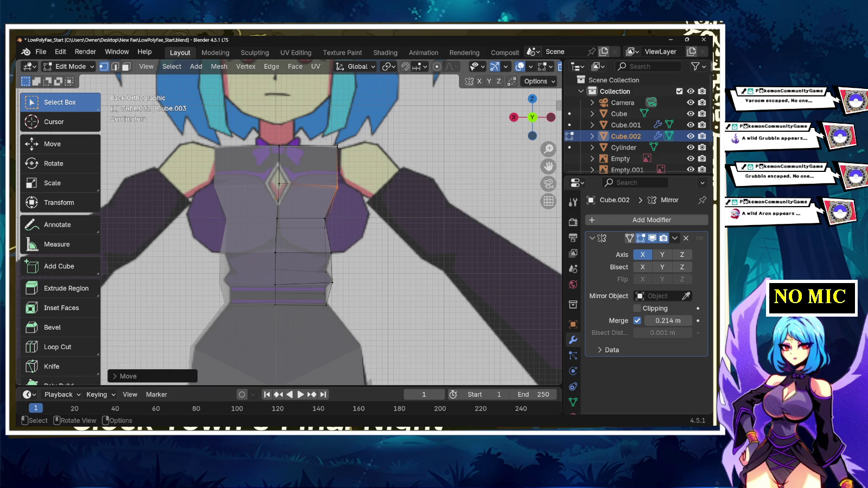
middle_click_drag(326, 228, 326, 254)
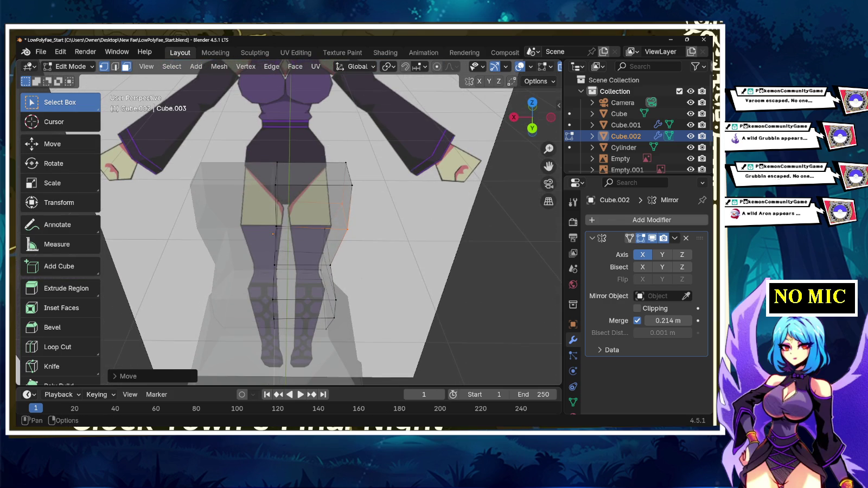
- Orbit around and snap the viewport to Right Orthographic showing the side reference
key("3")
left_click(312, 173)
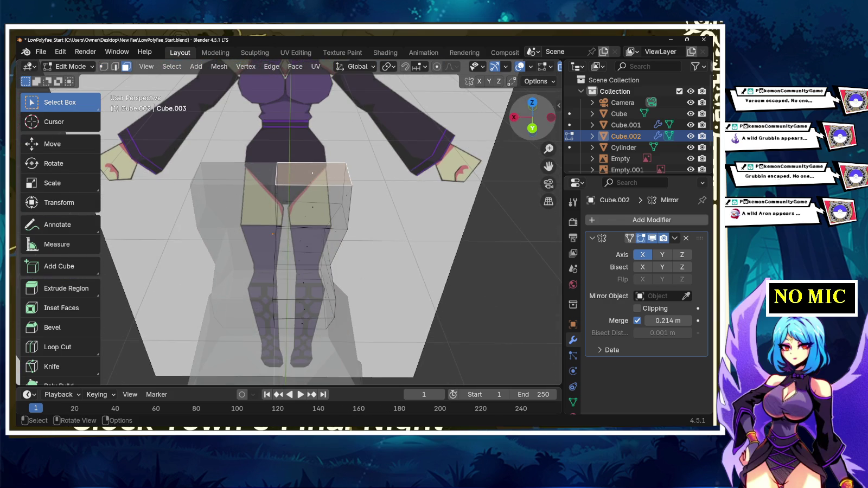
middle_click_drag(434, 228, 352, 228)
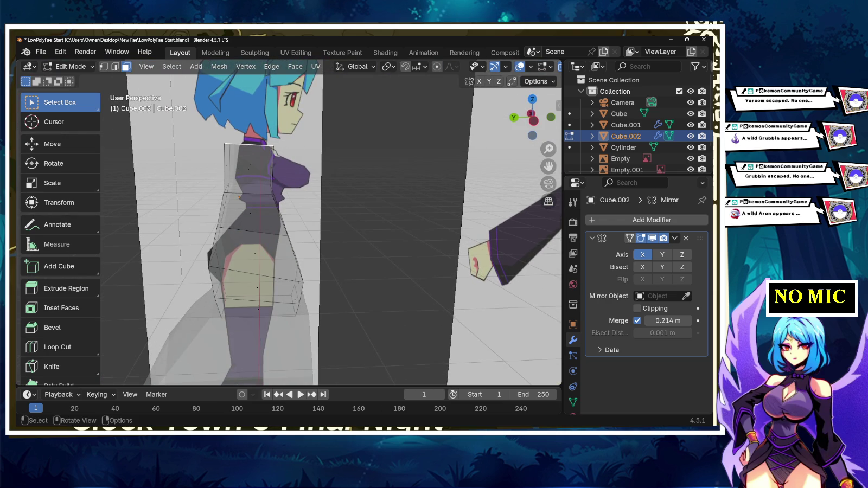
left_click(533, 120)
scroll(289, 228, "down", 3)
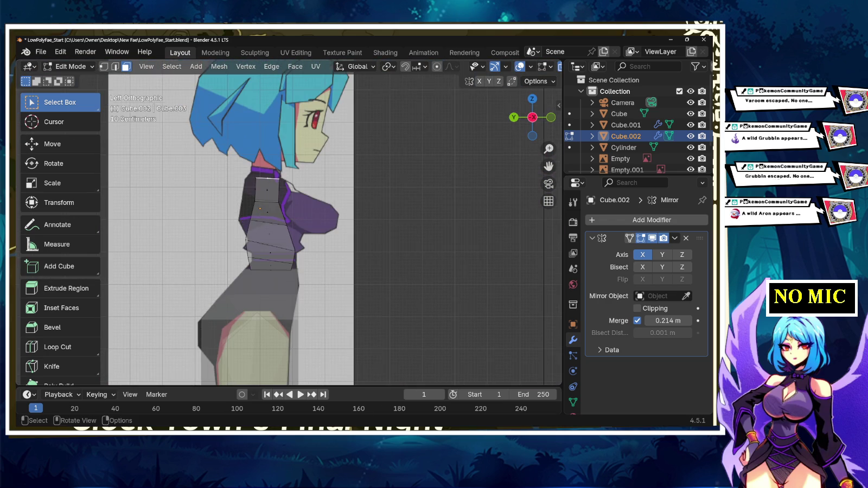
left_click(532, 117)
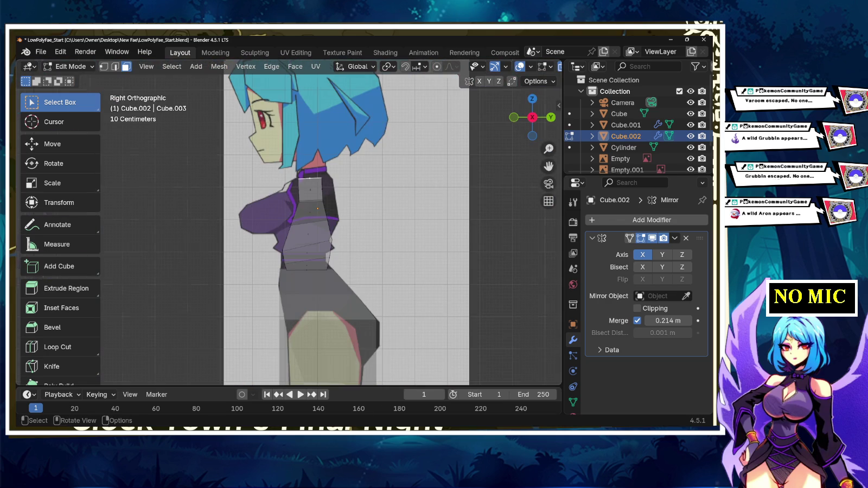
- Frame the torso, return to vertex select, and pick the front vertex under the bust
mouse_move(348, 271)
middle_mouse_down("shift")
mouse_move(347, 189)
mouse_move(331, 352)
mouse_move(309, 359)
middle_mouse_up("shift")
scroll(347, 244, "up", 4)
left_click(310, 232, "shift")
key("1")
key("alt+a")
left_click(227, 231)
- Move the under-bust and front waist vertices onto the side reference's front outline
left_click_drag(227, 230, 205, 225)
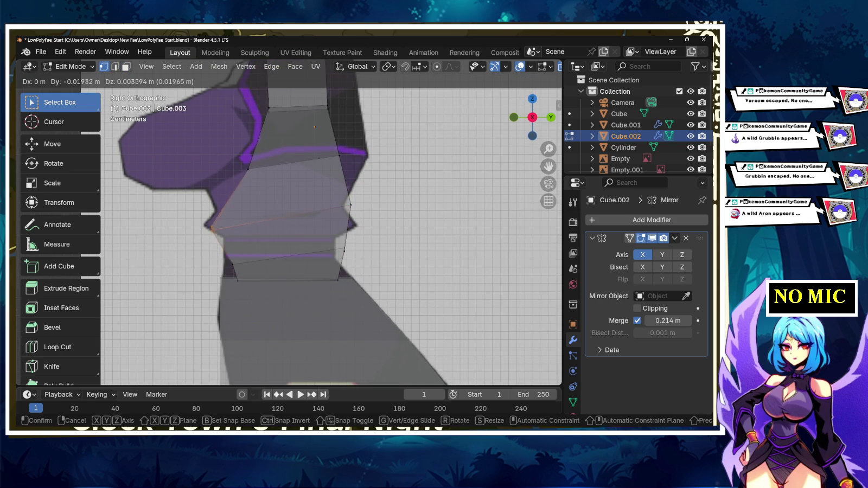
left_click(224, 262)
left_click_drag(225, 262, 224, 240)
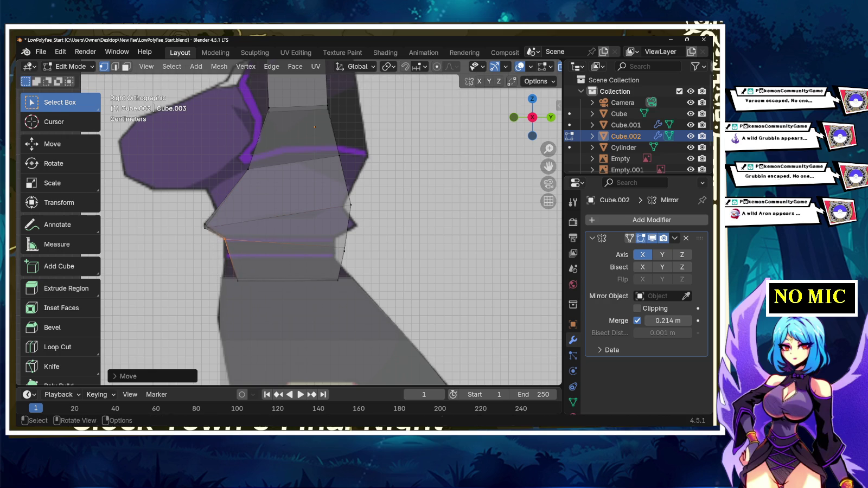
left_click_drag(237, 278, 224, 278)
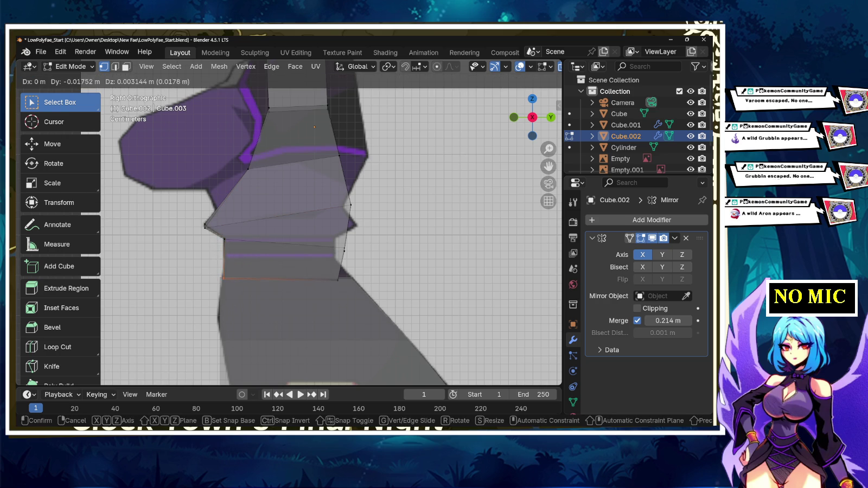
left_click_drag(337, 262, 355, 283)
- Adjust the bottom, waist and upper back vertices to follow the reference's back outline
left_click_drag(340, 277, 352, 276)
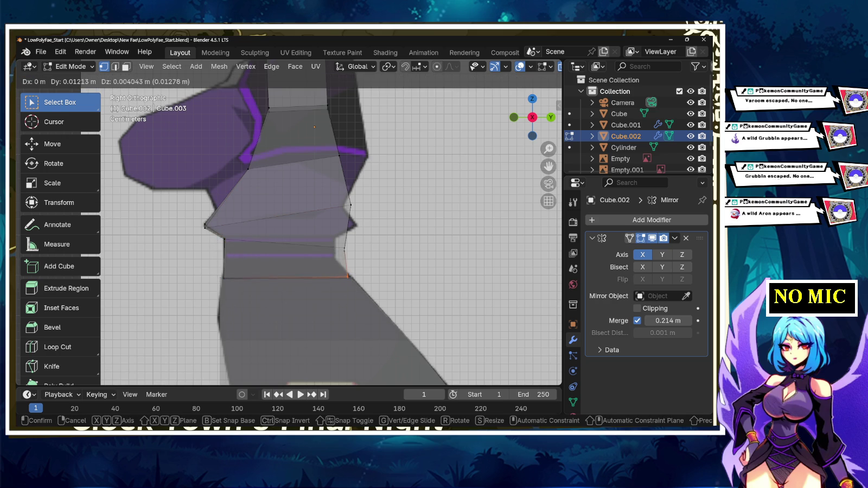
left_click_drag(345, 249, 336, 258)
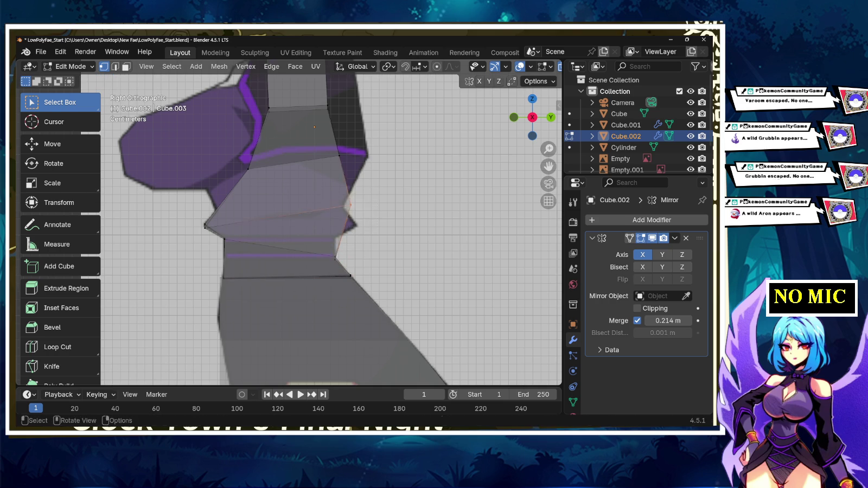
left_click_drag(351, 205, 355, 224)
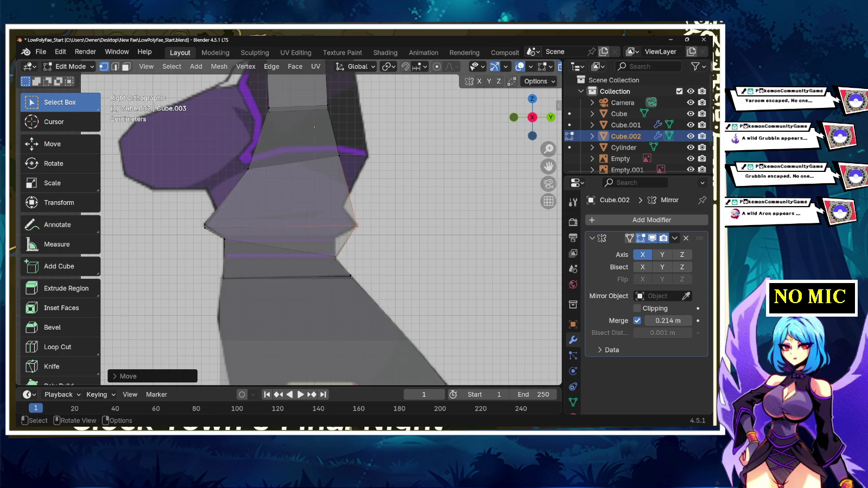
left_click_drag(338, 156, 368, 157)
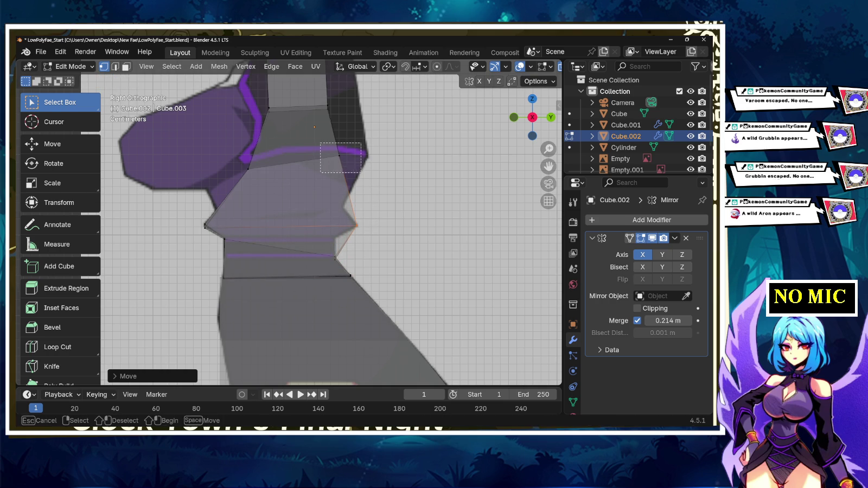
- Pull the upper chest vertices forward and slightly down to shape the bust profile
left_click_drag(228, 159, 282, 187)
key("g")
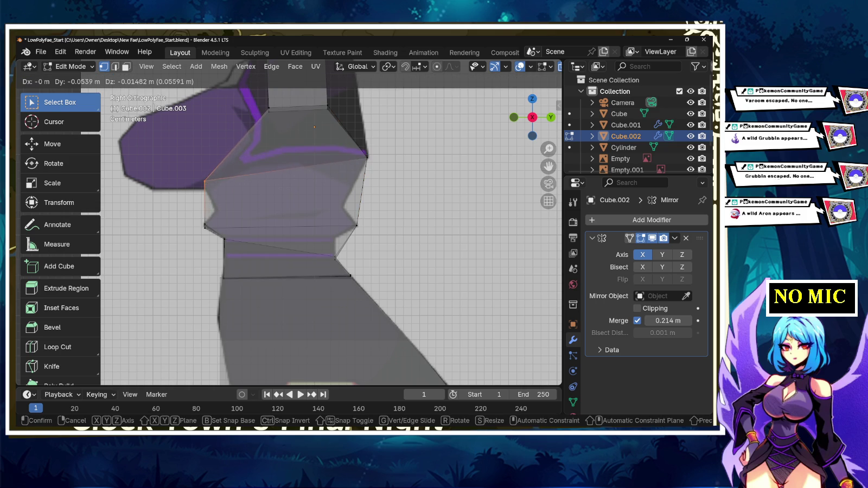
key("Return")
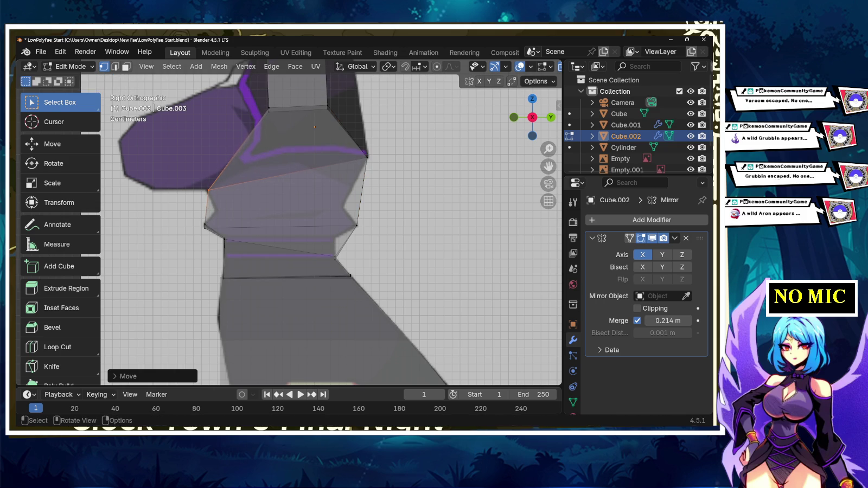
middle_click_drag(315, 217, 305, 278, "shift")
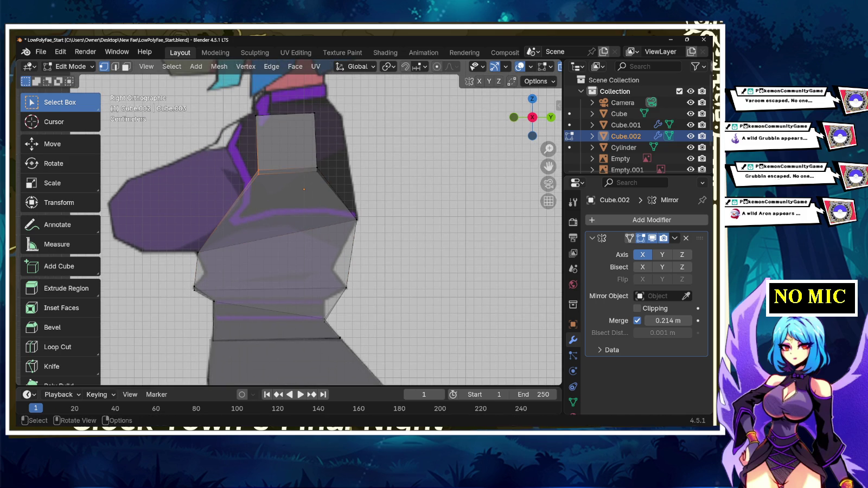
key("g")
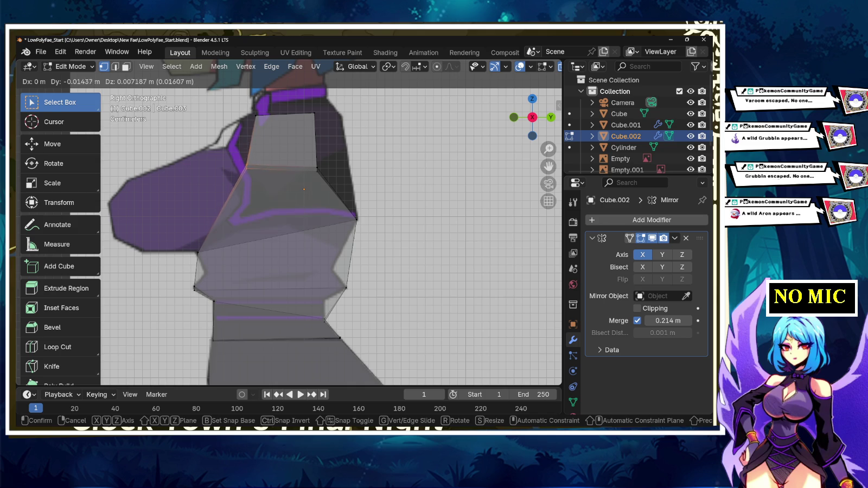
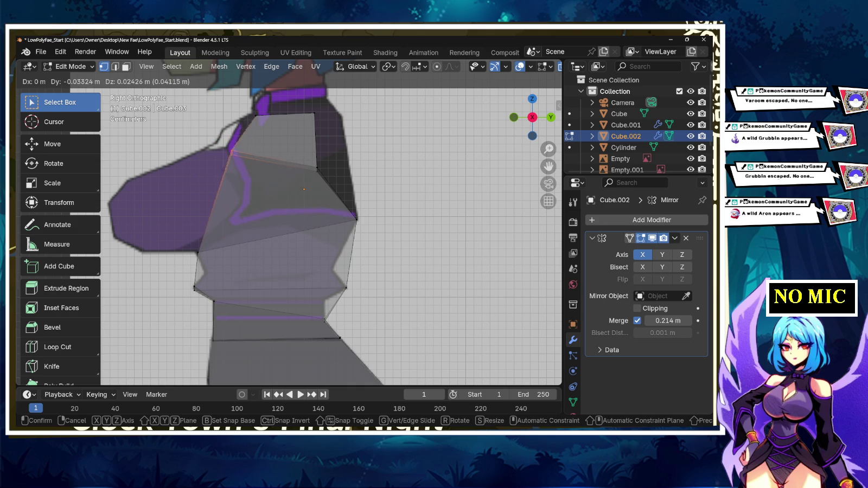
- In side view, move the lower chest vertices onto the reference outline, squaring the upper quad
left_click(242, 152)
key("g")
left_click(259, 174)
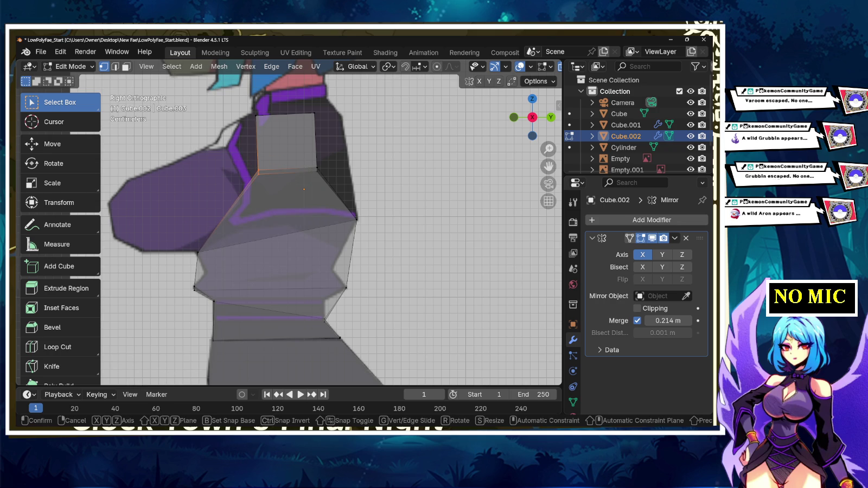
key("g")
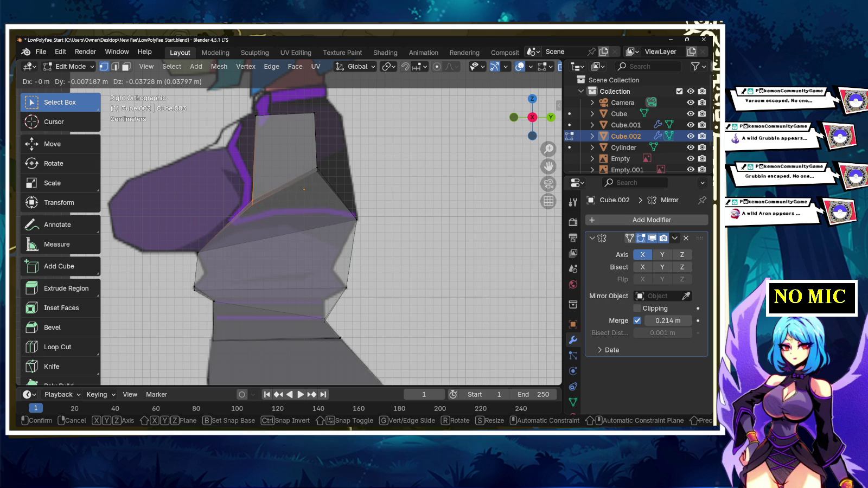
key("Return")
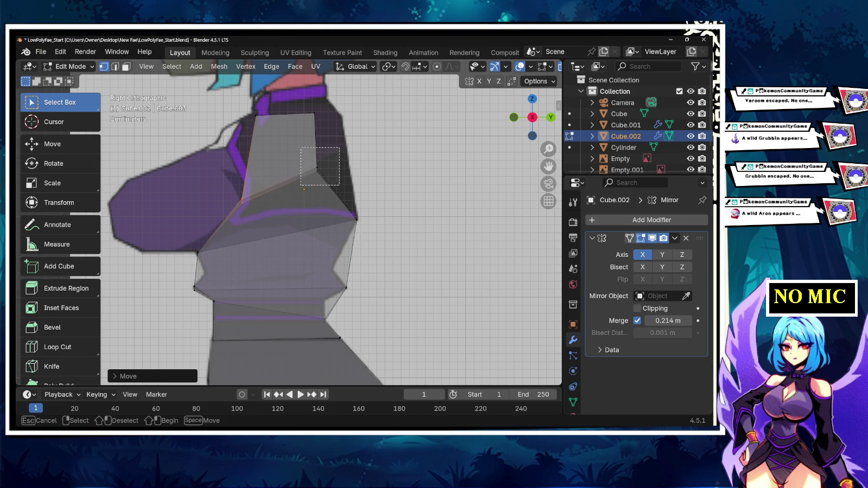
- Pull the back-edge vertex and top corner vertices out to follow the shoulder and collar outline
left_click(317, 170)
key("g")
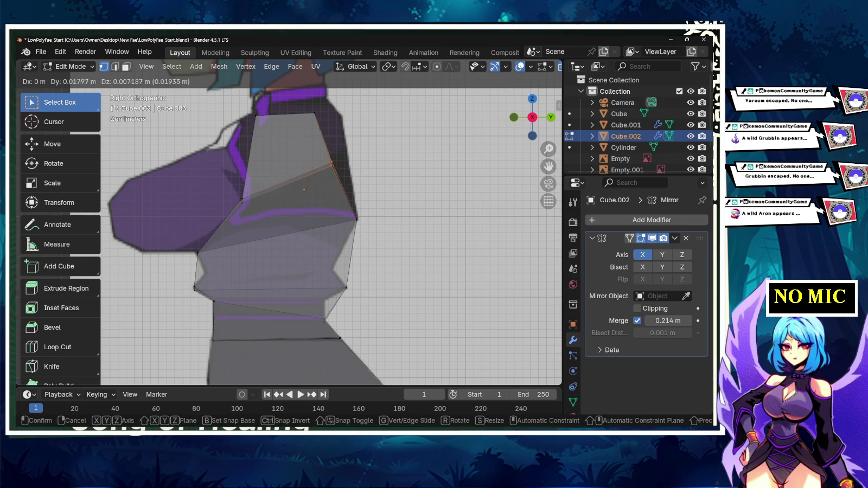
left_click(348, 157)
left_click(314, 113)
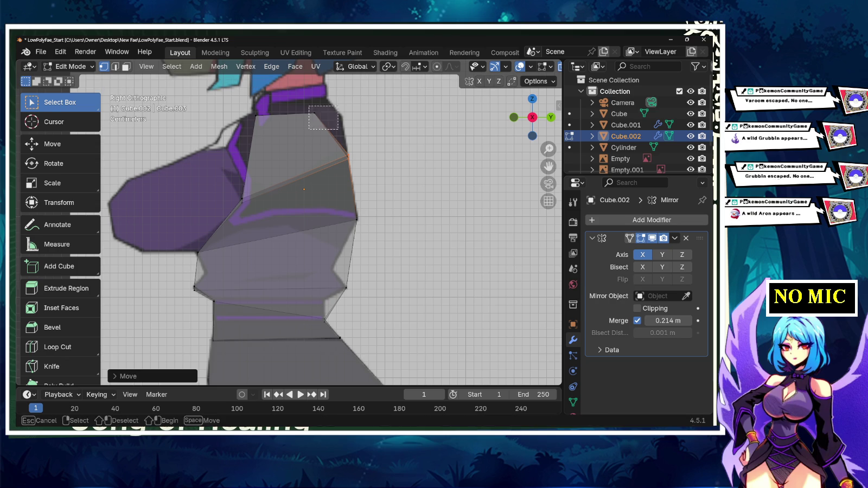
key("g")
left_click(342, 115)
left_click(254, 115)
key("g")
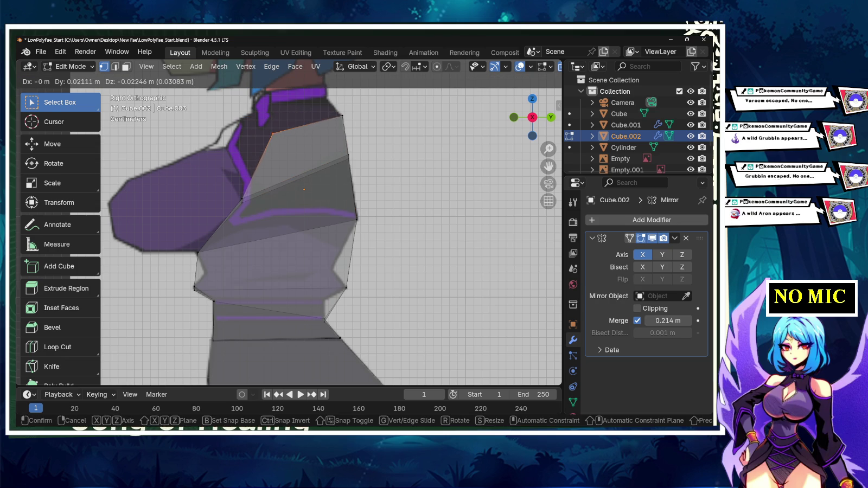
key("Return")
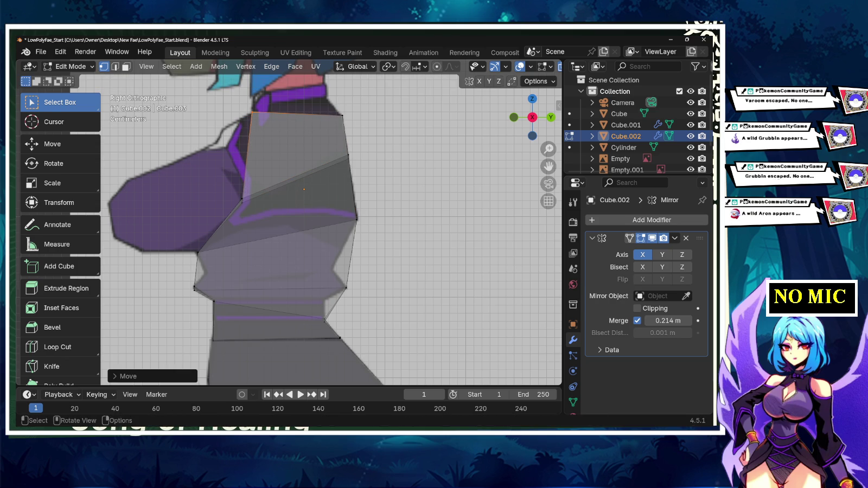
mouse_move(304, 190)
middle_mouse_down("shift")
mouse_move(300, 255)
mouse_move(347, 233)
middle_mouse_up("shift")
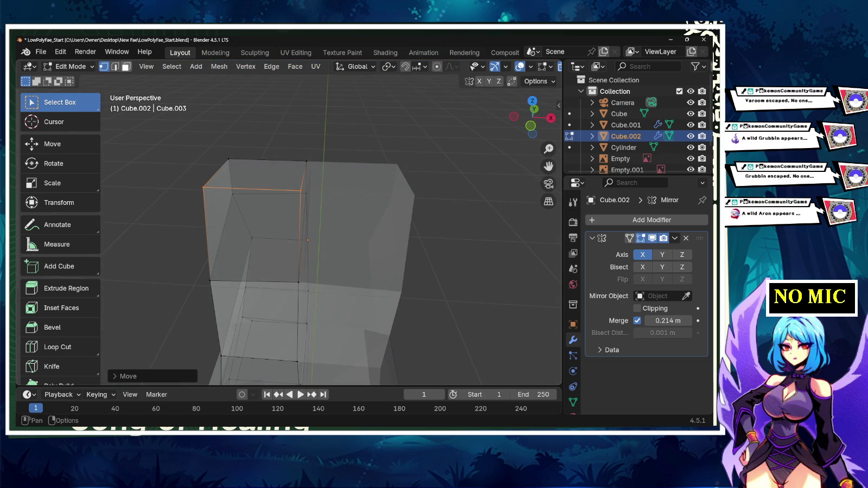
- From the back view, extrude the torso's top face a short way upward as a neck stub
key("3")
left_click(268, 175)
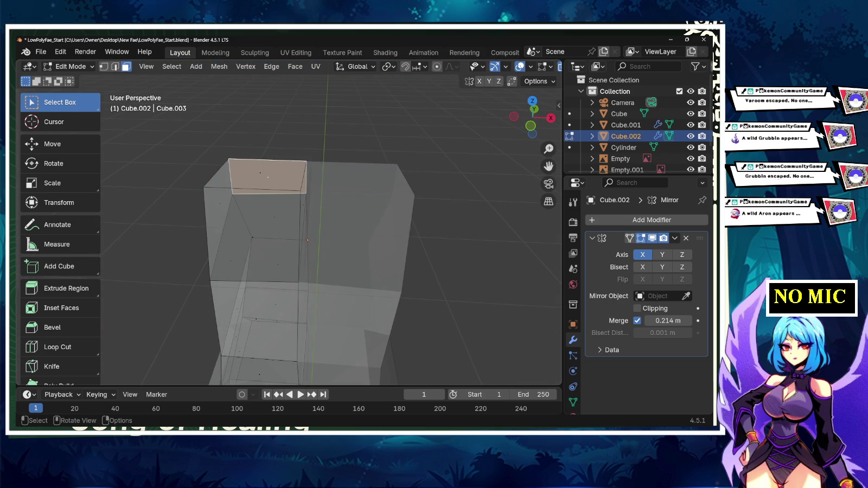
mouse_move(326, 244)
middle_mouse_down()
mouse_move(380, 238)
mouse_move(352, 206)
middle_mouse_up()
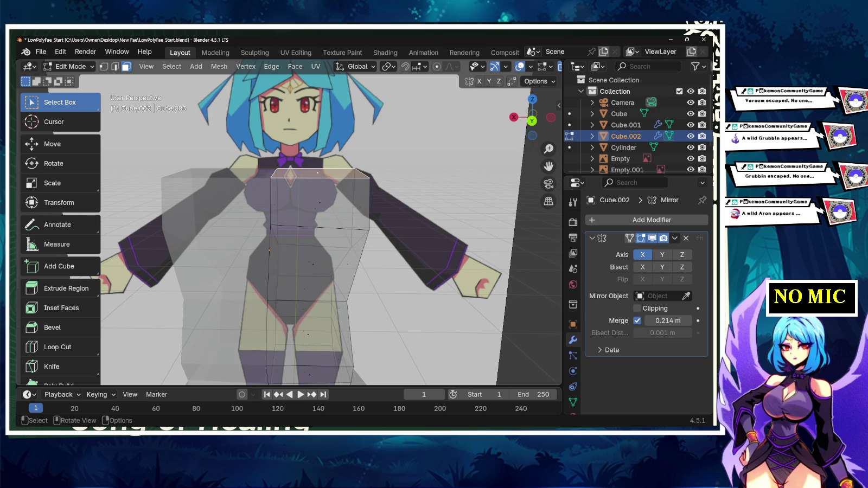
left_click(533, 120)
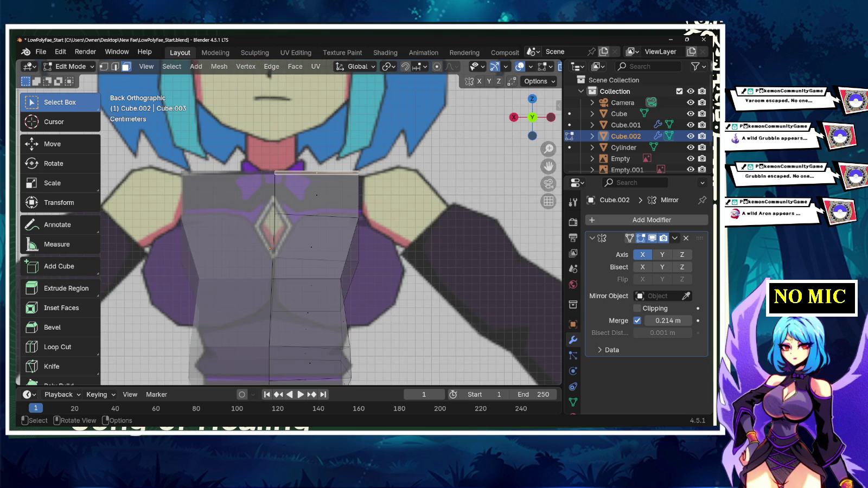
scroll(288, 221, "down", 3)
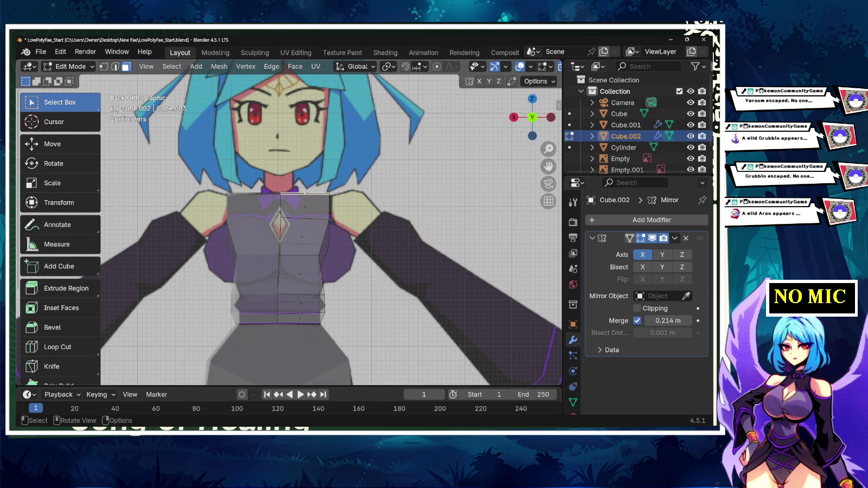
key("e")
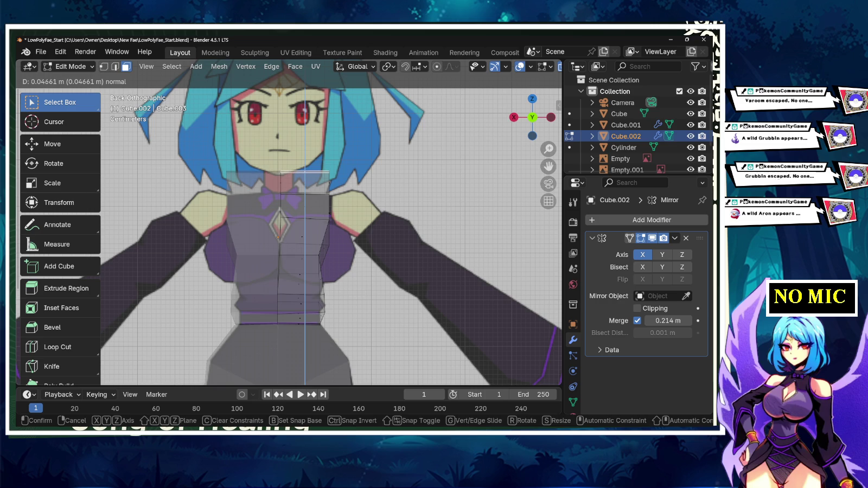
key("Return")
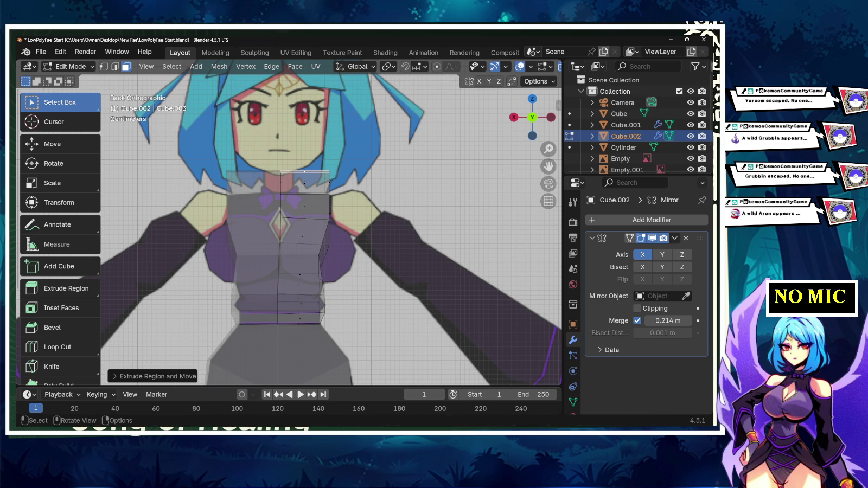
scroll(331, 228, "down", 3)
middle_click_drag(331, 228, 380, 217)
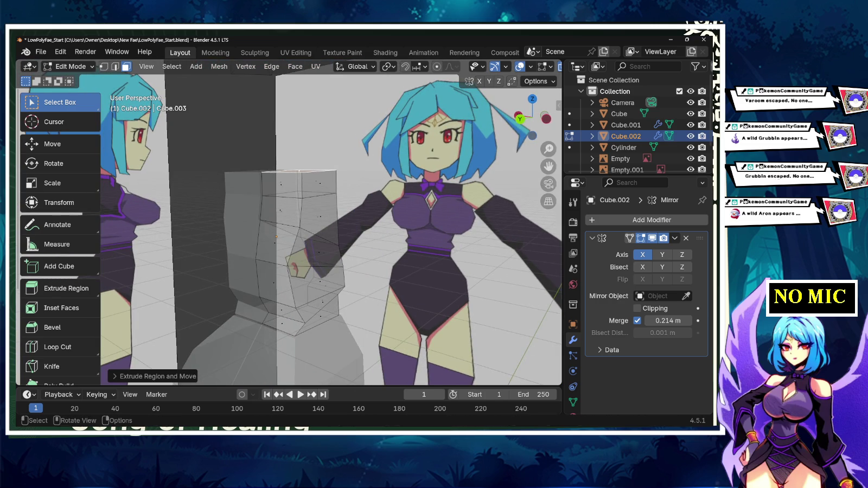
- In right orthographic view, move the top neck vertices toward the reference neck
key("ctrl+KP_3")
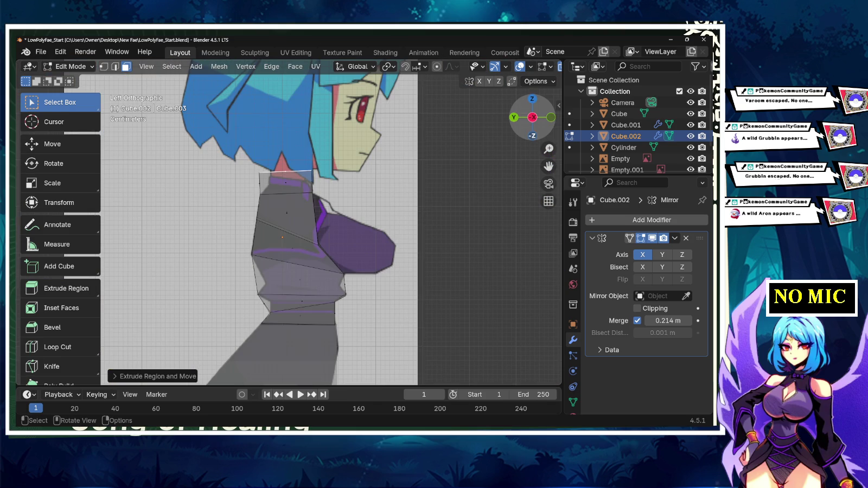
key("KP_3")
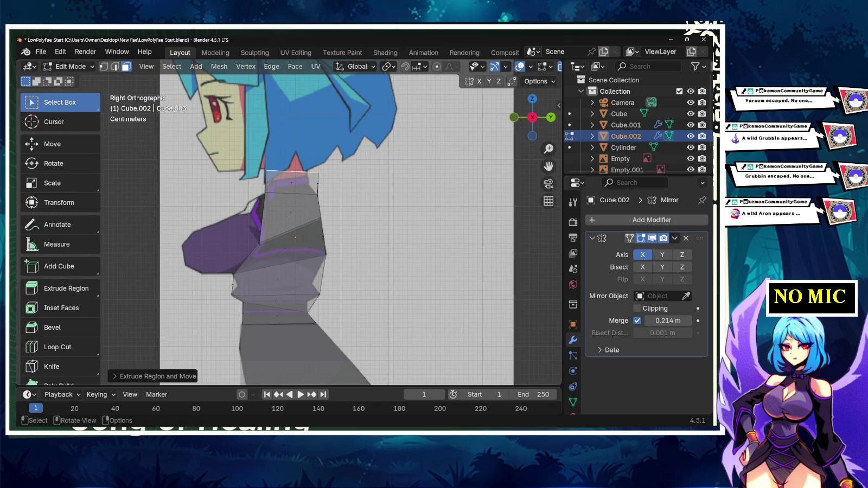
left_click(103, 66)
scroll(289, 223, "up", 2)
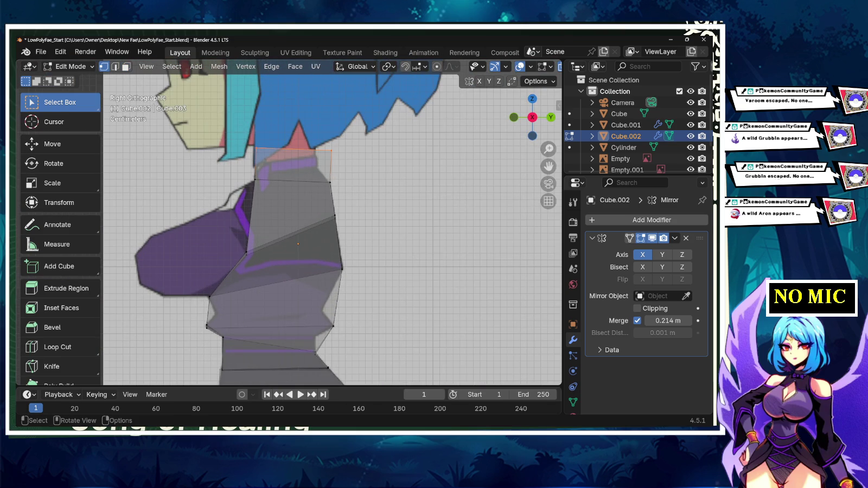
key("b")
left_click_drag(269, 161, 270, 162)
key("g")
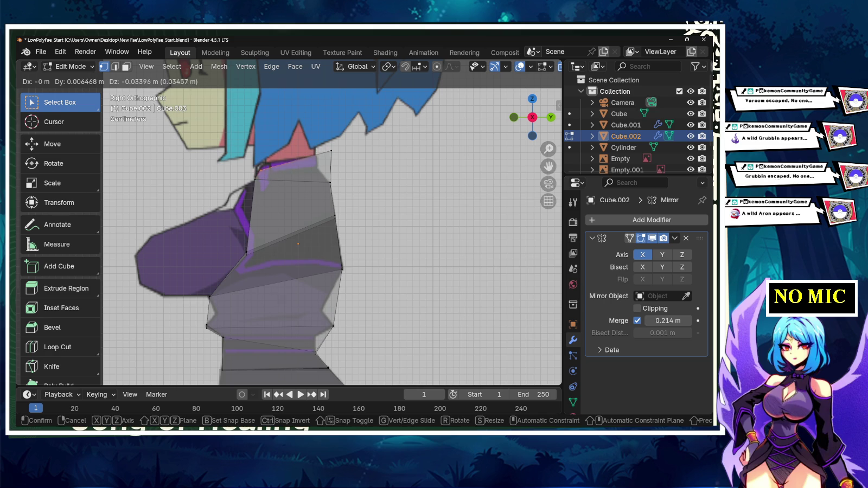
key("Return")
- Nudge the front top neck vertex and raise the top ring of neck vertices
left_click(330, 151)
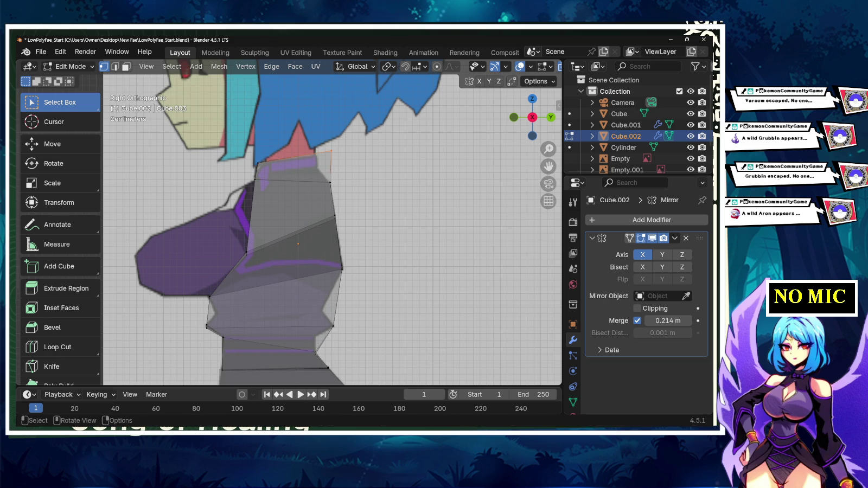
key("g")
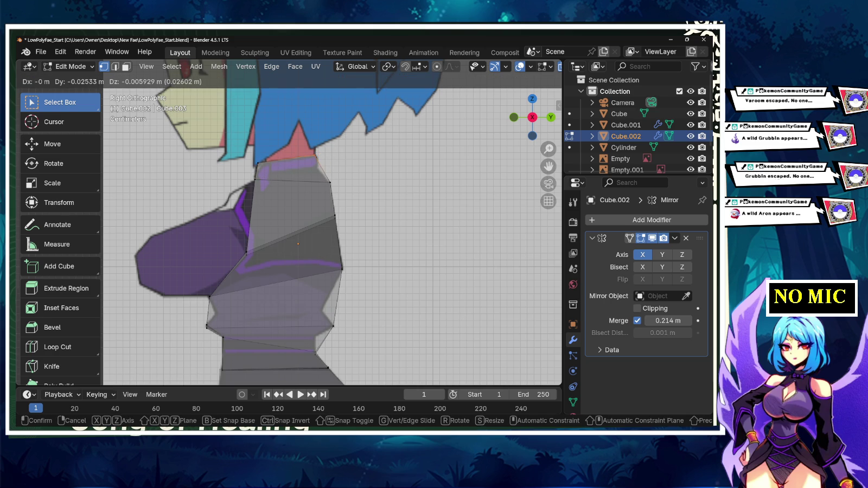
key("Return")
left_click(285, 161, "alt")
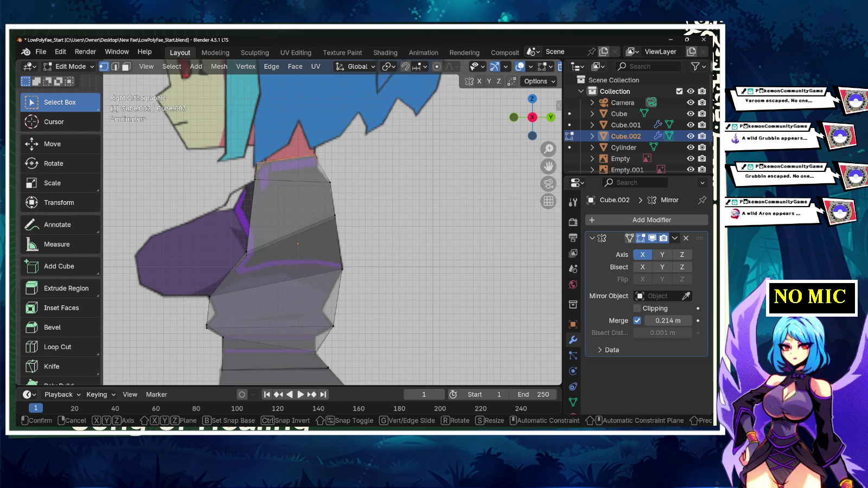
key("g")
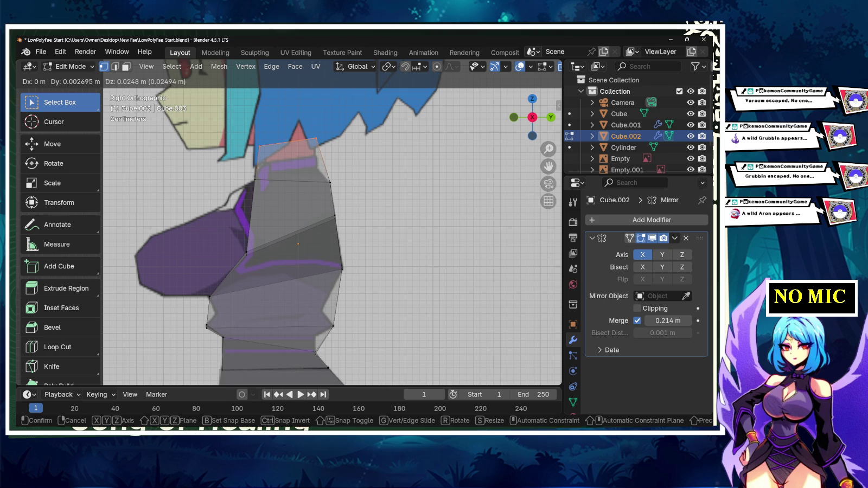
key("Return")
key("g")
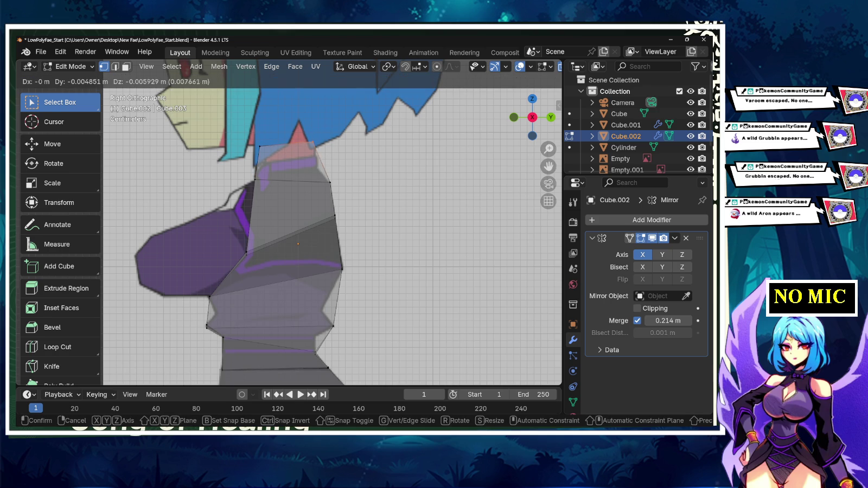
key("Return")
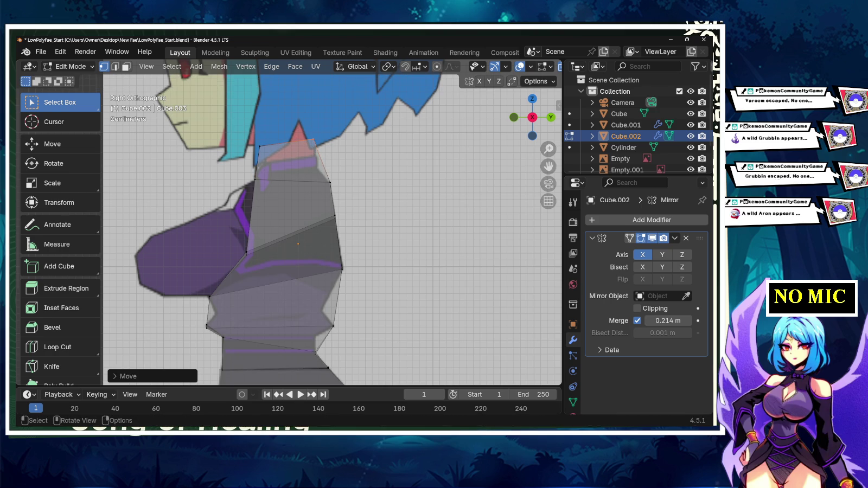
key("g")
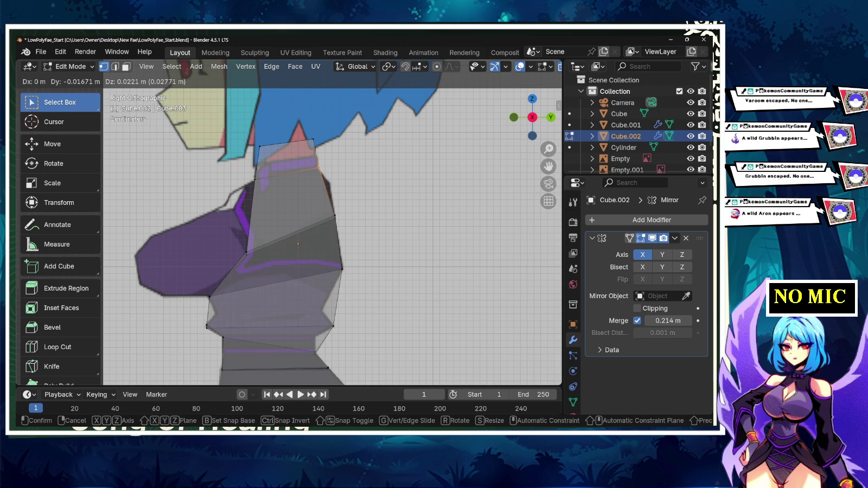
key("Return")
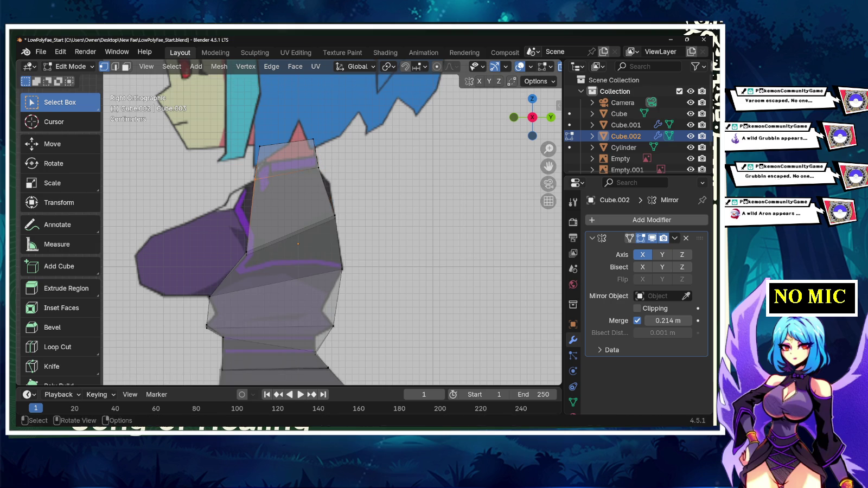
key("g")
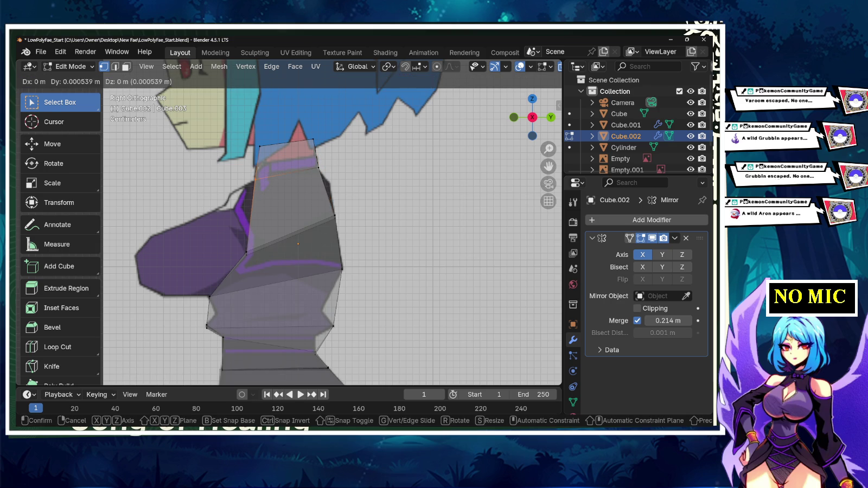
key("Return")
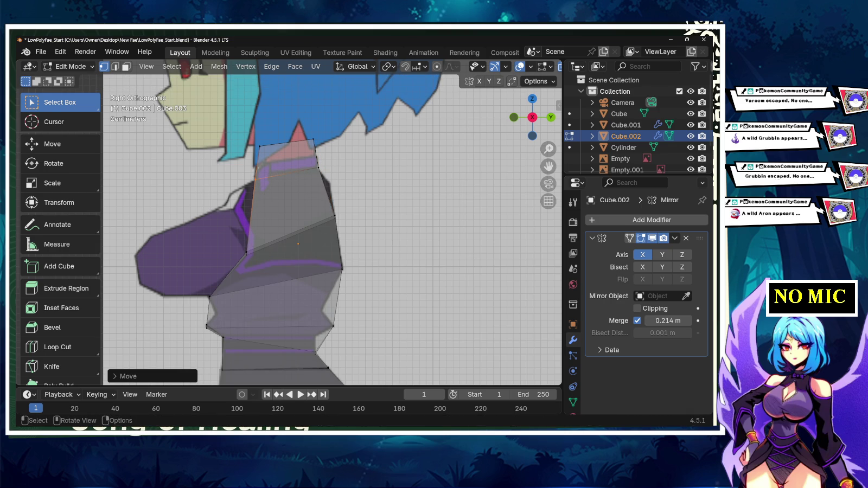
- Shift the neck's top edge over the reference neck and orbit to check it in 3D
scroll(286, 223, "down", 1)
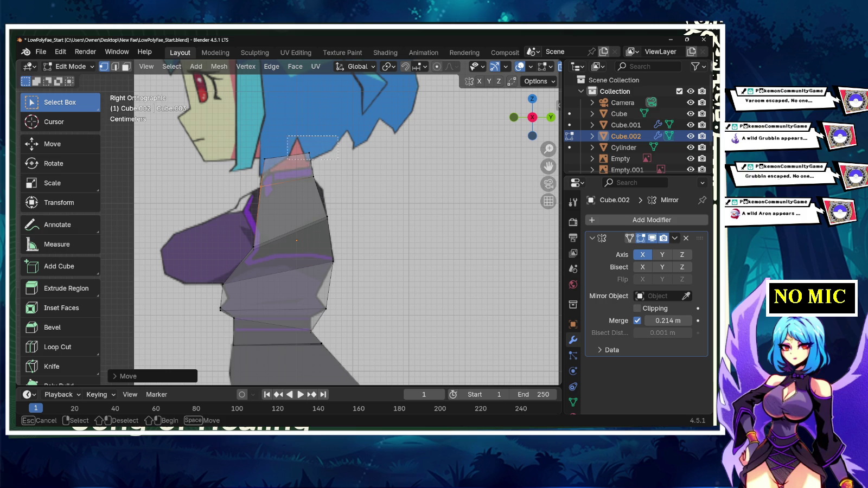
left_click(287, 181)
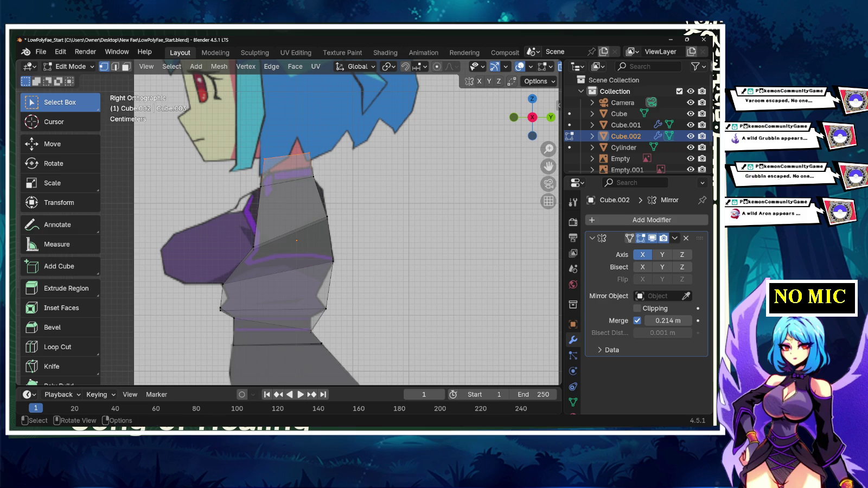
key("g")
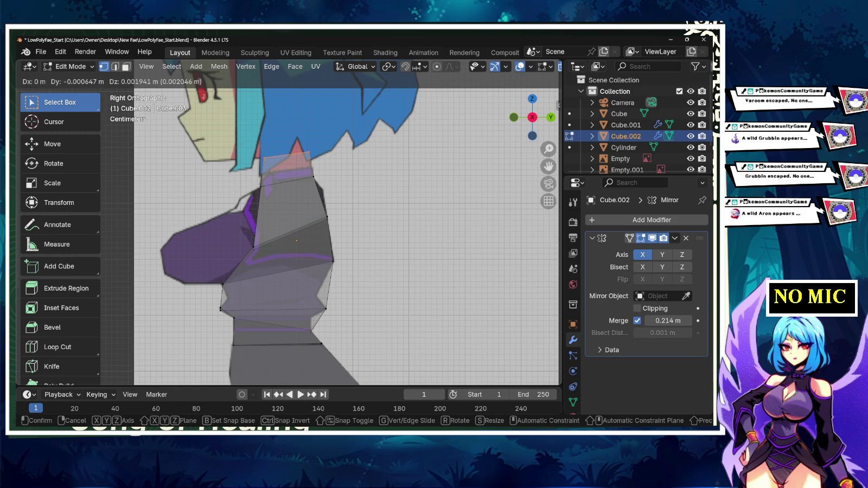
key("Return")
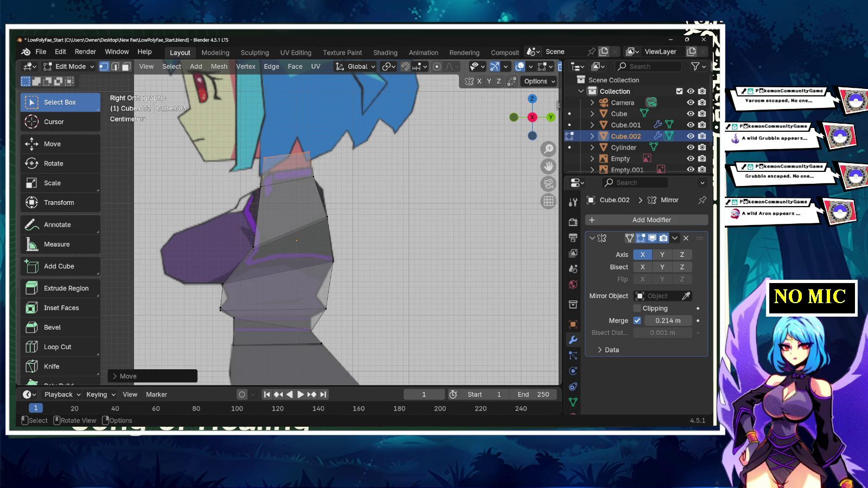
key("g")
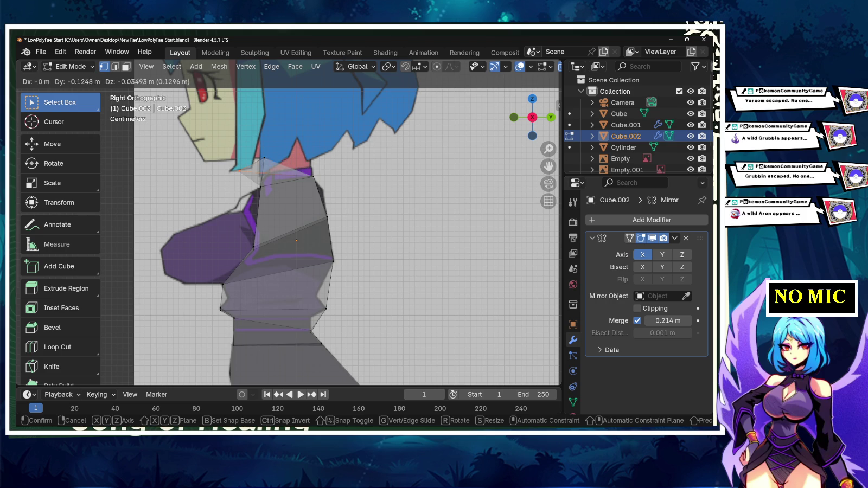
key("Return")
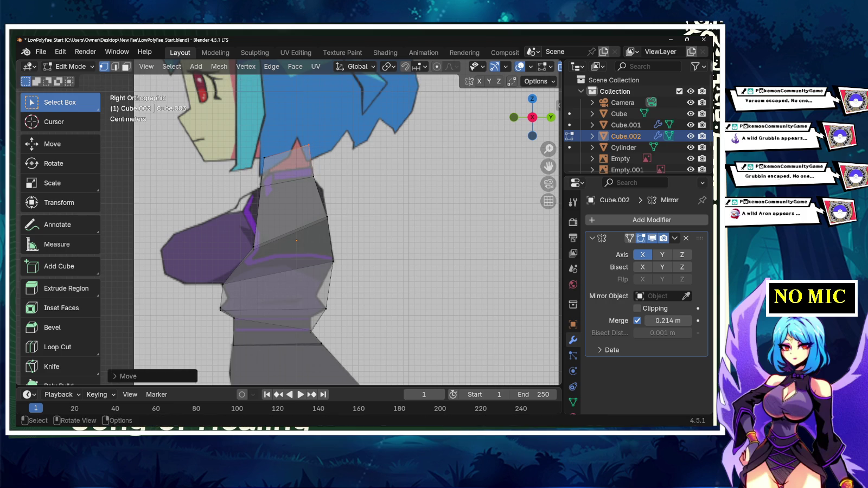
middle_click_drag(347, 228, 380, 233)
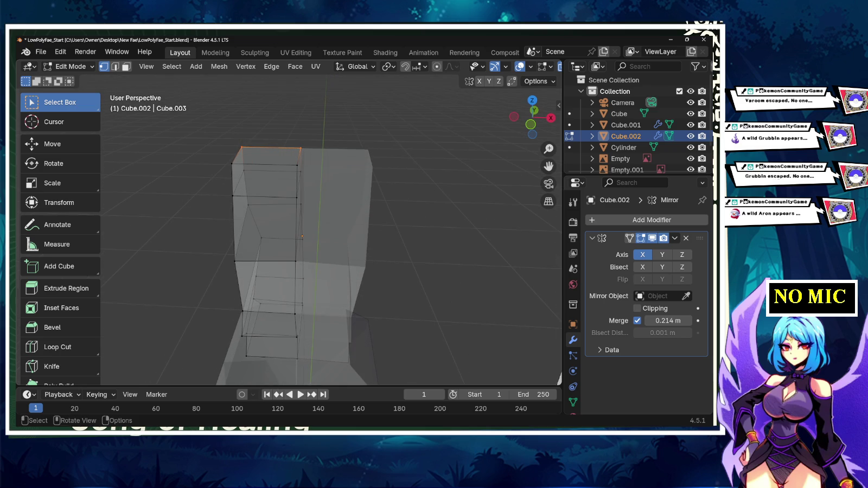
left_click(551, 118)
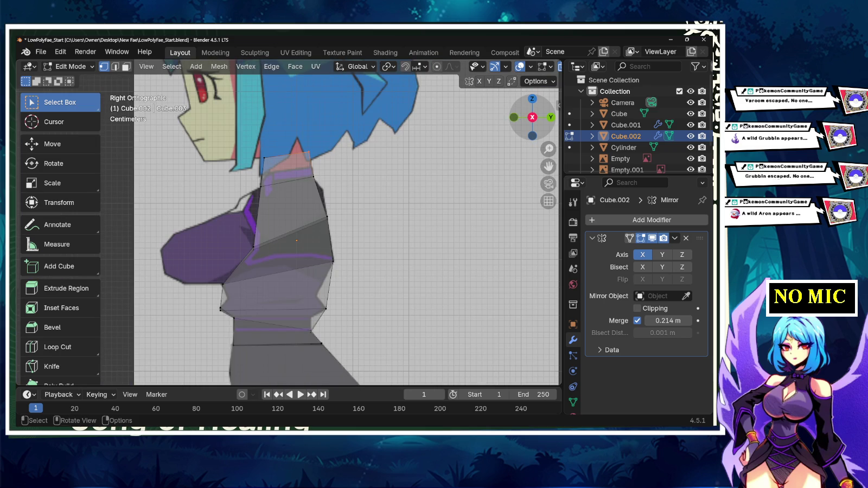
left_click(551, 118)
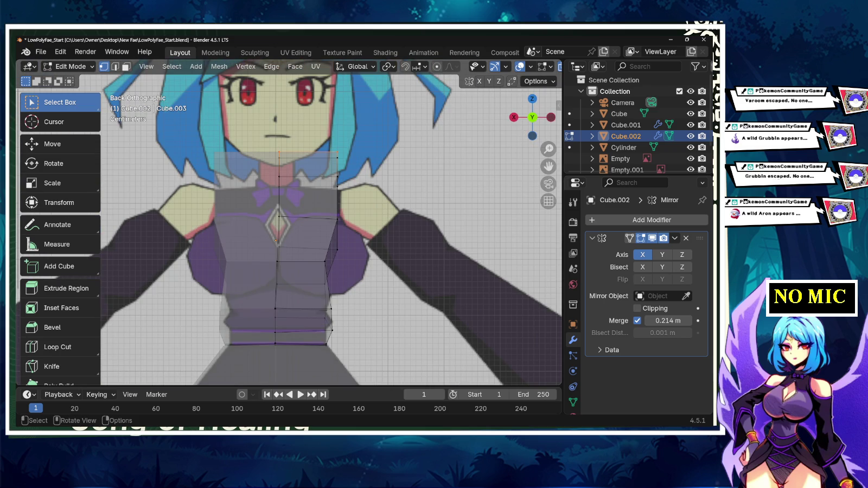
- Box-select the neck-side and shoulder-top vertices and raise them along Z
key("b")
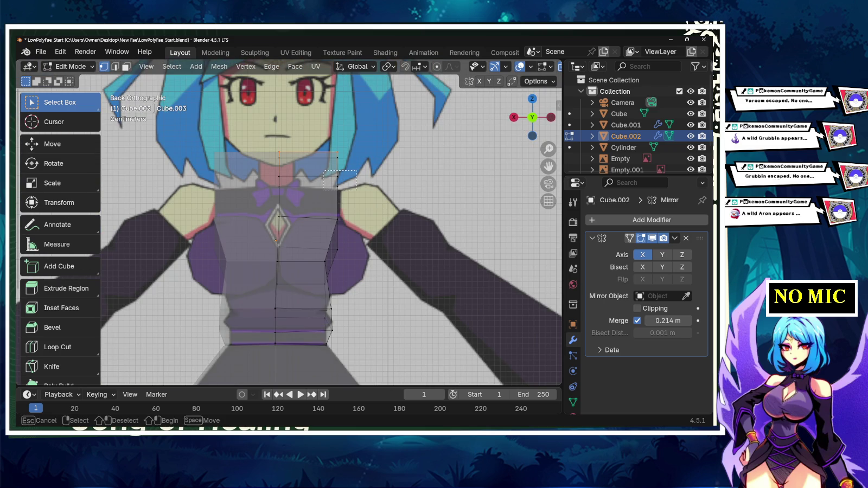
left_click_drag(324, 172, 356, 189)
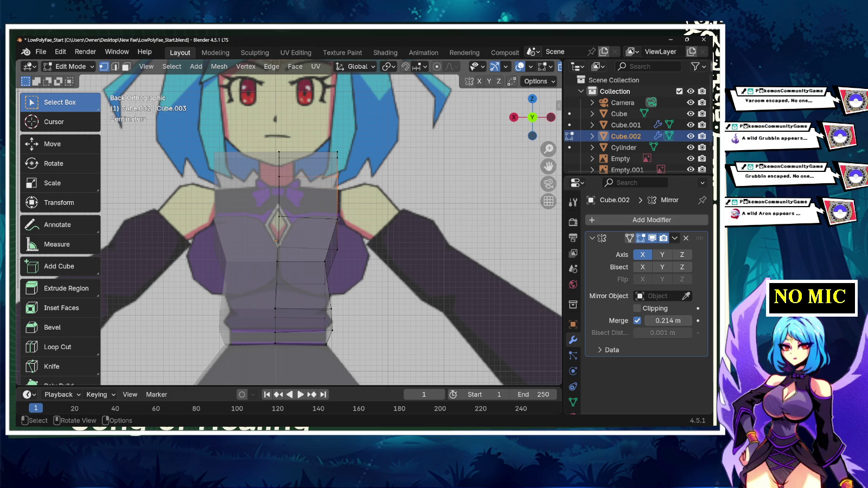
key("b")
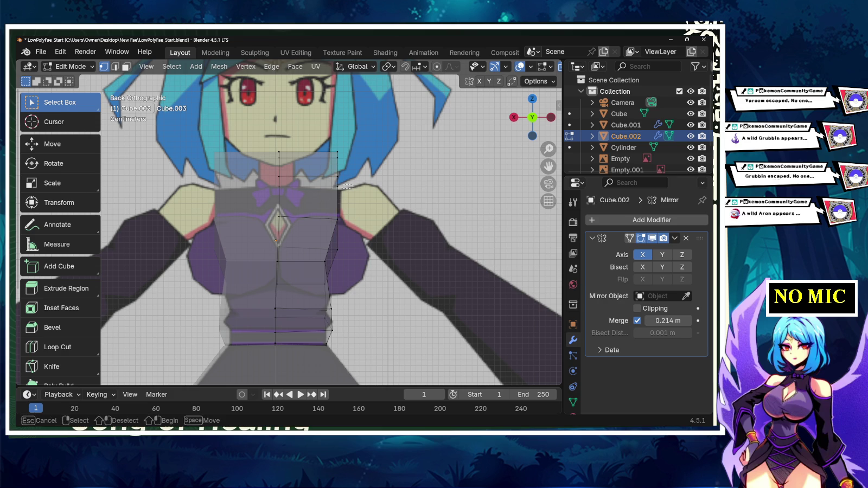
left_click_drag(338, 187, 321, 201)
key("g")
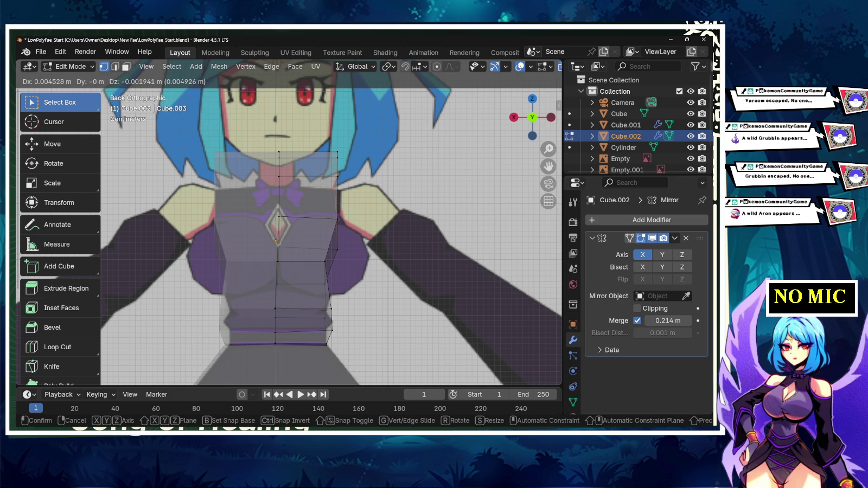
key("z")
key("Return")
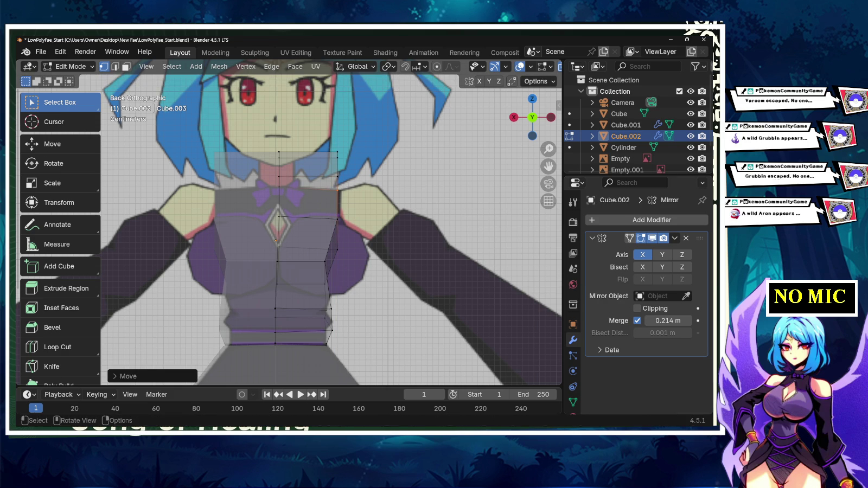
- Move the right-shoulder vertices, flatten their depth along Y, and shift them along X
left_click_drag(336, 172, 358, 182)
key("g")
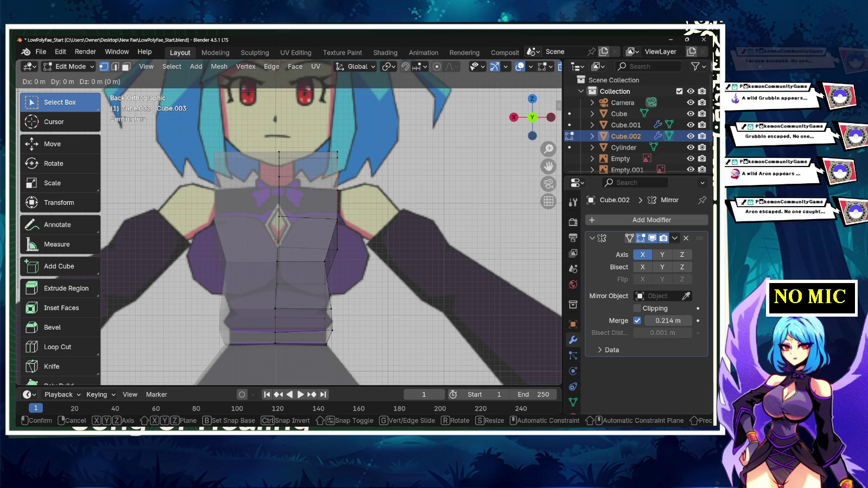
left_click(276, 241)
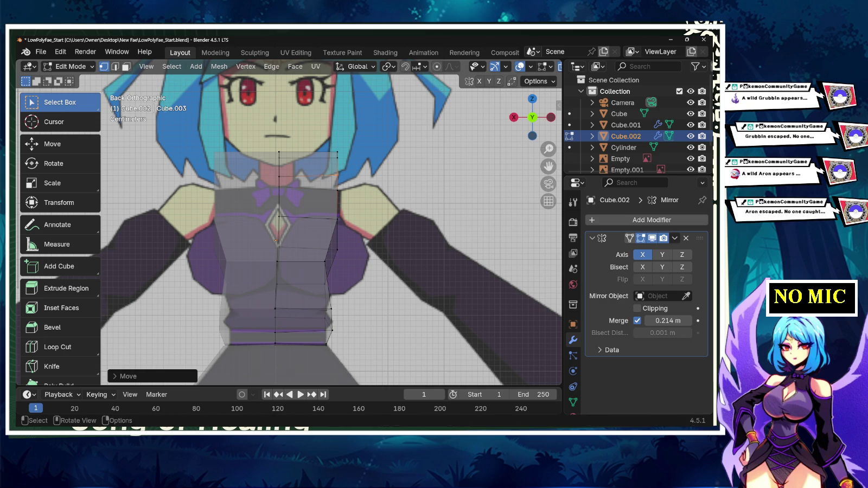
key("s")
key("y")
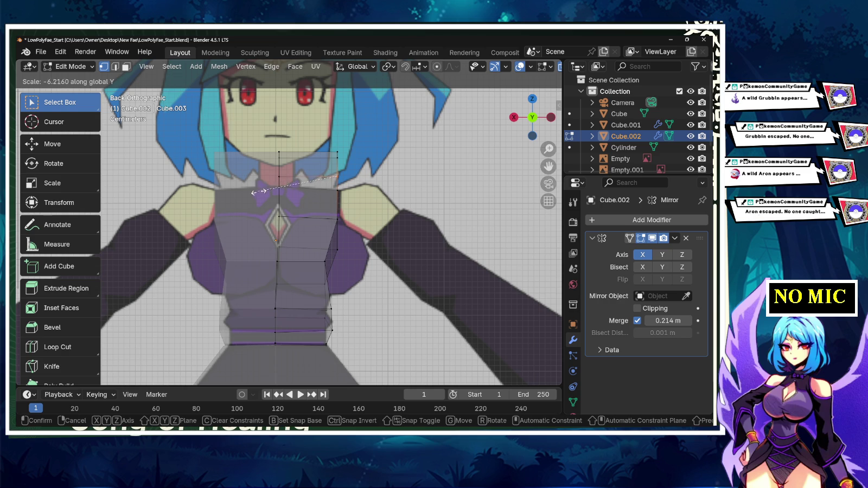
left_click(282, 182)
key("g")
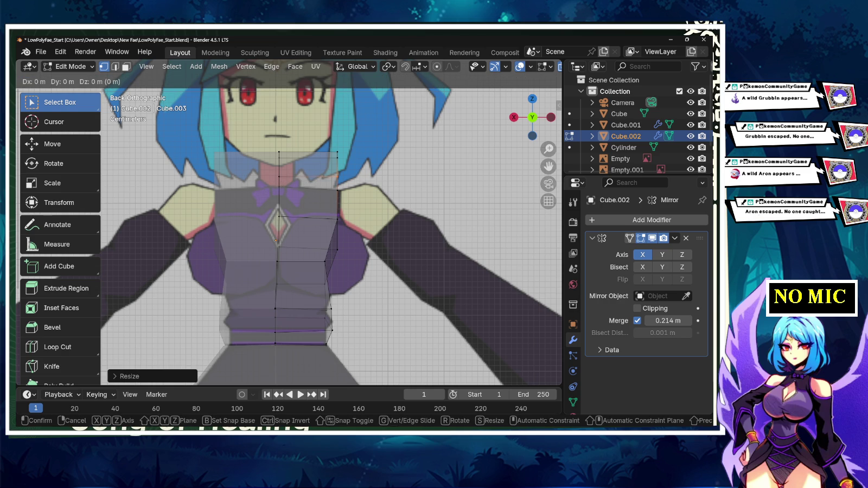
key("x")
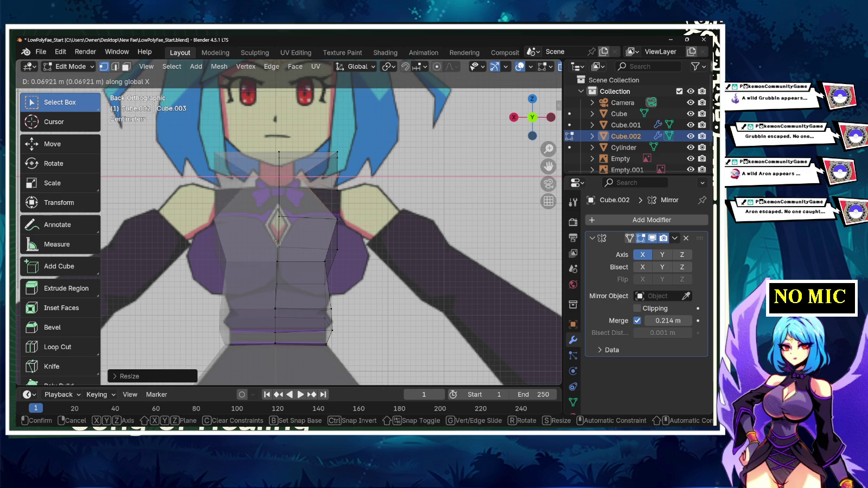
key("Return")
- Pull the right shoulder vertices in to follow the reference collar and shoulder slope
key("b")
mouse_move(324, 140)
left_mouse_down()
mouse_move(352, 183)
mouse_move(352, 172)
left_mouse_up()
key("g")
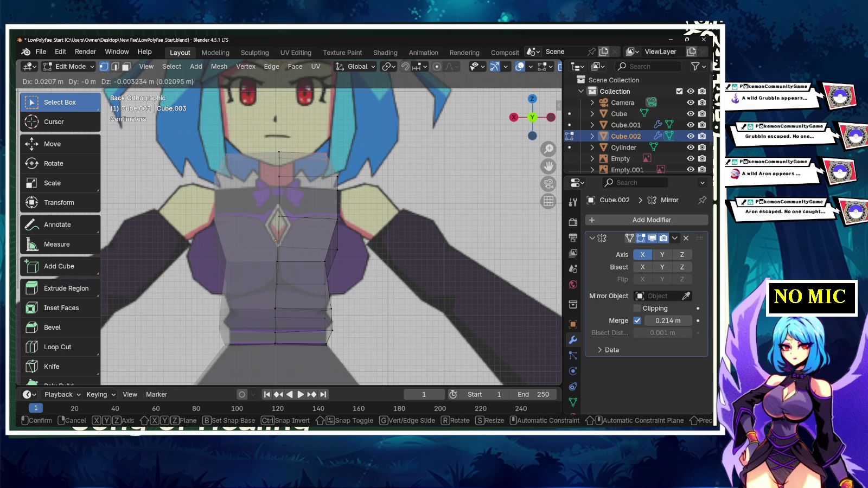
key("Return")
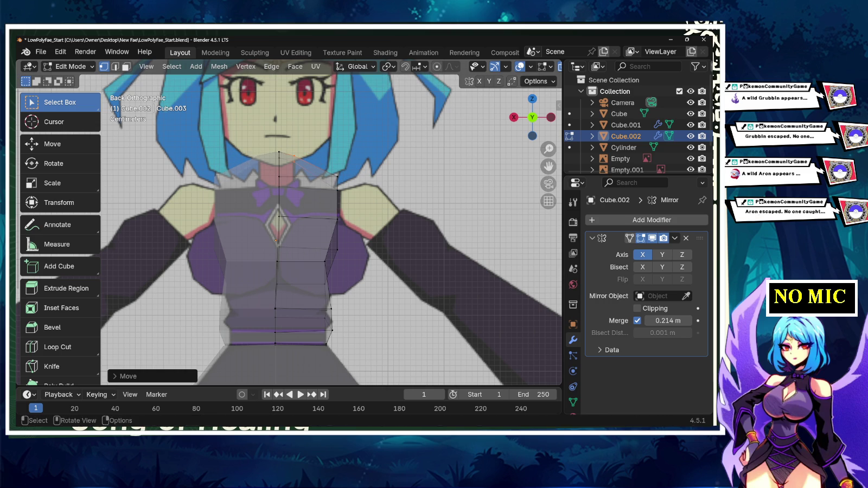
key("g")
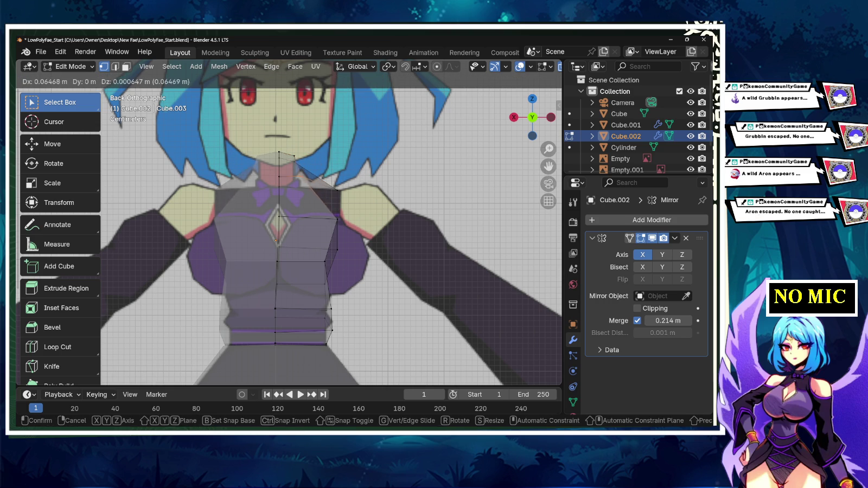
key("Return")
left_click(336, 190)
key("g")
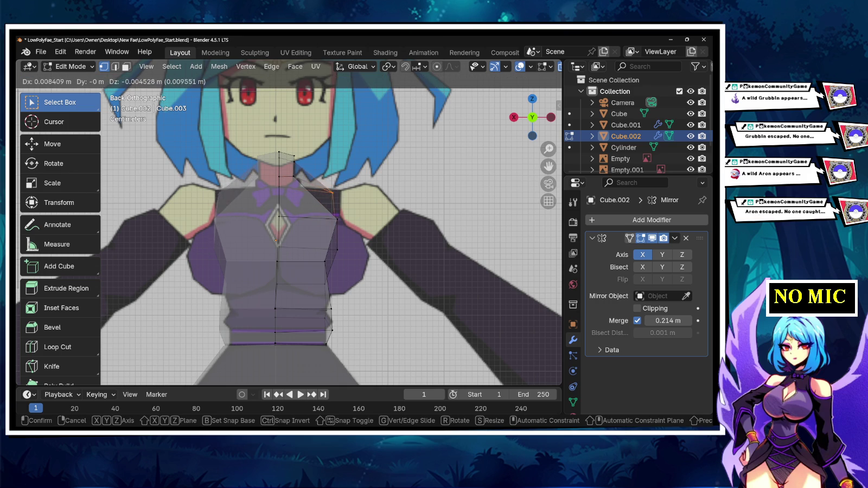
left_click(336, 191)
scroll(336, 191, "down", 3)
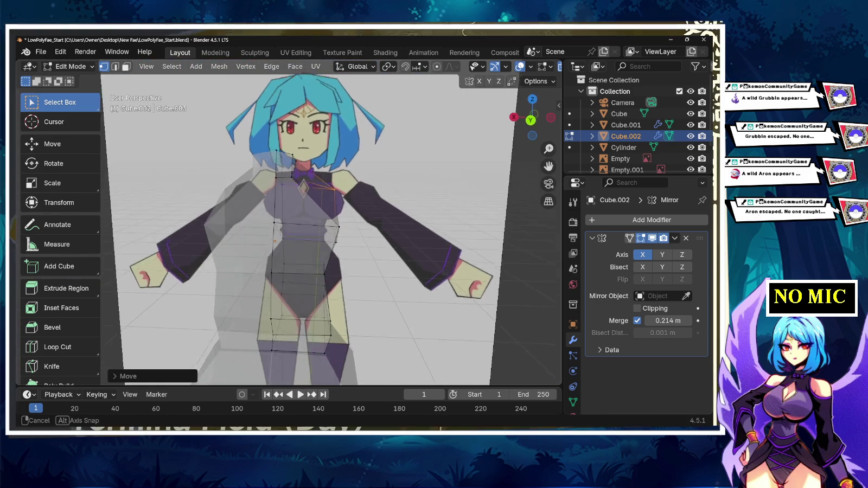
- In back view, reposition the neck vertices to sit over the reference neck
mouse_move(336, 191)
middle_mouse_down()
mouse_move(282, 217)
mouse_move(293, 217)
mouse_move(143, 216)
middle_mouse_up()
left_click(259, 200)
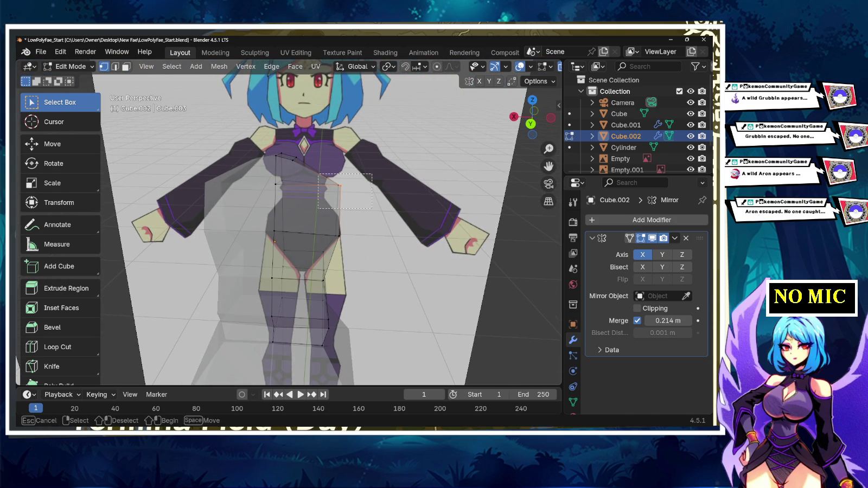
left_click(531, 123)
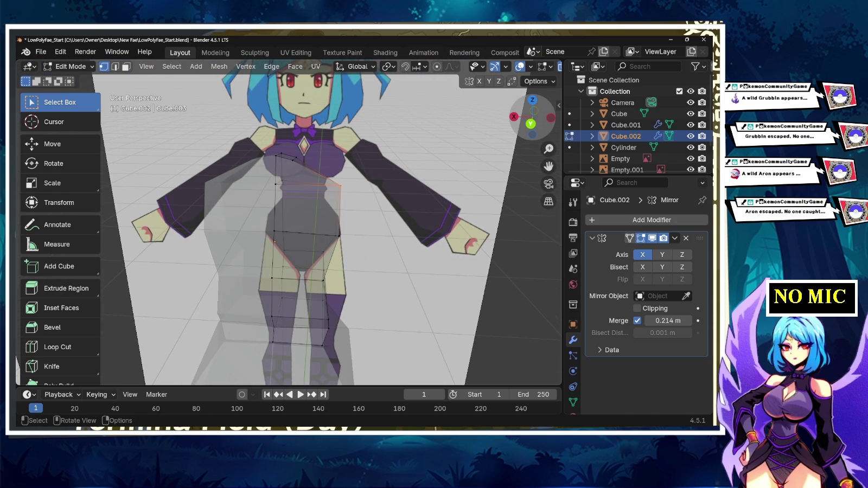
key("g")
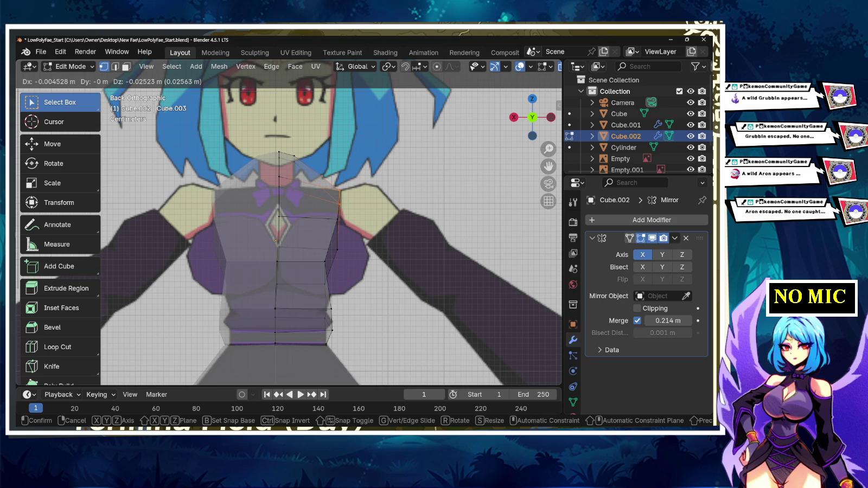
key("Return")
left_click(279, 177)
key("g")
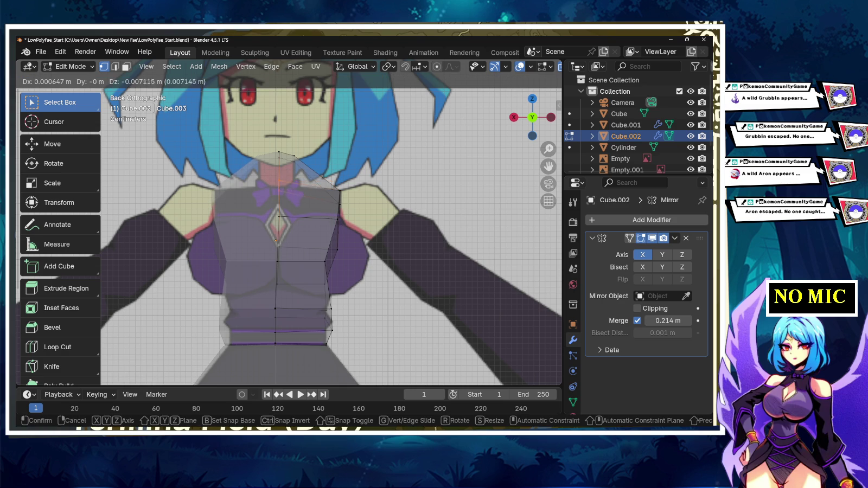
key("Return")
mouse_move(292, 141)
left_mouse_down()
mouse_move(317, 163)
mouse_move(316, 176)
left_mouse_up()
key("g")
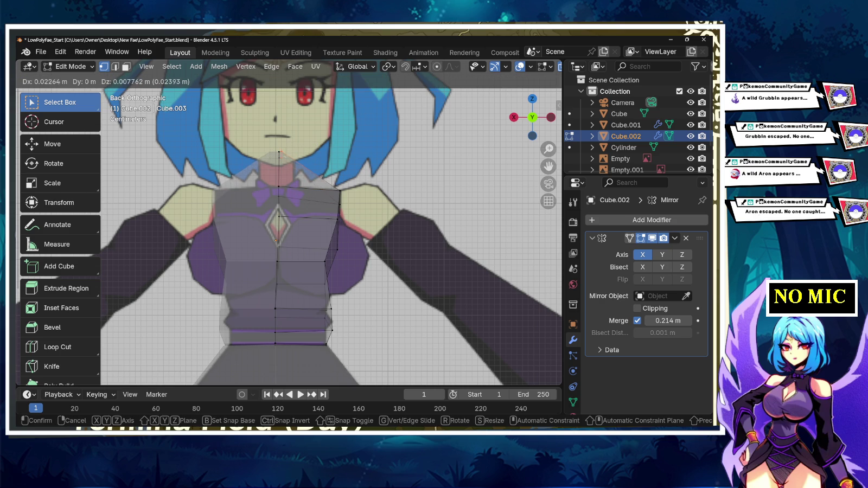
key("Return")
key("g")
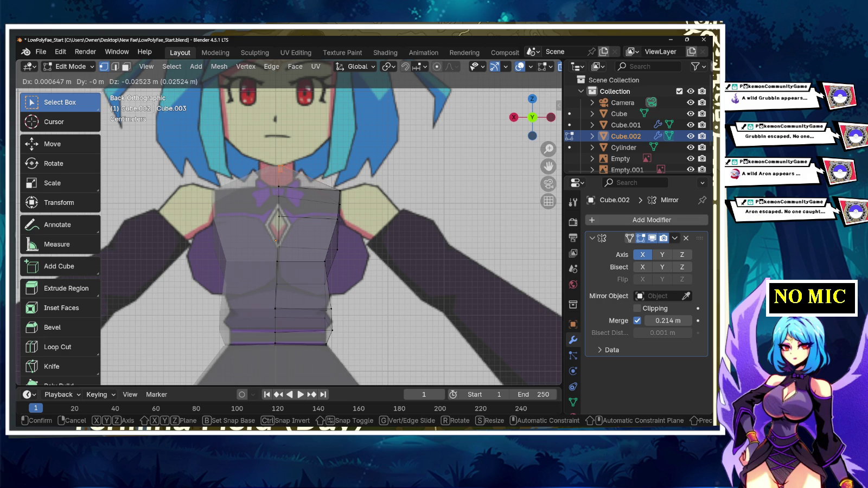
key("Return")
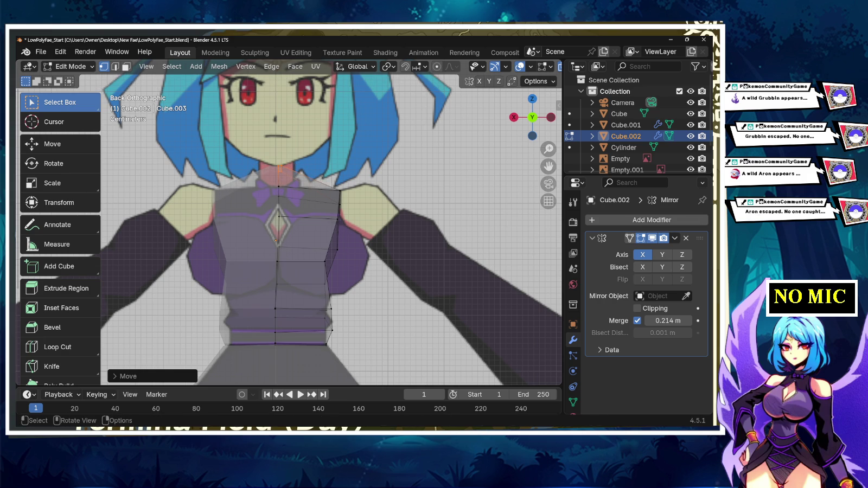
- Nudge a chest-side vertex so the torso hugs the reference chest outline
left_click(337, 249)
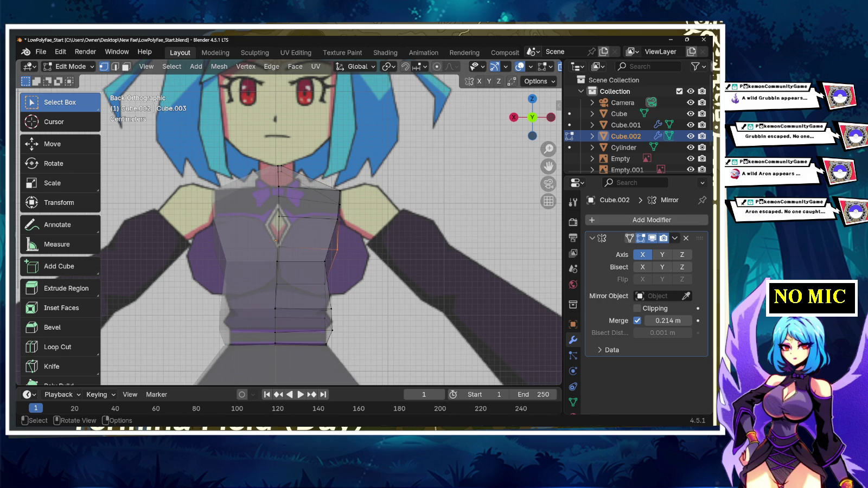
key("g")
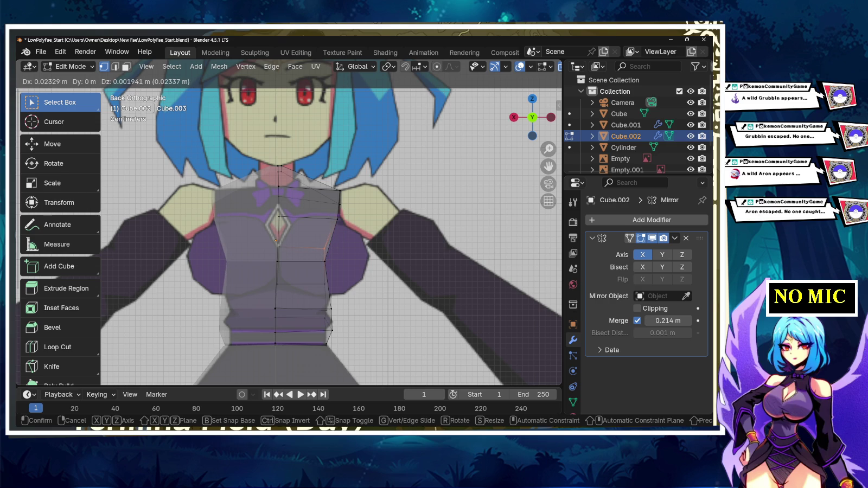
key("Return")
key("g")
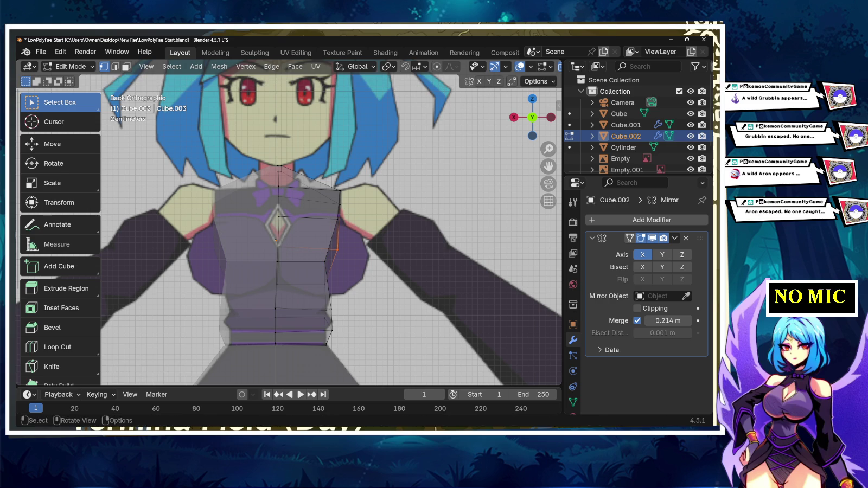
key("Return")
key("g")
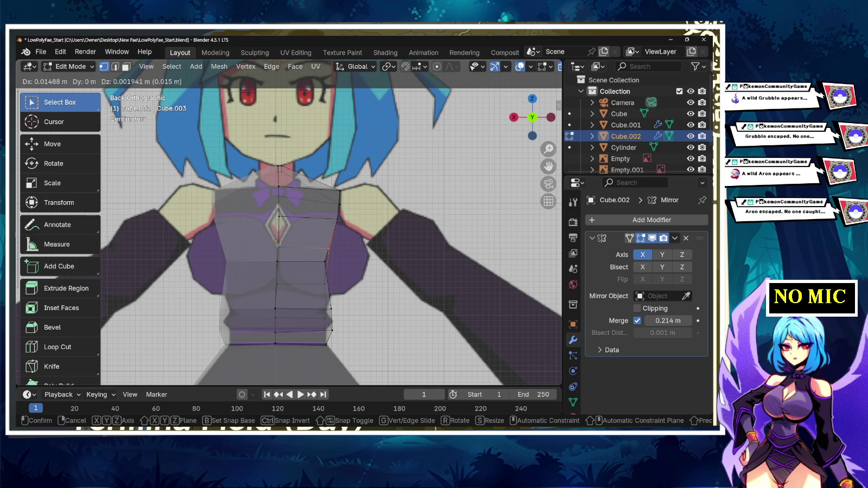
key("Return")
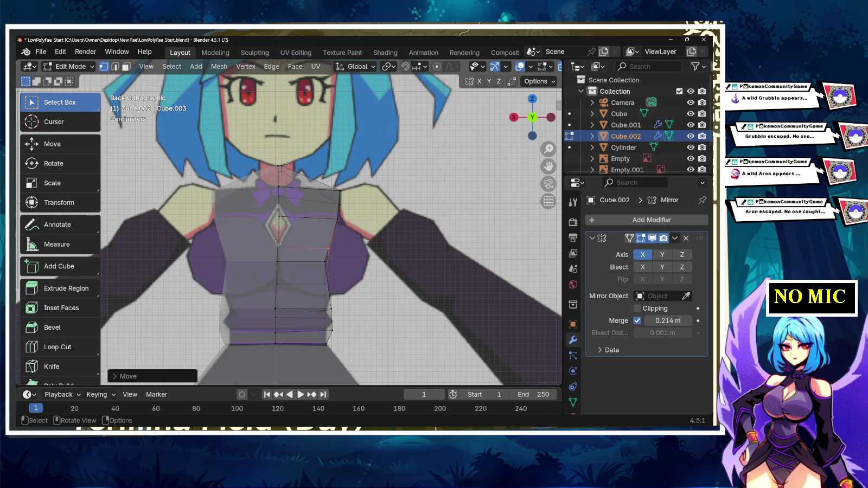
mouse_move(287, 228)
middle_mouse_down()
mouse_move(413, 234)
mouse_move(380, 234)
middle_mouse_up()
- Inspect the torso from side and front, clear the selection, and bring up the Add Mesh menu
scroll(326, 234, "down", 3)
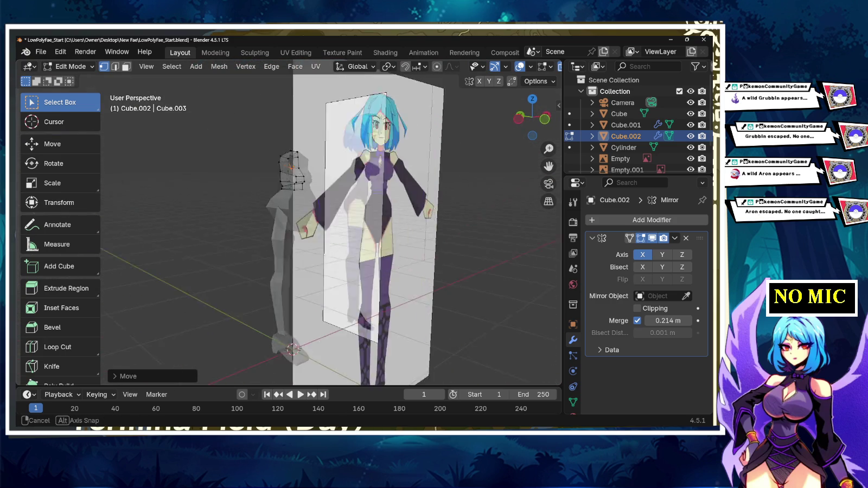
scroll(347, 233, "up", 5)
mouse_move(380, 233)
middle_mouse_down()
mouse_move(347, 233)
mouse_move(420, 233)
middle_mouse_up()
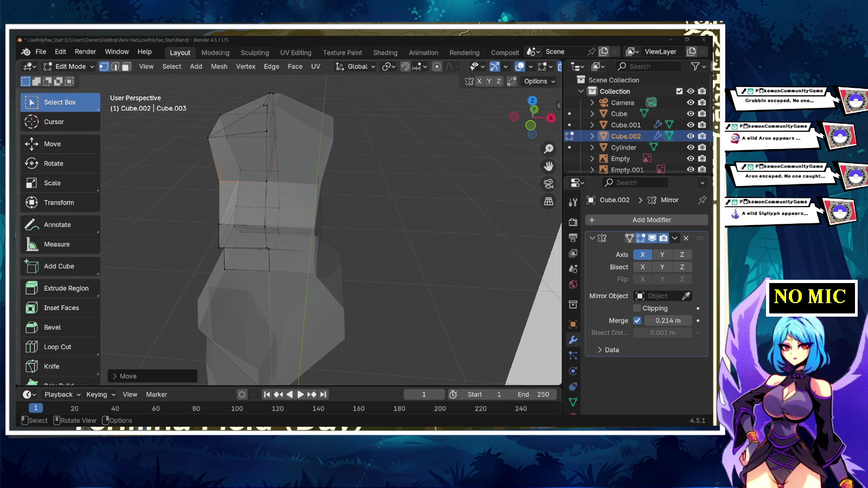
key("alt+a")
key("ctrl")
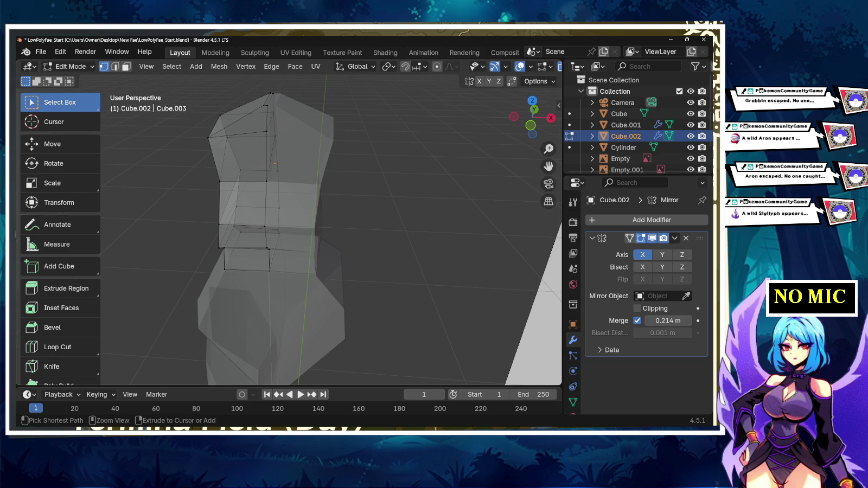
key("shift+a")
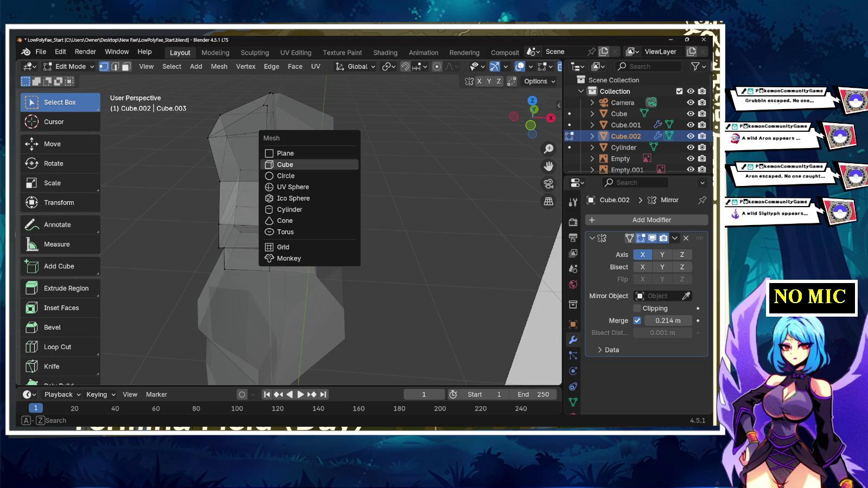
- Hide the accidentally added large cube below the character
left_click(277, 163)
scroll(287, 223, "down", 3)
scroll(287, 223, "down", 2)
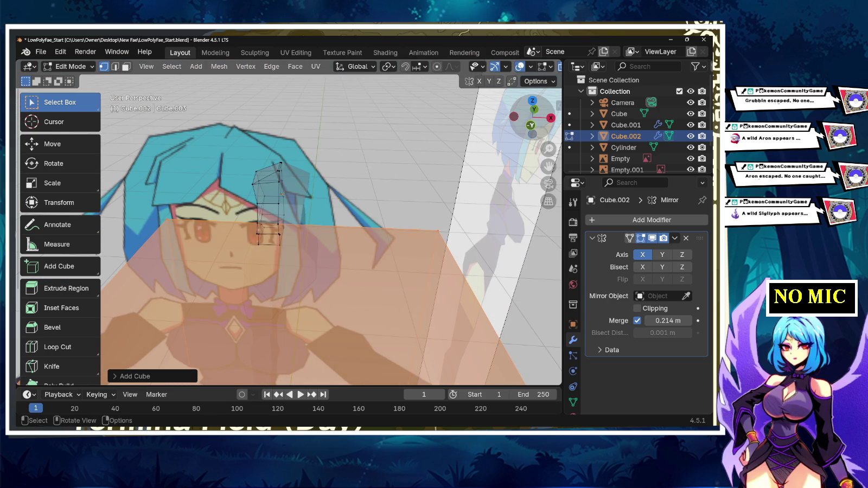
left_click(534, 109)
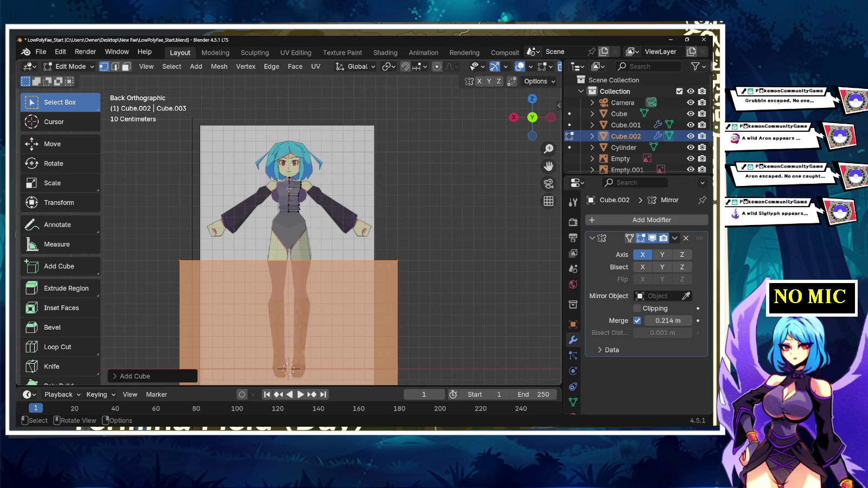
key("alt+a")
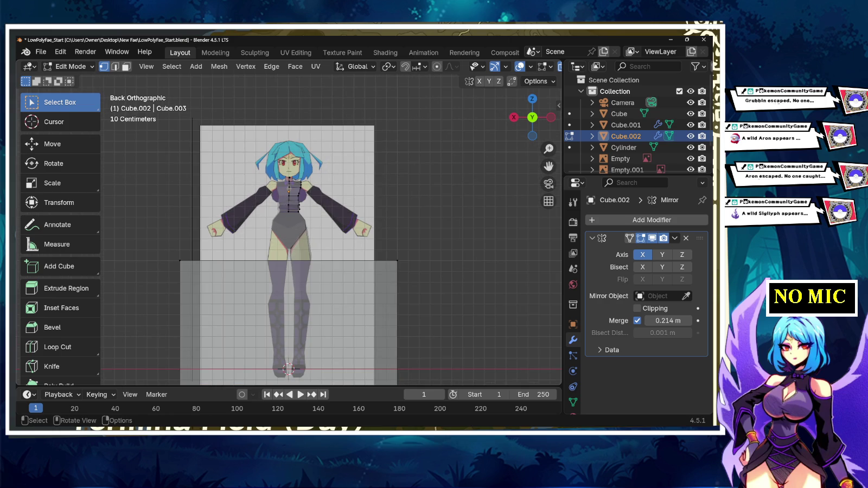
key("a")
key("alt+a")
key("a")
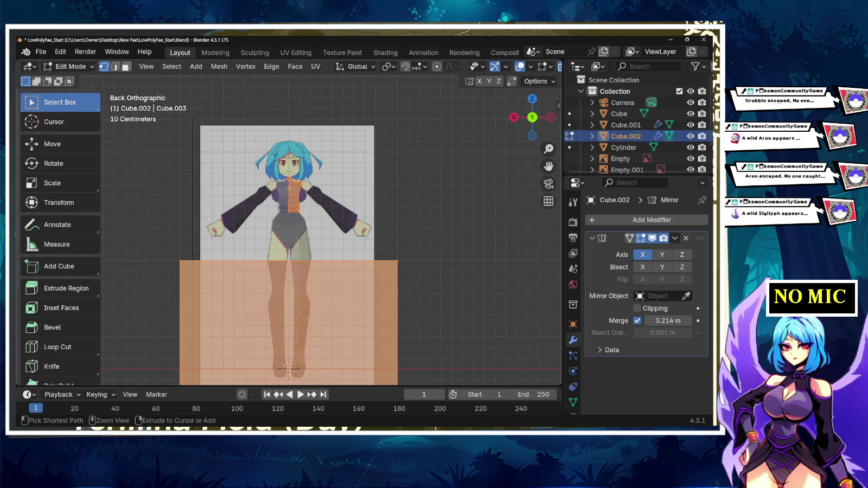
key("h")
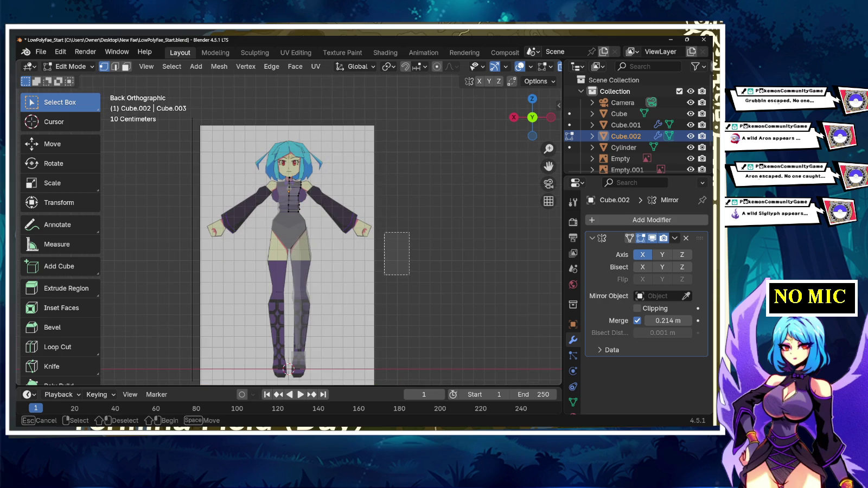
- In Object Mode, add a new cube, shrink it, and place it at the shoulder
key("Tab")
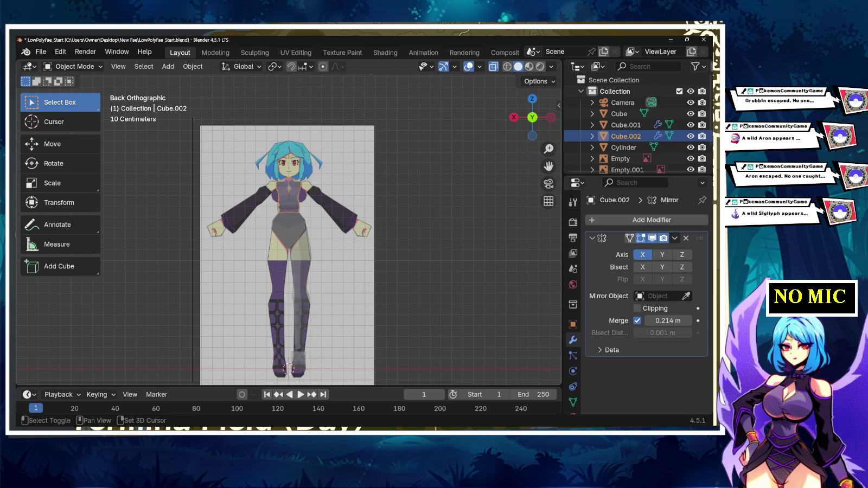
key("shift+a")
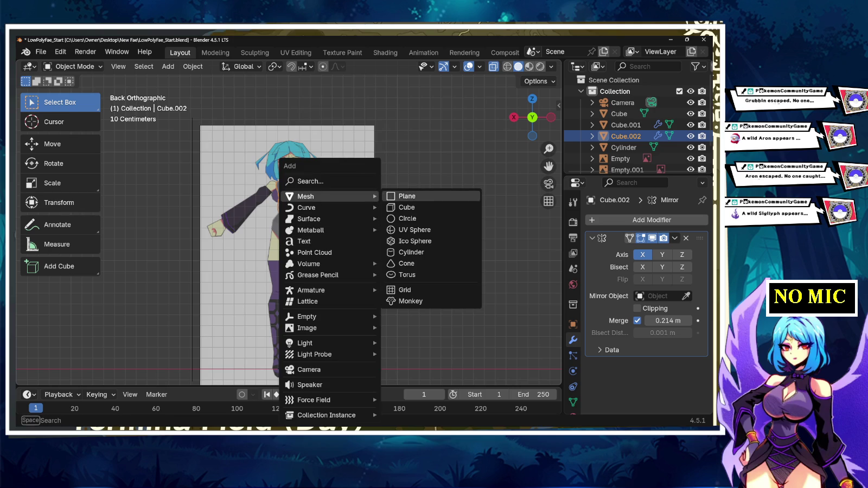
left_click(406, 207)
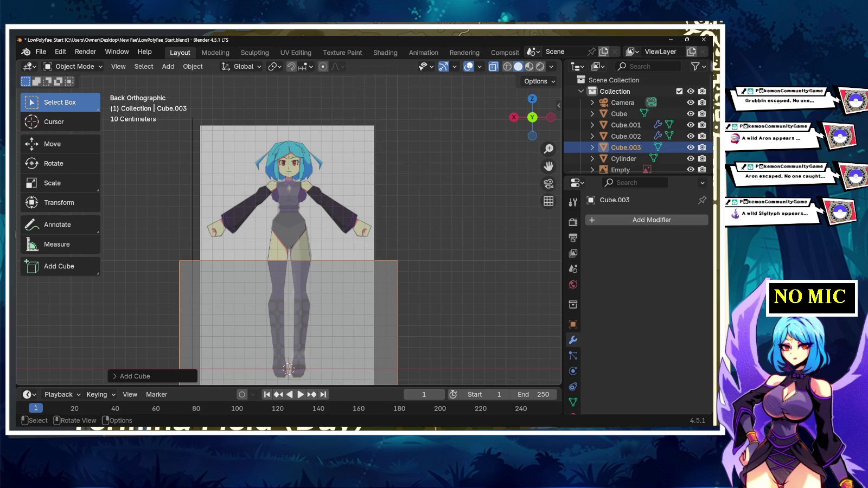
key("Tab")
key("s")
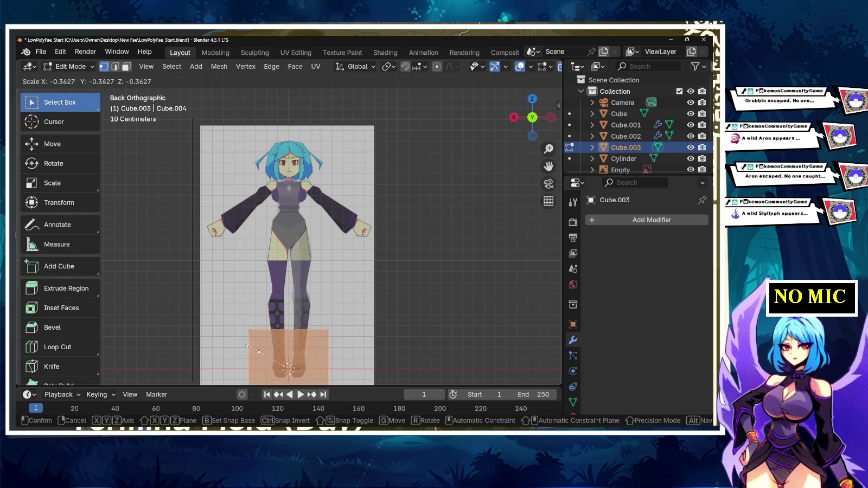
left_click(280, 364)
key("g")
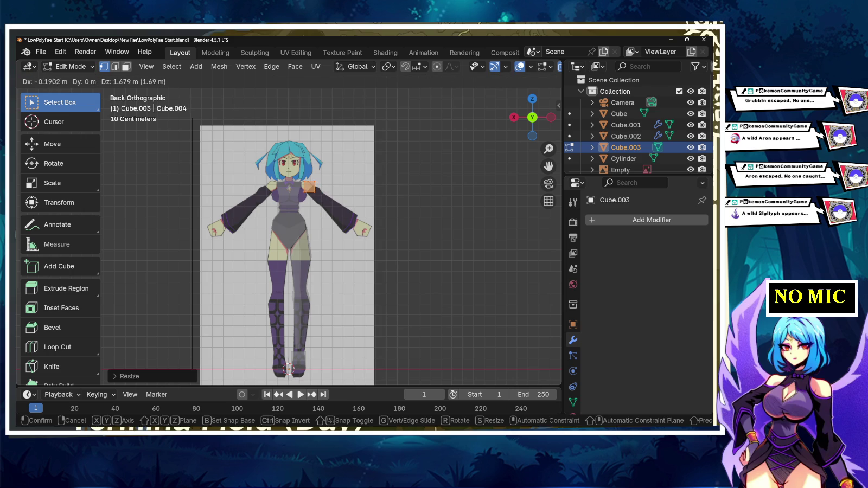
left_click(314, 187)
scroll(315, 187, "up", 6)
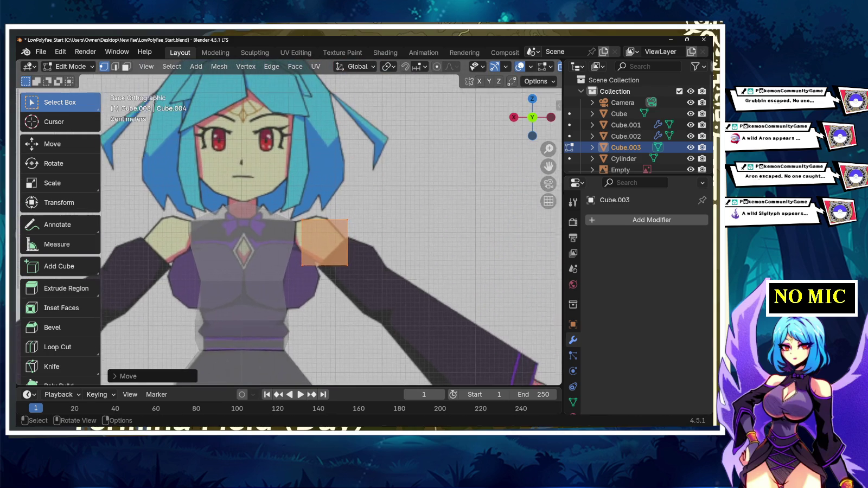
- Rotate and nudge Cube.003 repeatedly until it lines up with the sleeve top
scroll(287, 221, "up", 3)
key("r")
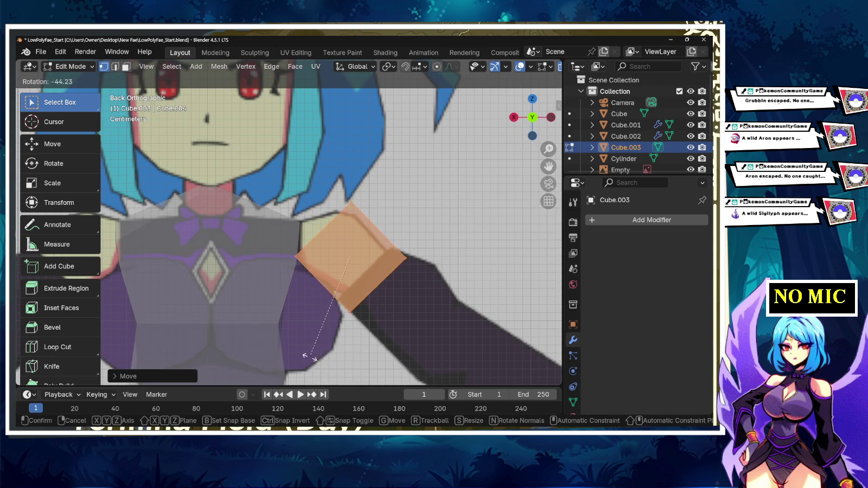
left_click(373, 373)
middle_click_drag(373, 373, 323, 345, "shift")
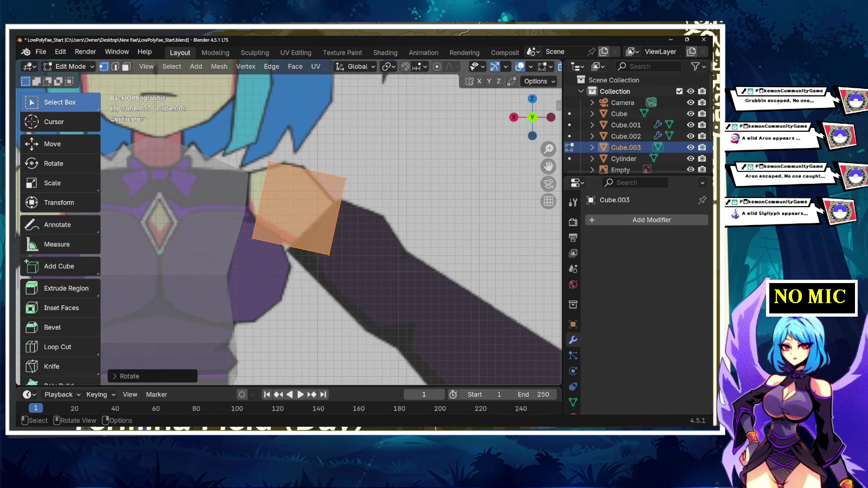
key("g")
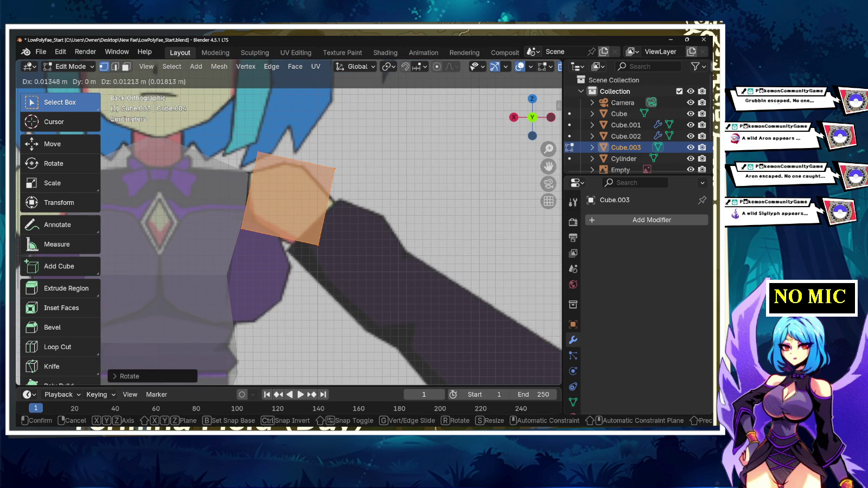
key("Return")
key("r")
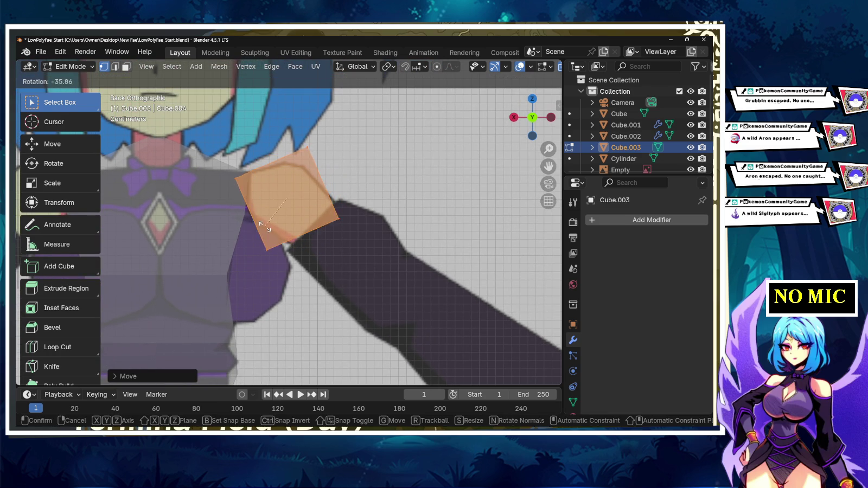
key("Return")
key("r")
key("Return")
key("g")
key("Return")
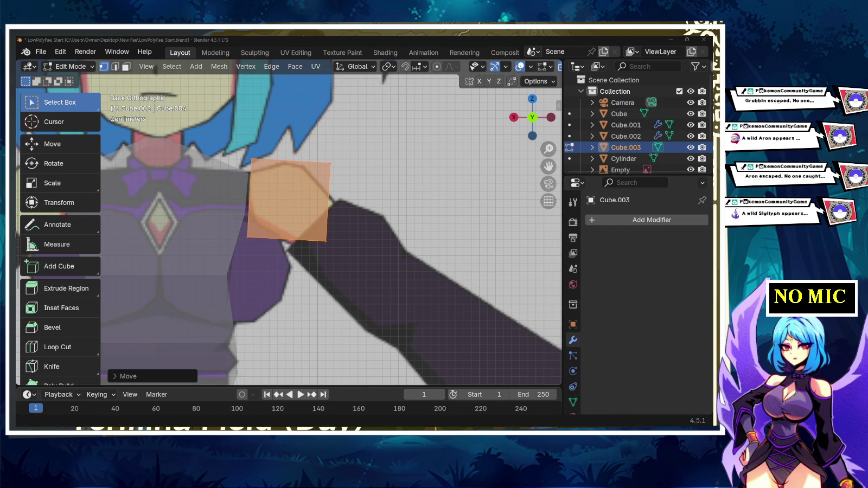
scroll(289, 223, "down", 6)
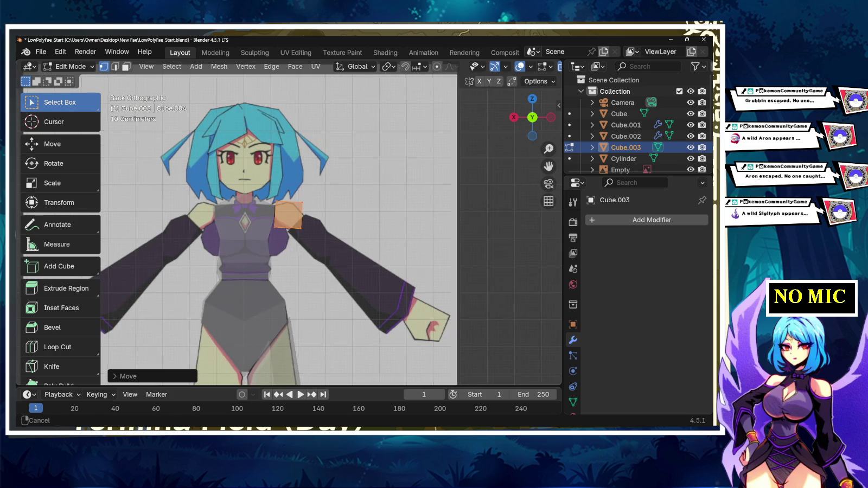
- Move and rotate the arm band along the sleeve, then enlarge it slightly
middle_click_drag(289, 223, 235, 180, "shift")
key("g")
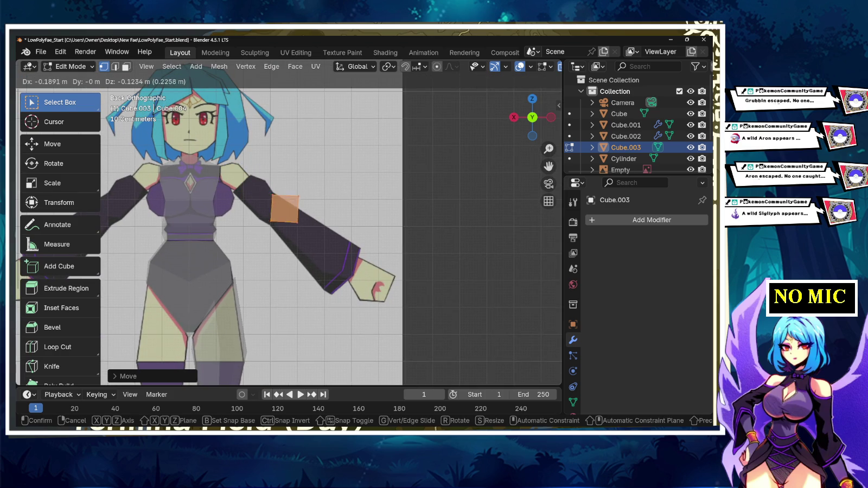
key("Return")
key("r")
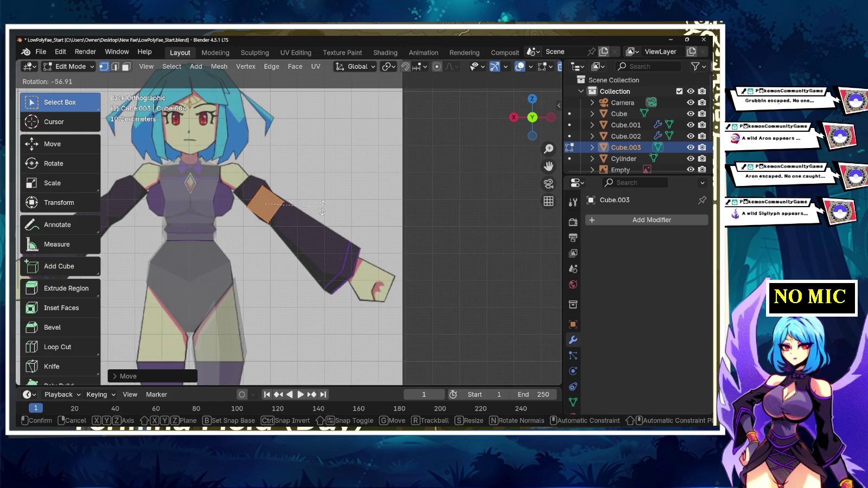
key("Return")
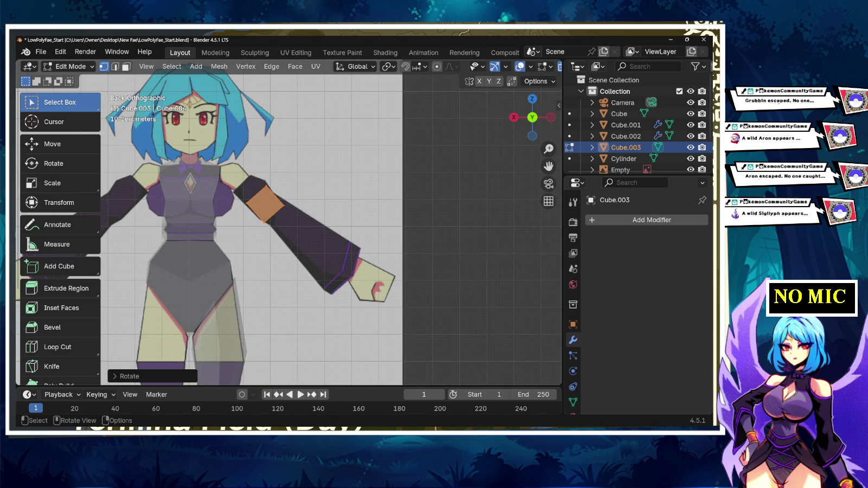
key("s")
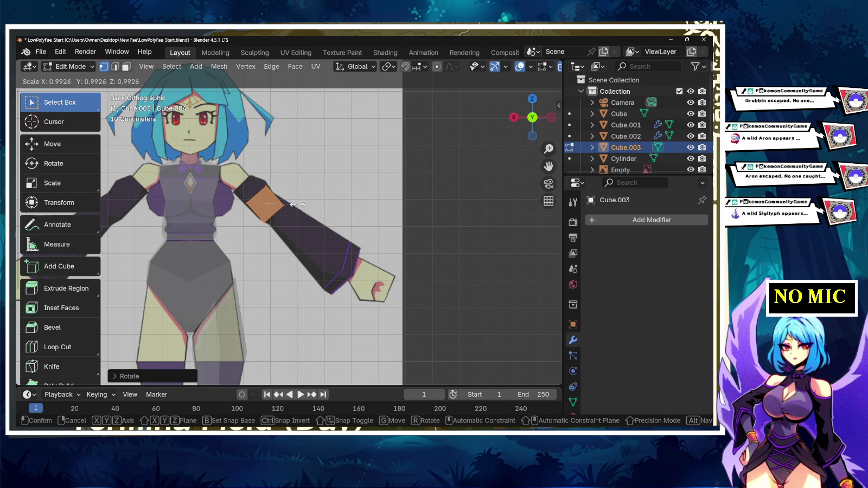
key("Return")
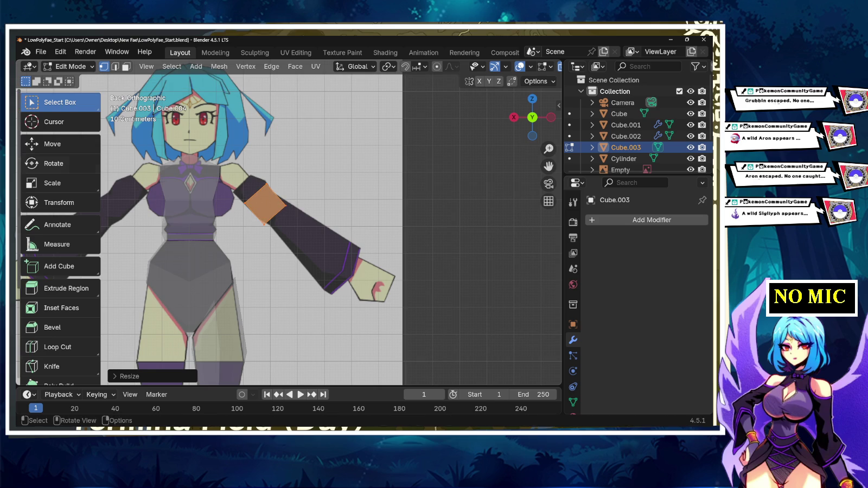
- Cut a new edge loop across the arm band and shift it along X, then freely
left_click(56, 347)
left_click(265, 223)
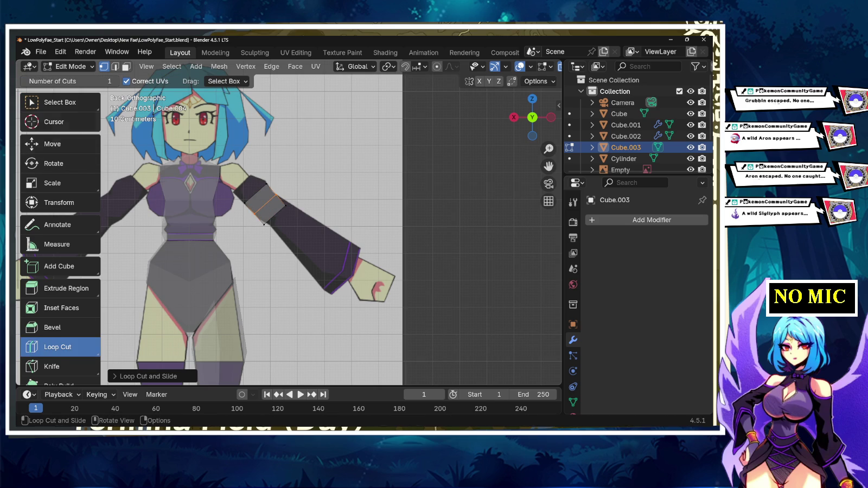
left_click(33, 102)
left_click_drag(253, 166, 274, 192)
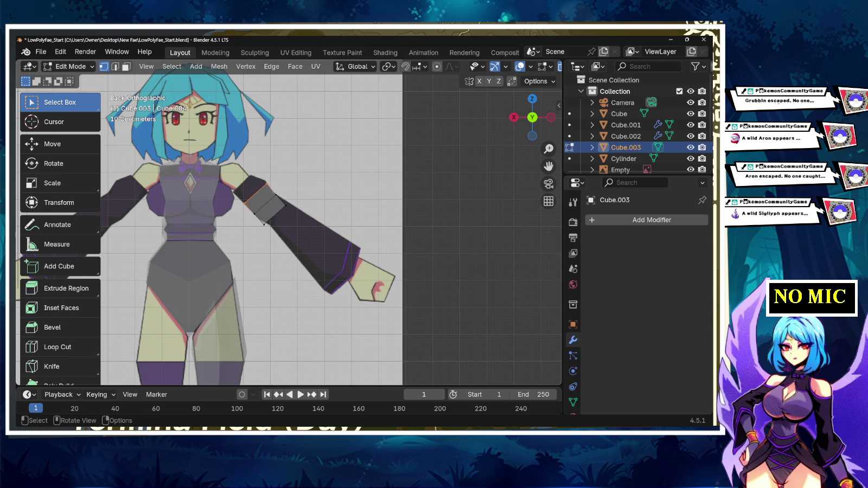
key("g")
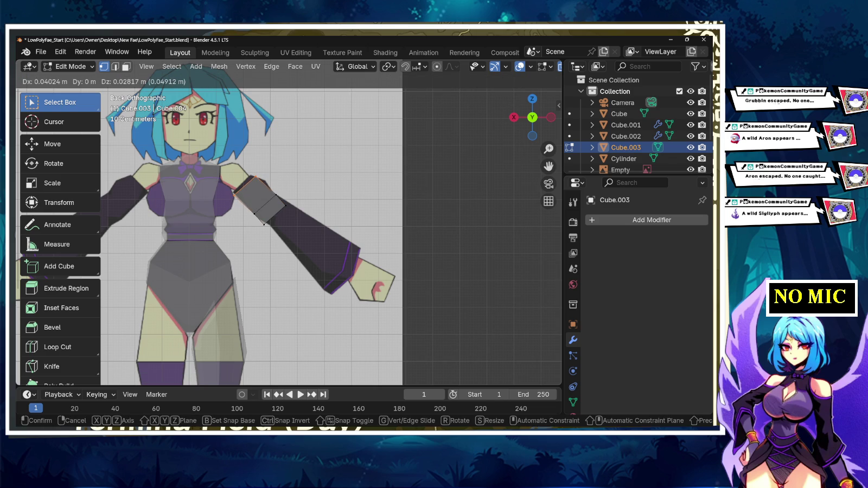
key("y")
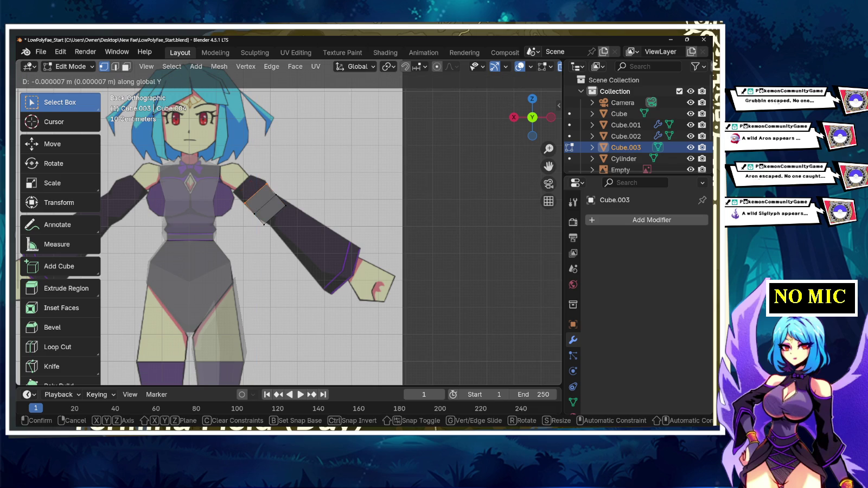
key("x")
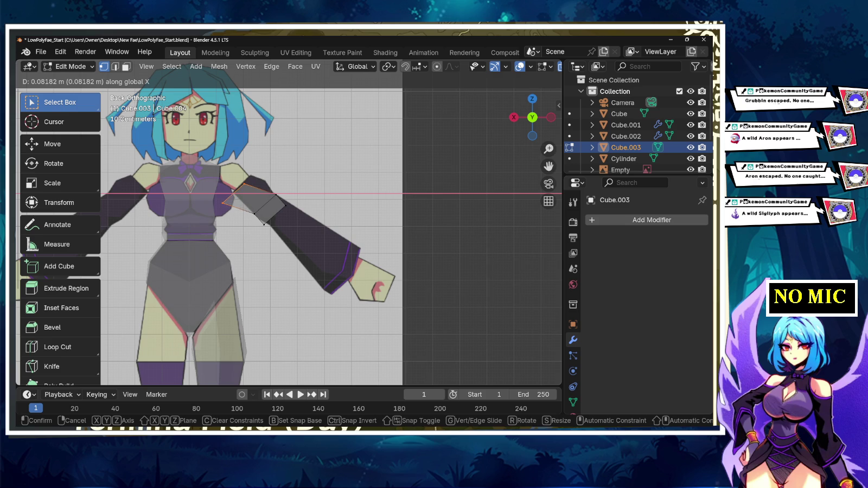
key("Return")
key("g")
key("z")
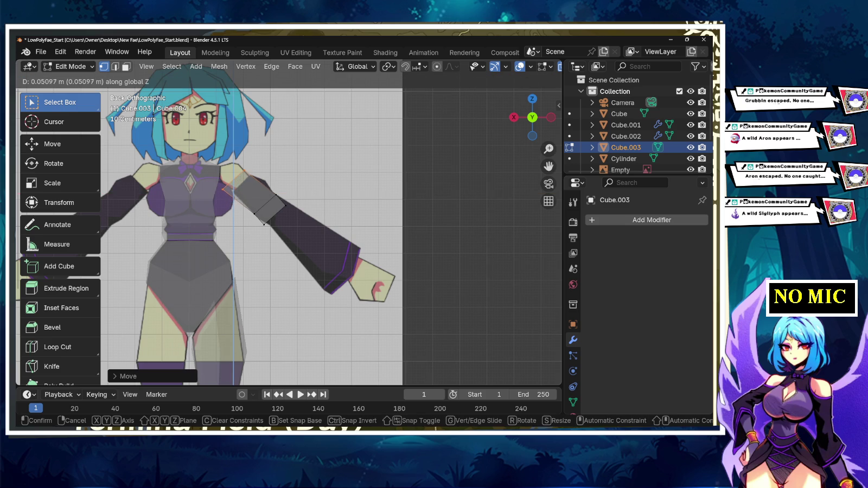
key("z")
key("z")
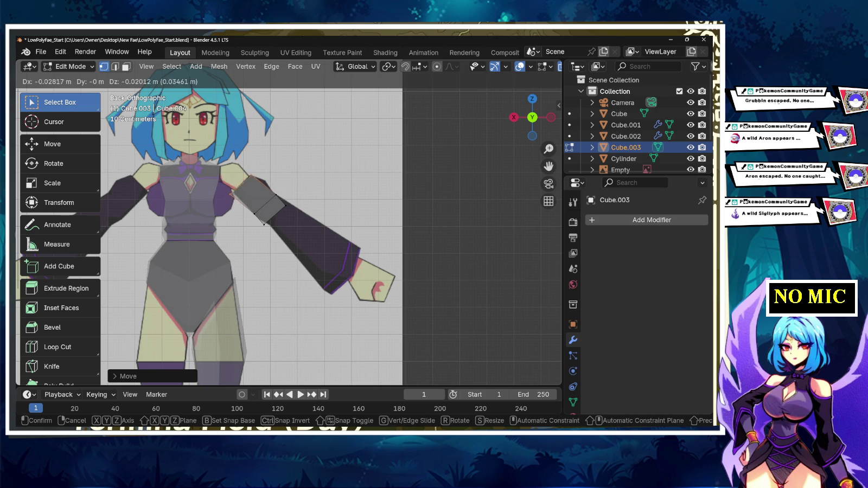
key("Return")
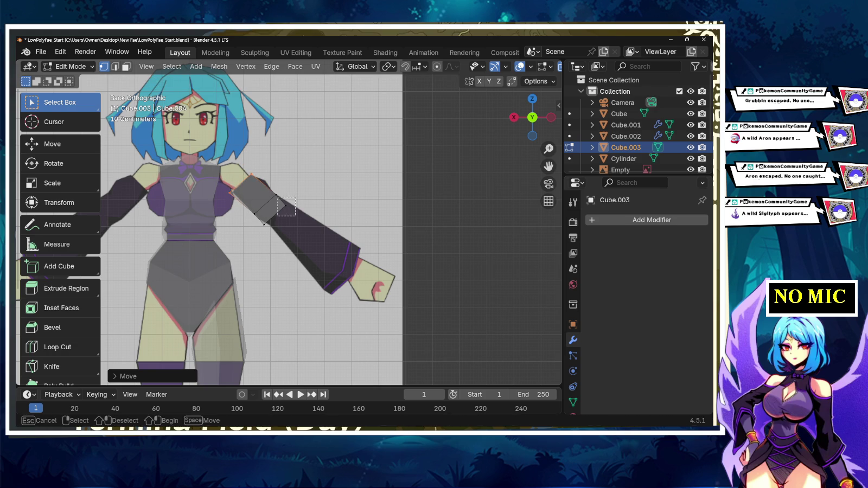
- Move the band's vertices and the shoulder vertex onto the reference sleeve outline
left_click(283, 205, "shift")
key("g")
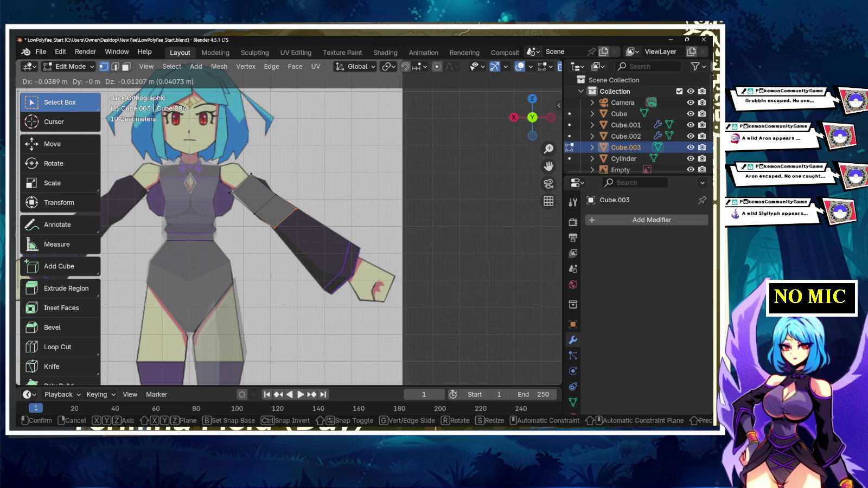
key("Return")
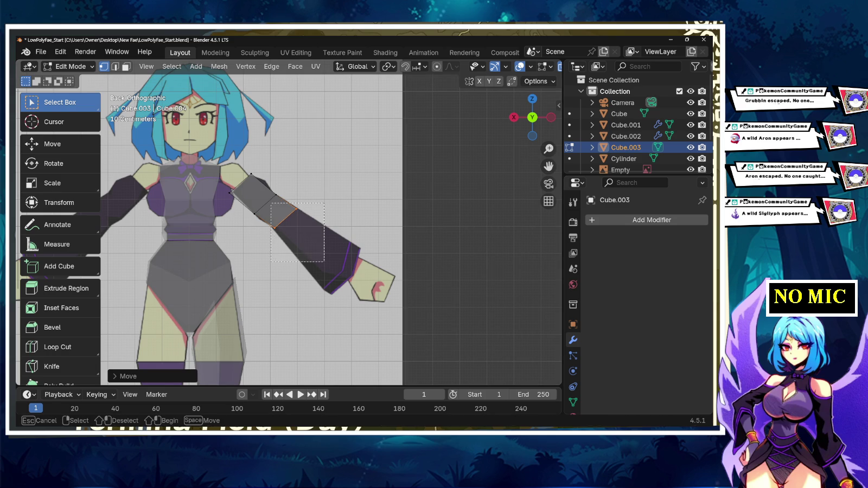
key("g")
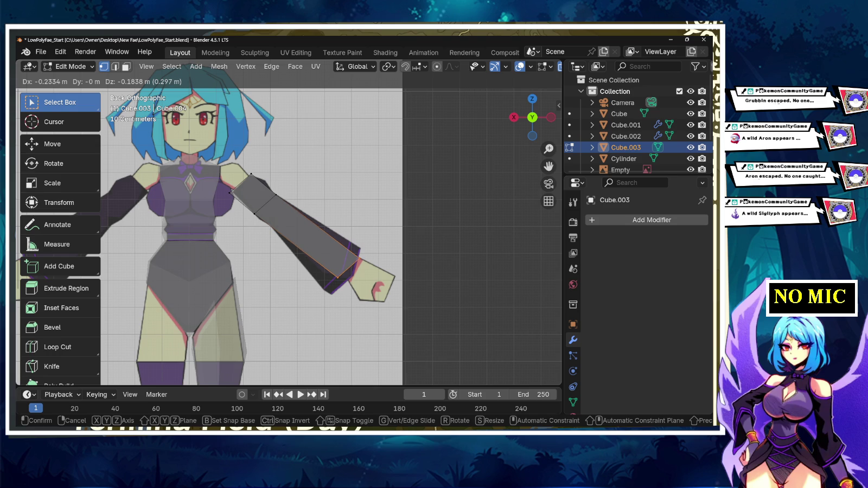
key("Return")
key("g")
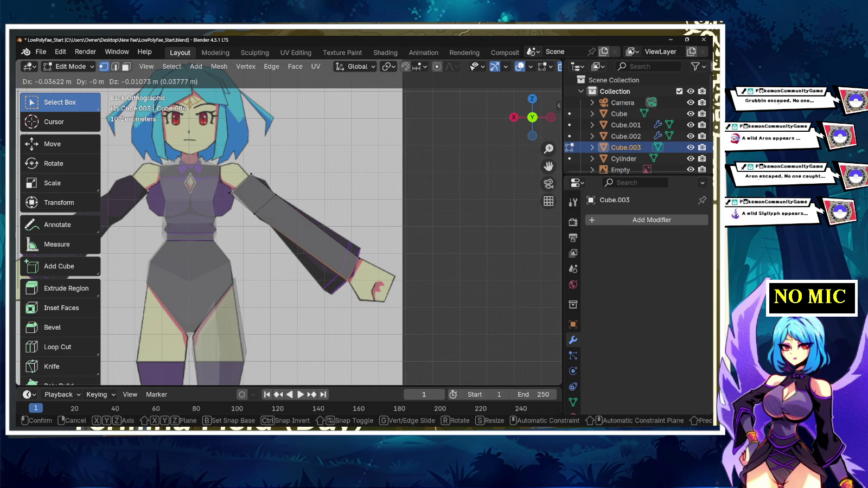
key("Return")
key("b")
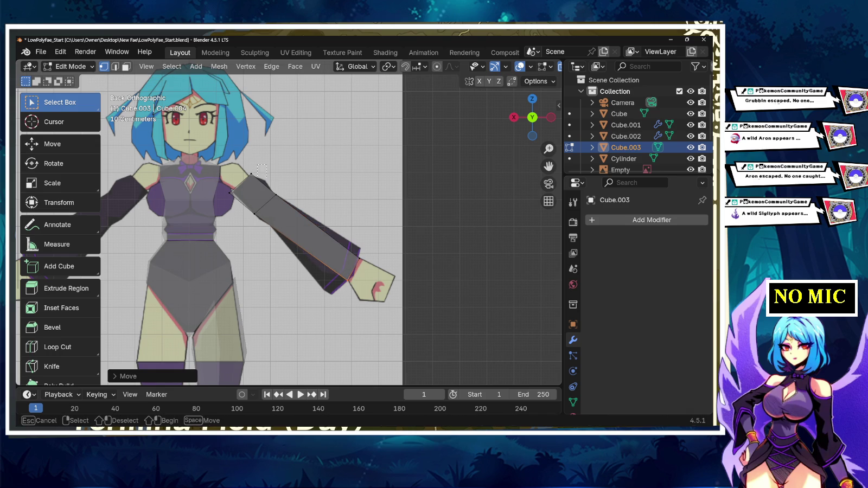
left_click_drag(266, 192, 267, 191)
key("g")
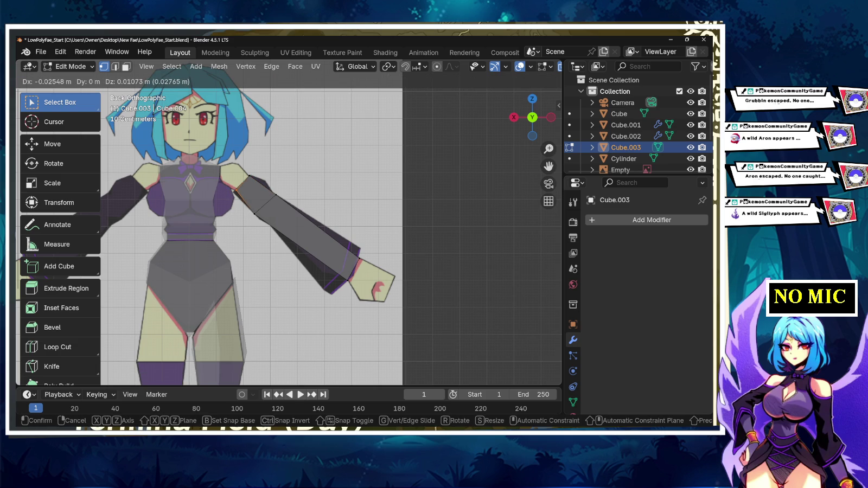
key("Return")
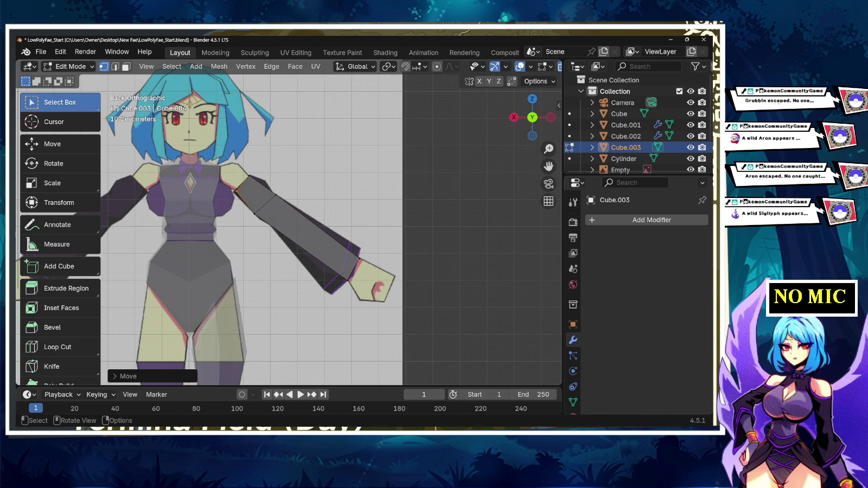
scroll(300, 198, "up", 4)
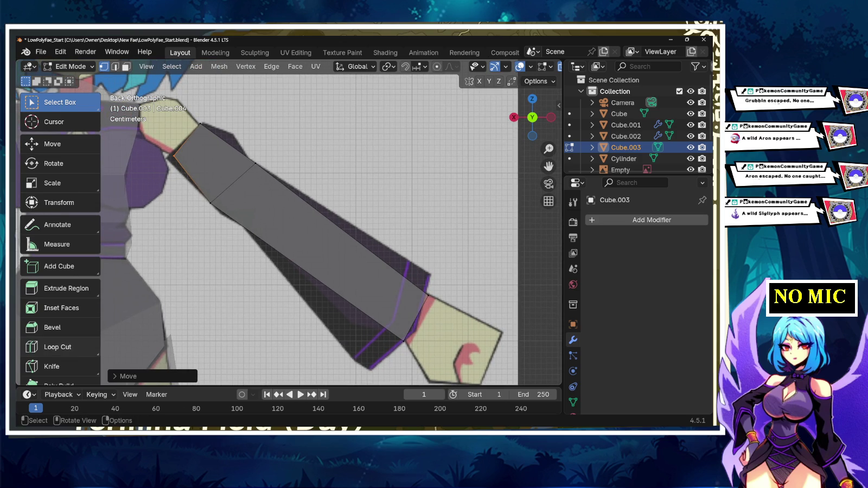
- Add an edge loop near the shoulder end, then rotate, enlarge and reposition it
left_click(57, 347)
left_click(209, 162)
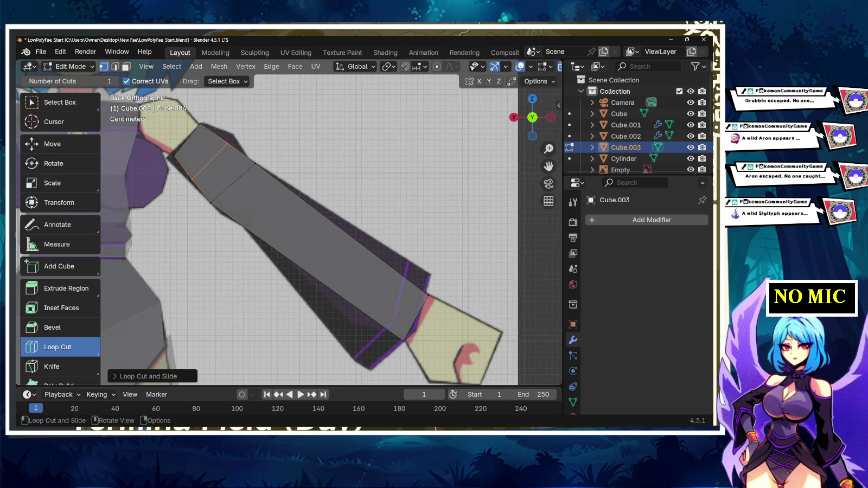
key("r")
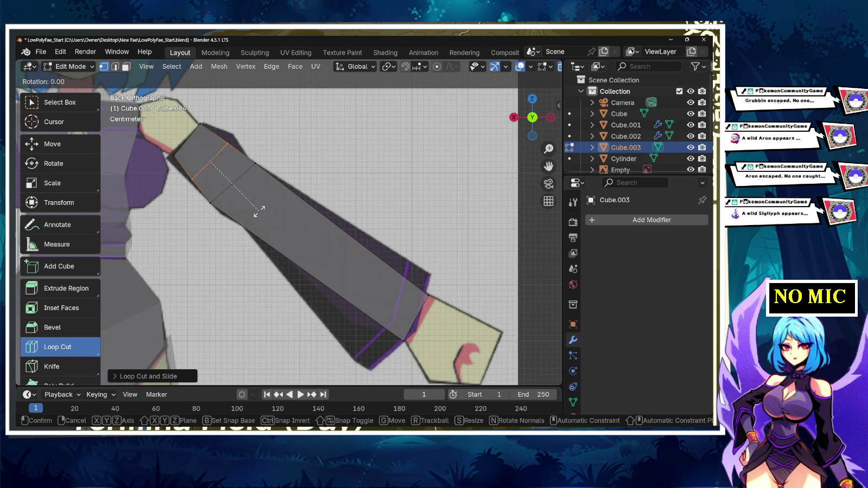
left_click(257, 210)
key("s")
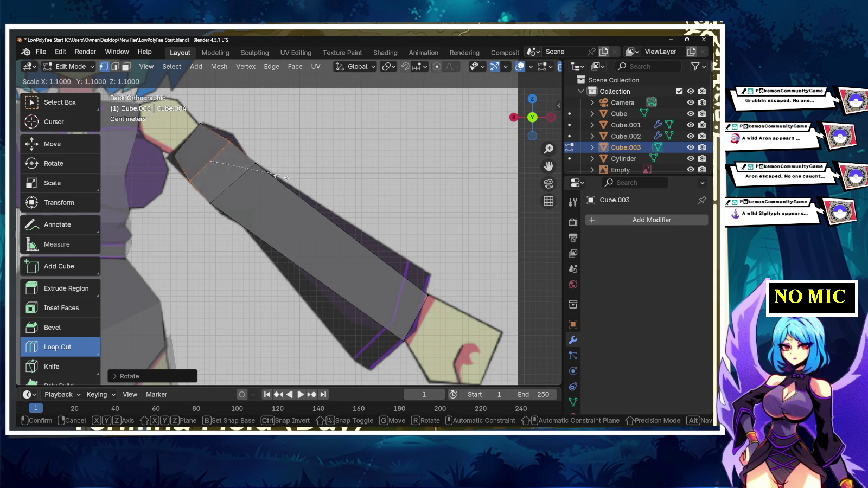
left_click(301, 158)
key("g")
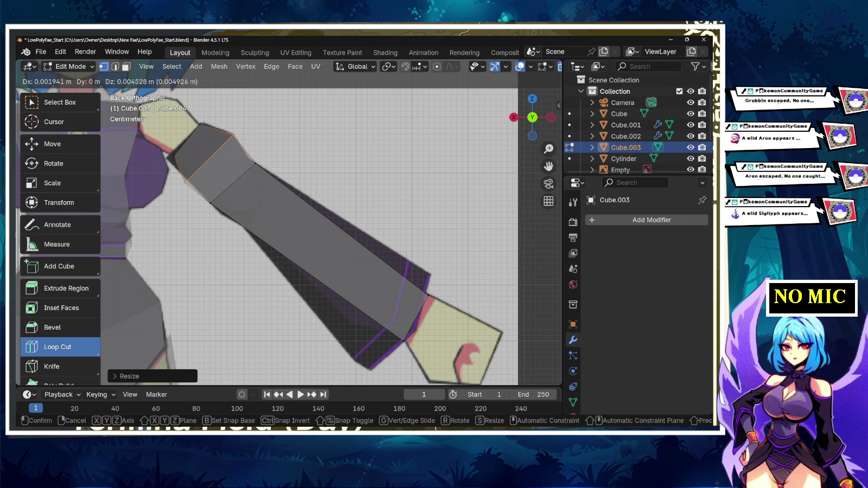
key("Return")
left_click(415, 312)
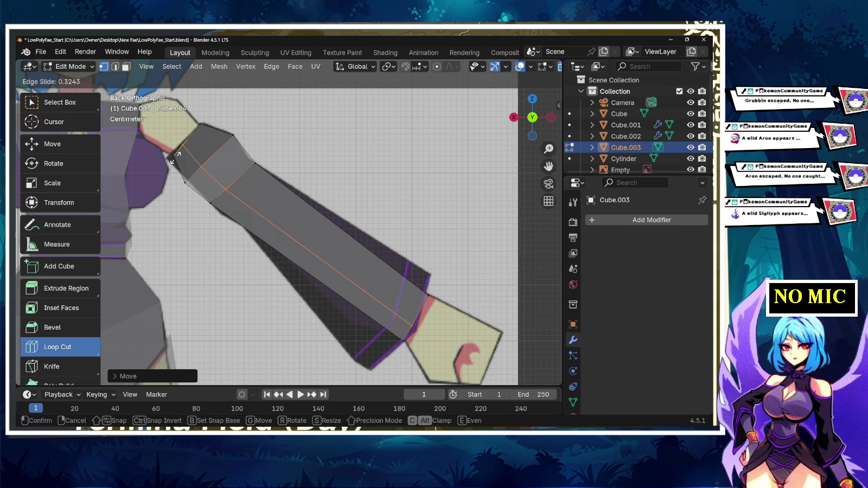
key("Escape")
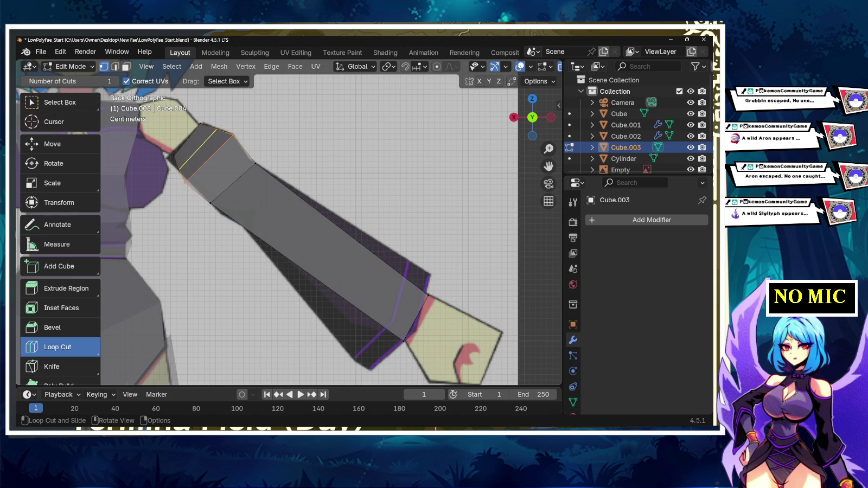
- Move the shoulder-end vertices, including the loop's lower-left vertex, to taper the upper arm
left_click(54, 102)
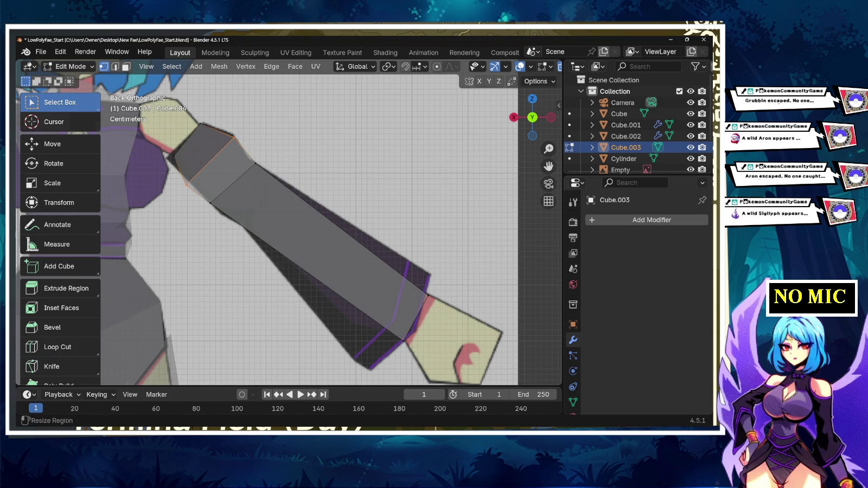
left_click_drag(155, 143, 203, 174)
key("g")
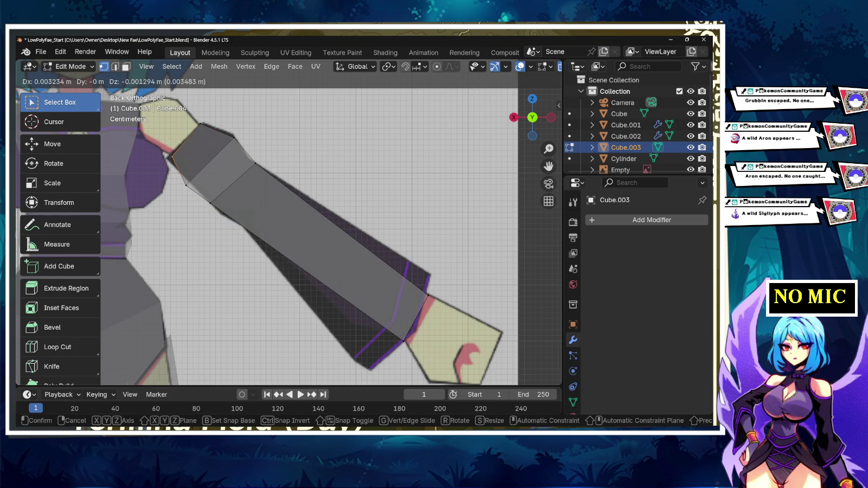
key("Return")
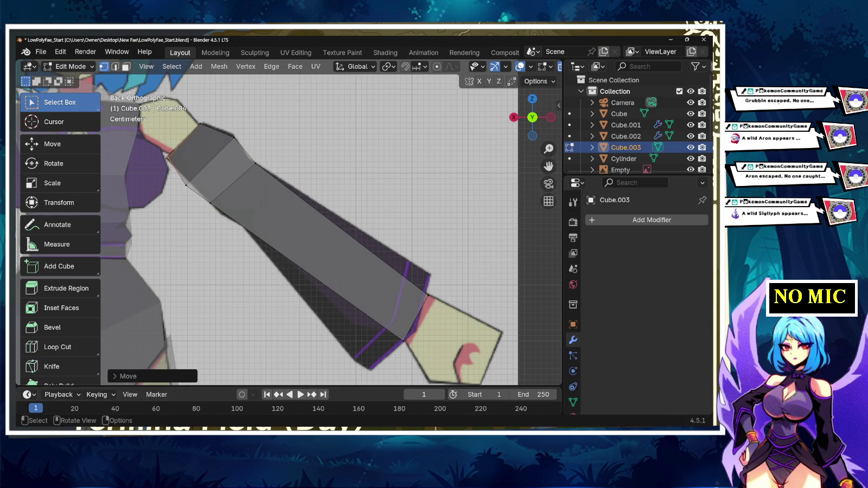
key("g")
key("Return")
key("g")
key("Return")
left_click(186, 184)
key("g")
key("Return")
- Adjust an upper-arm outline vertex and the lower-left vertex to match the reference
left_click(255, 163)
key("g")
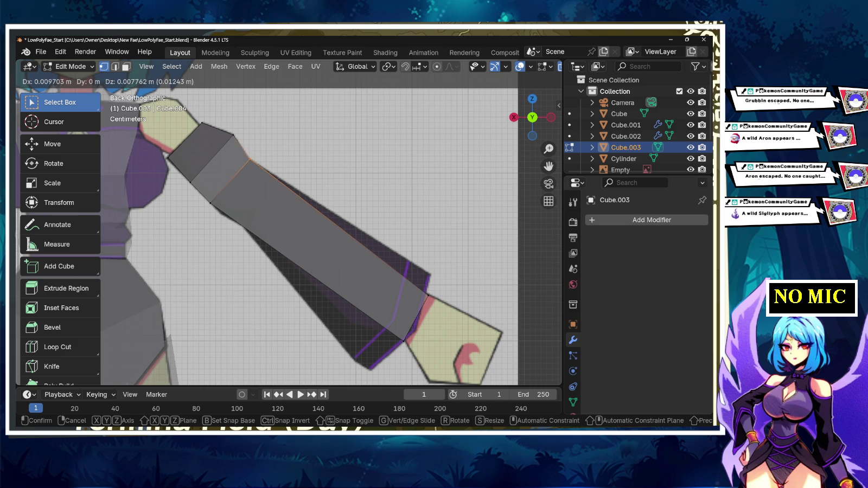
key("Return")
left_click_drag(237, 183, 208, 208)
key("g")
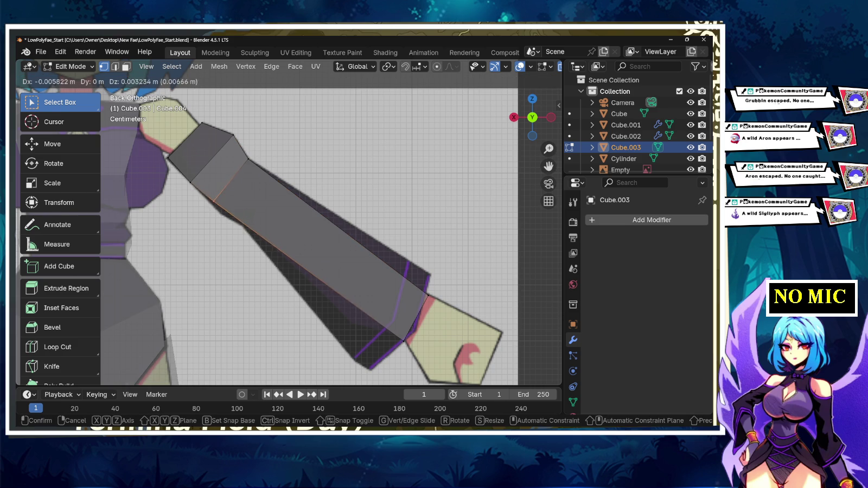
key("Return")
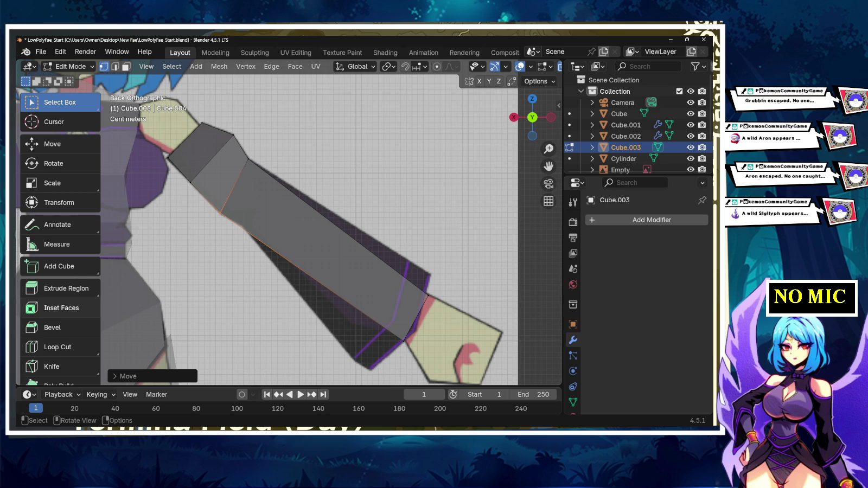
left_click(57, 347)
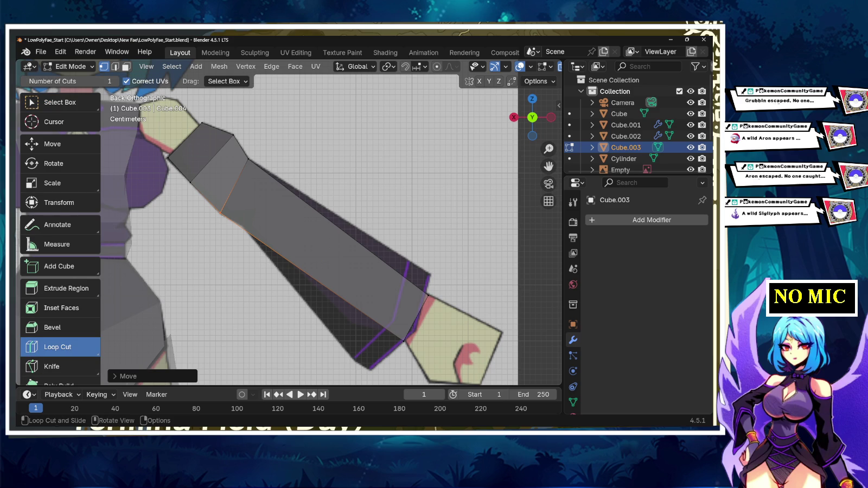
- Add an edge loop across the arm, widen it and shift it to the sleeve
left_click_drag(325, 251, 266, 217)
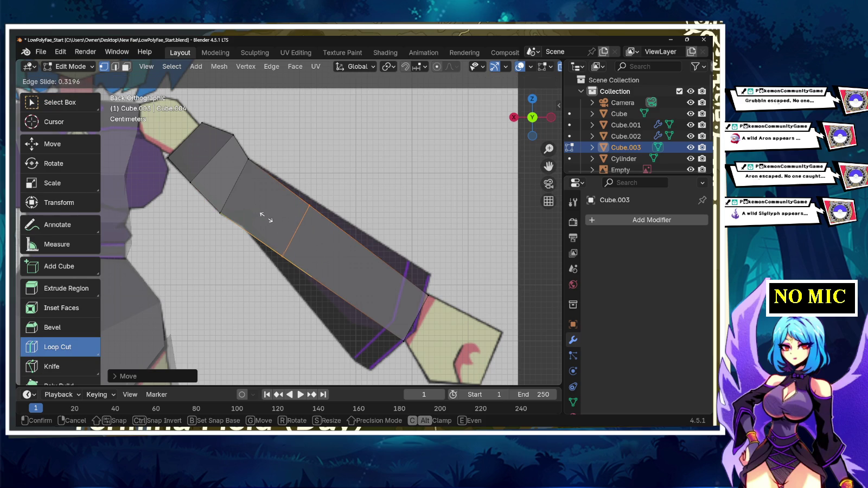
left_click(266, 217)
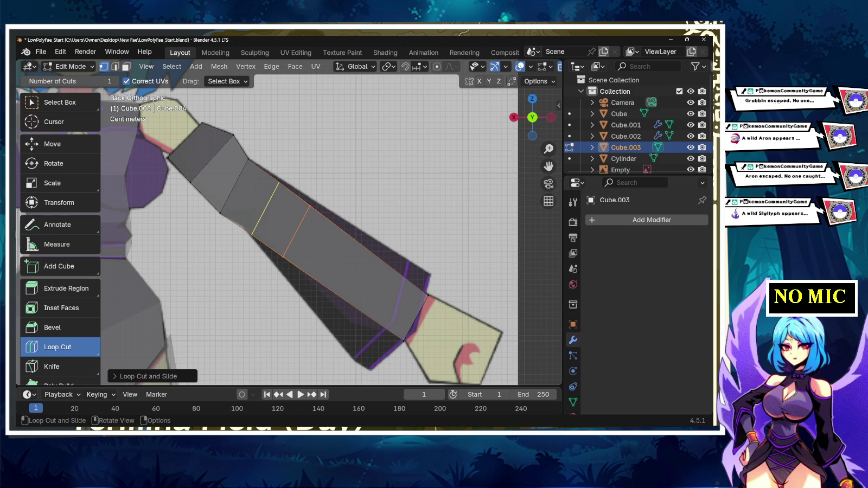
key("s")
left_click(266, 242)
key("g")
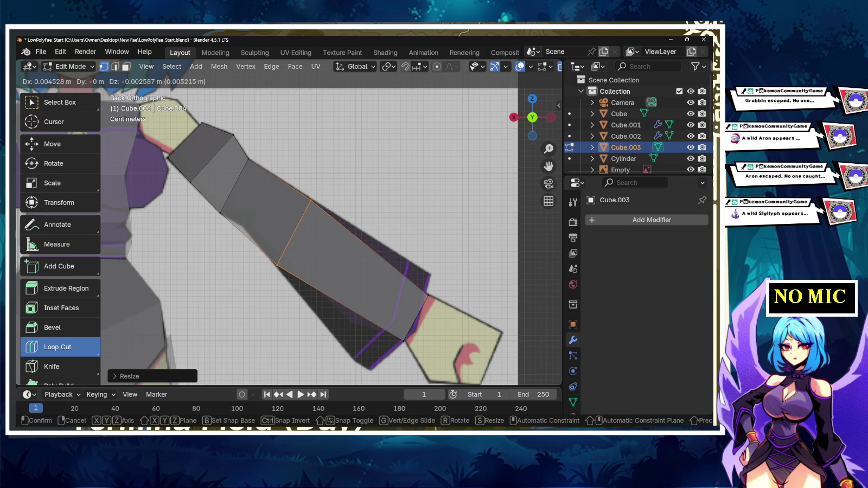
left_click(264, 212)
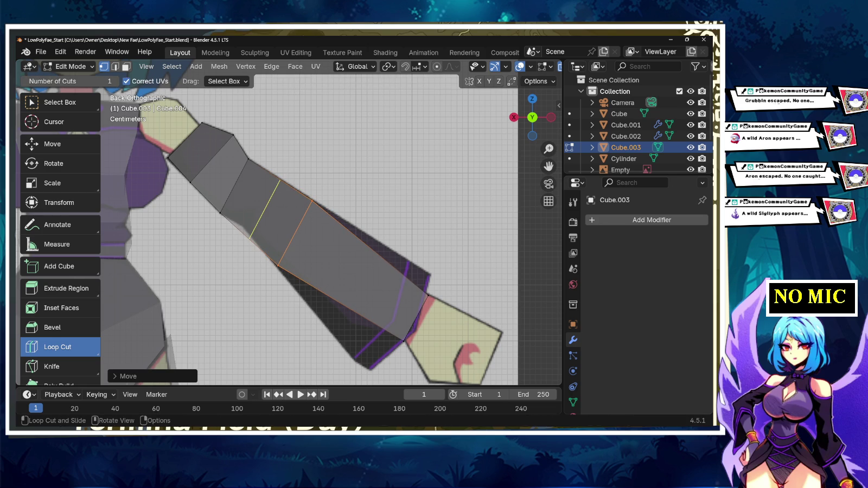
key("s")
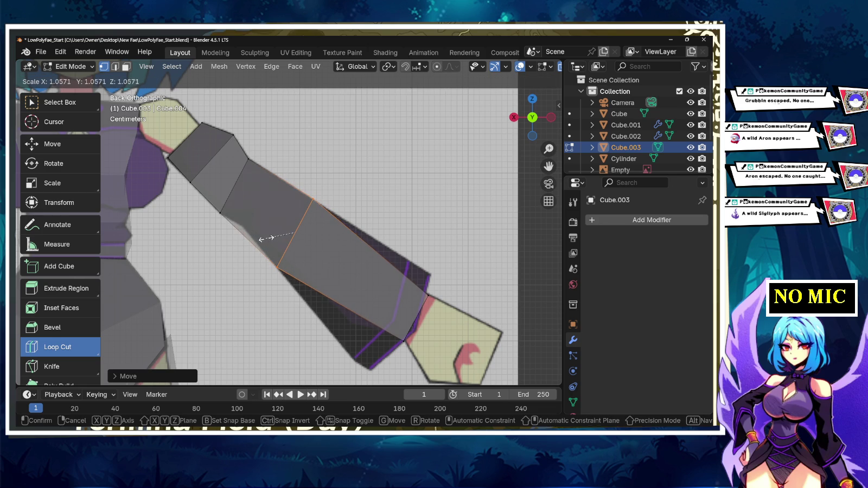
left_click(260, 237)
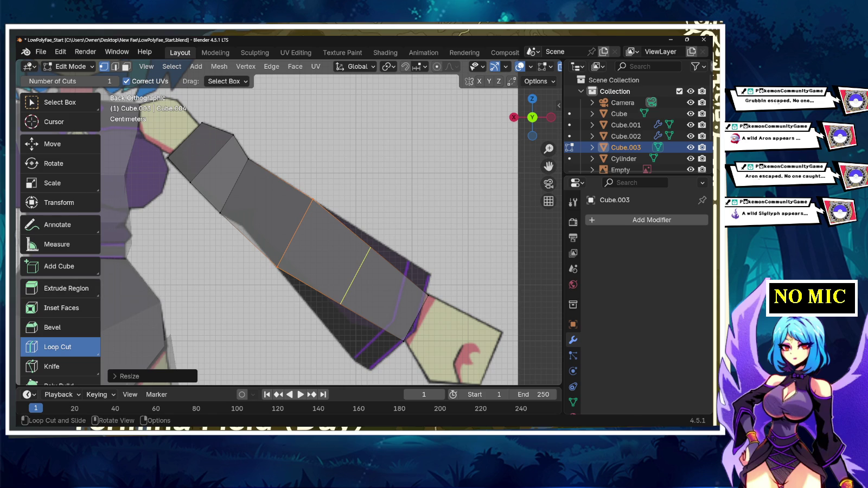
- Add a second loop toward the wrist, enlarge it and move it to fit
left_click(355, 276)
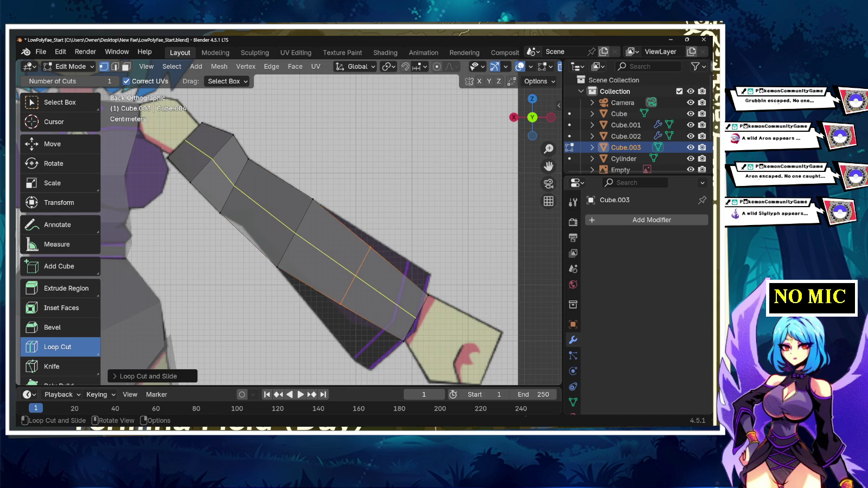
key("s")
left_click(362, 287)
key("g")
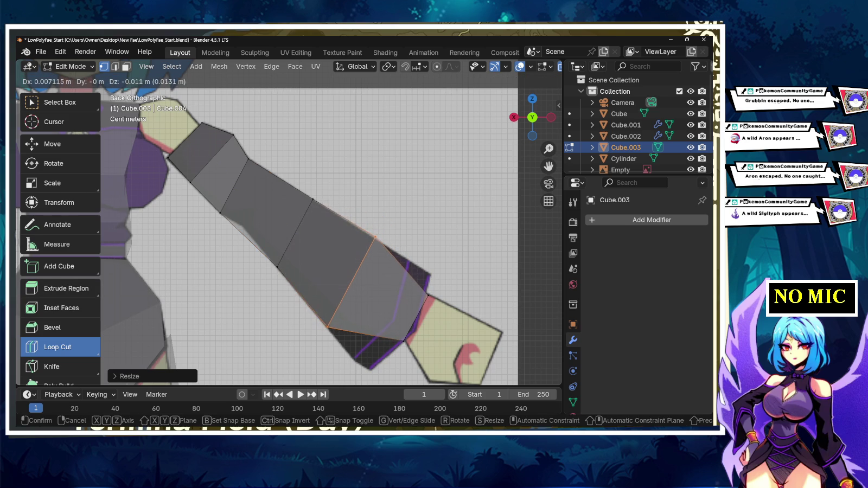
key("Return")
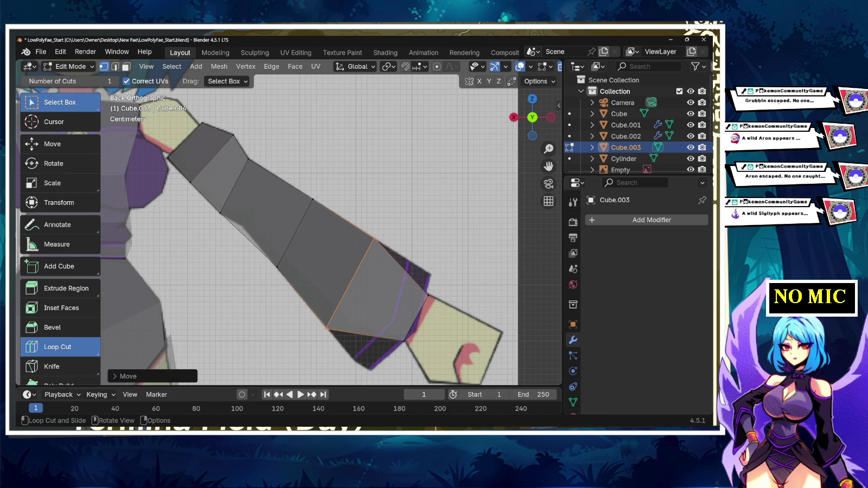
- Pull the wrist-end bottom edge down and nudge the upper edge to flare the cuff
left_click(59, 102)
key("g")
key("Return")
left_click(419, 264)
key("g")
key("Return")
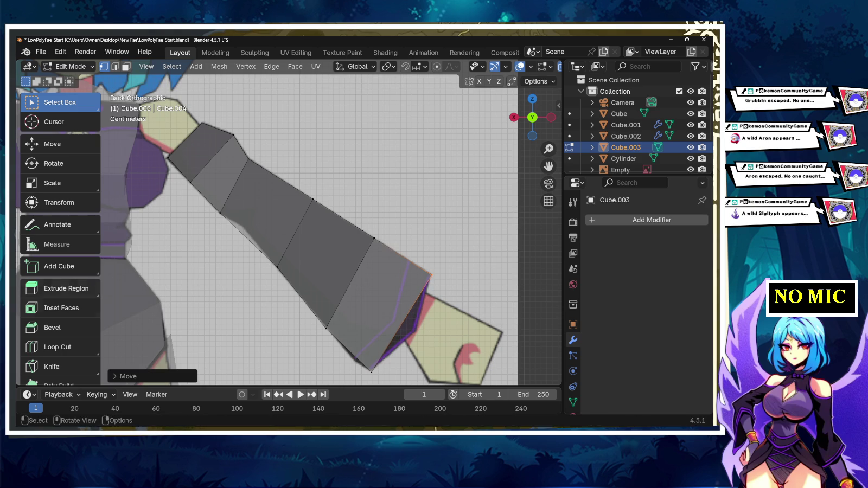
- Add an edge loop near the wrist and move it closer to the hand
left_click(58, 347)
left_click(377, 304)
right_click(377, 303)
left_click(57, 102)
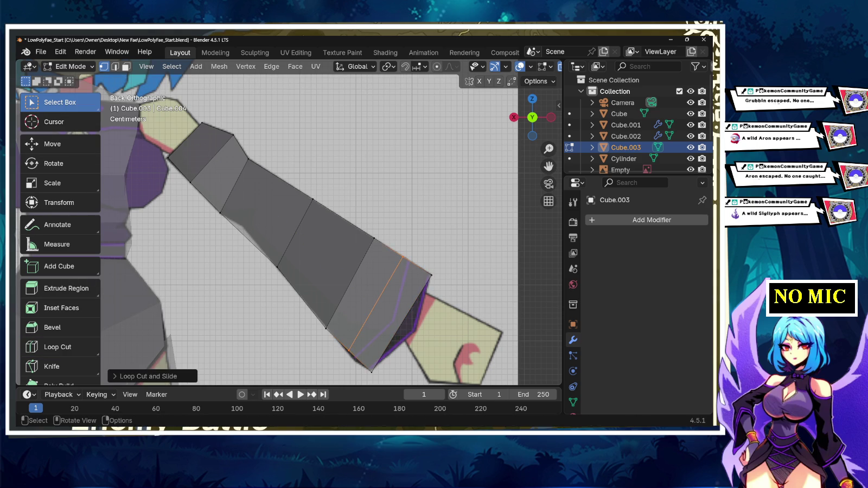
key("g")
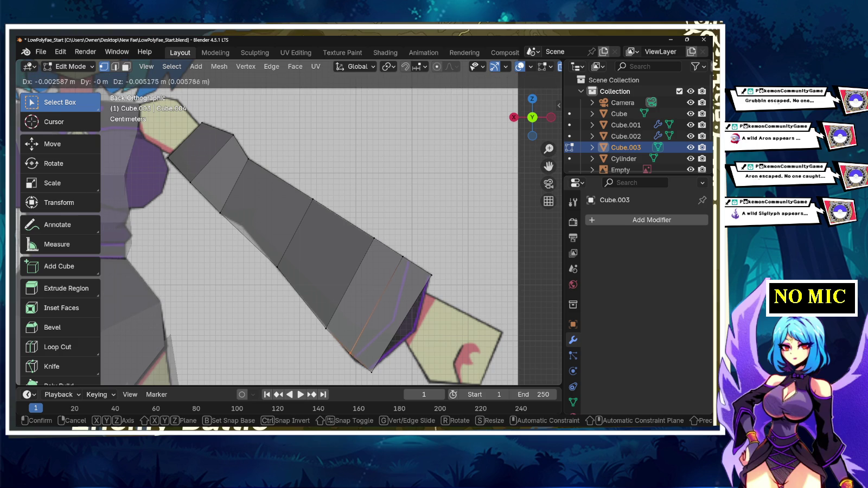
key("Return")
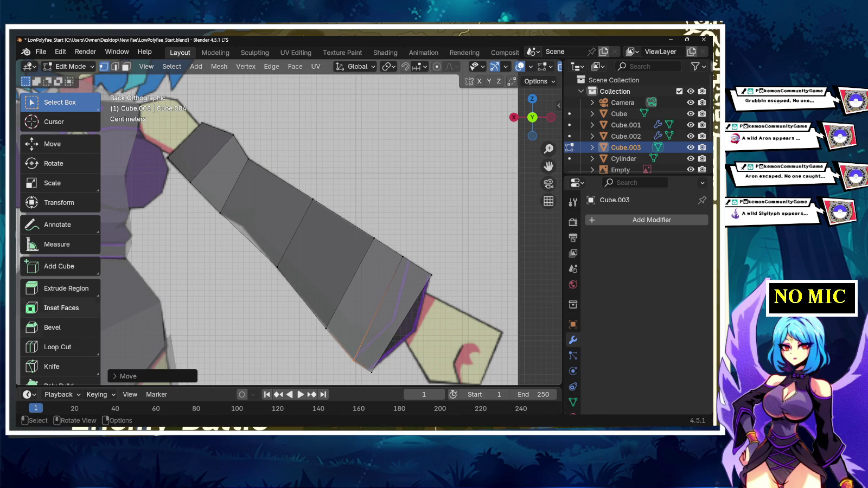
- Undo an accidental lengthwise loop cut along the arm
left_click(33, 347)
left_click(296, 233)
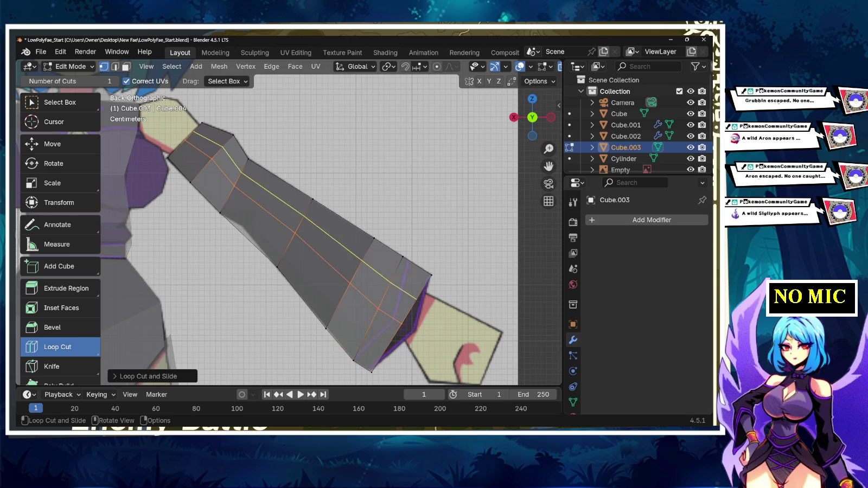
key("ctrl+z")
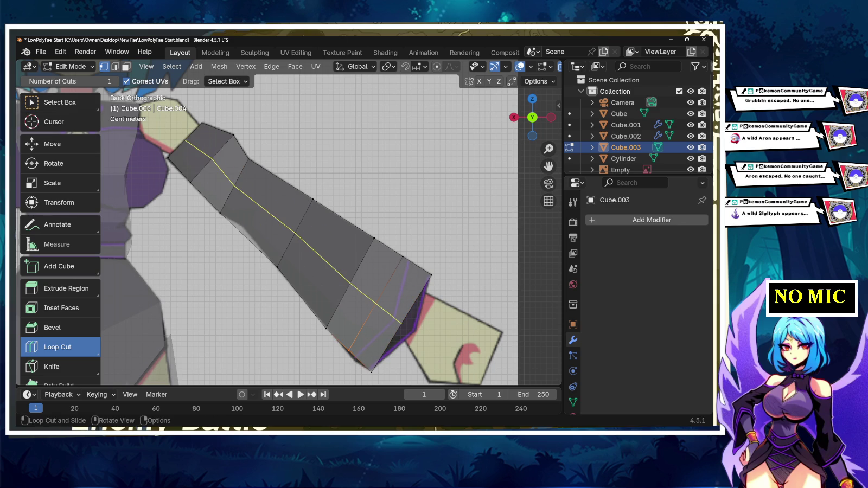
mouse_move(326, 244)
middle_mouse_down("shift")
mouse_move(230, 204)
mouse_move(301, 230)
middle_mouse_up("shift")
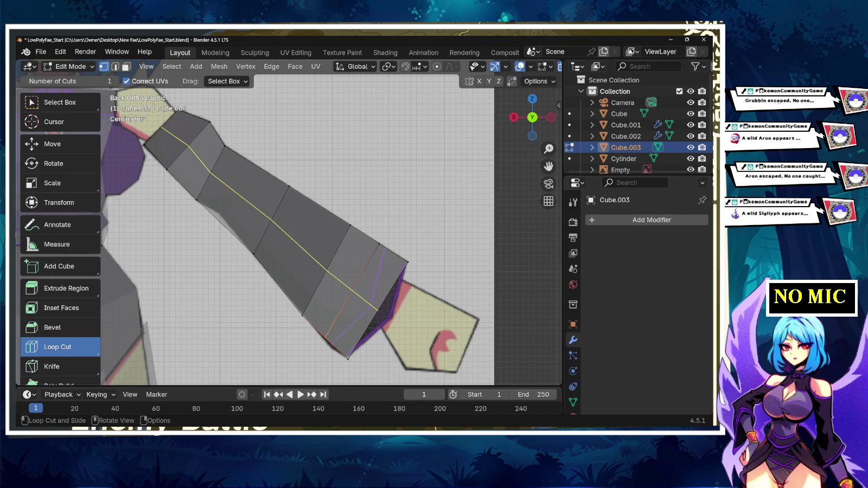
scroll(301, 230, "down", 5)
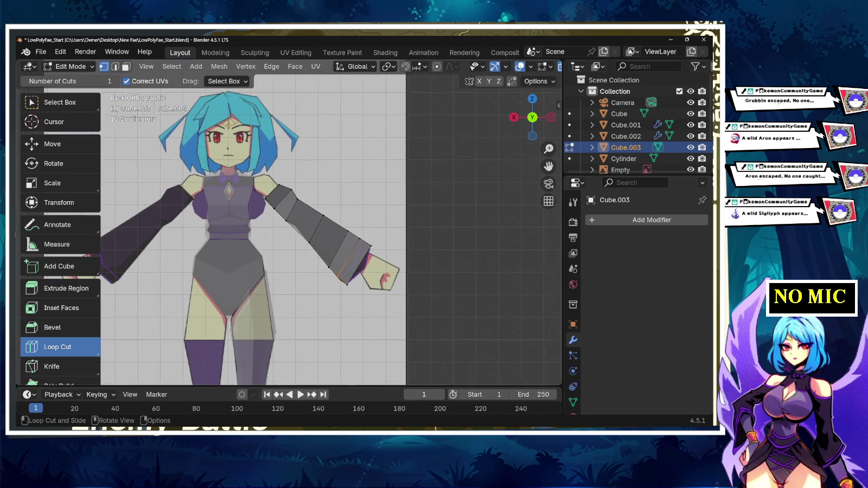
- Orbit around the figure to inspect the sleeve block from side, back and three-quarter views
scroll(305, 260, "up", 2)
key("alt+Tab")
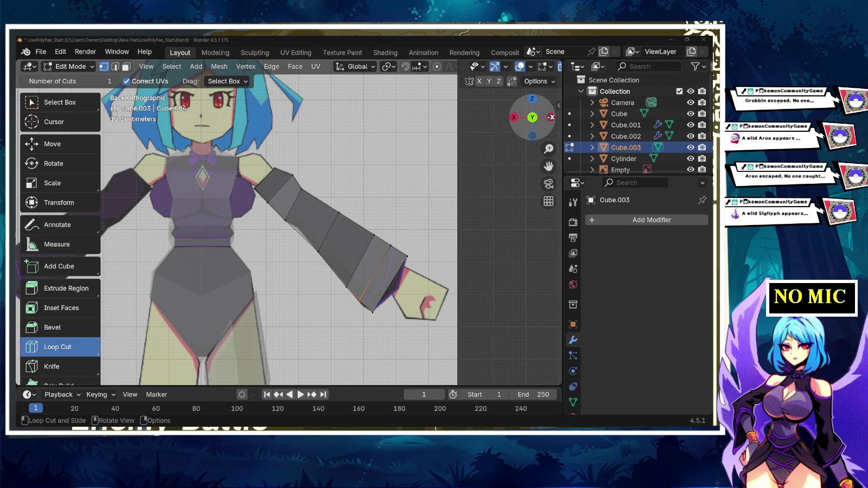
left_click(551, 117)
left_click_drag(532, 117, 545, 117)
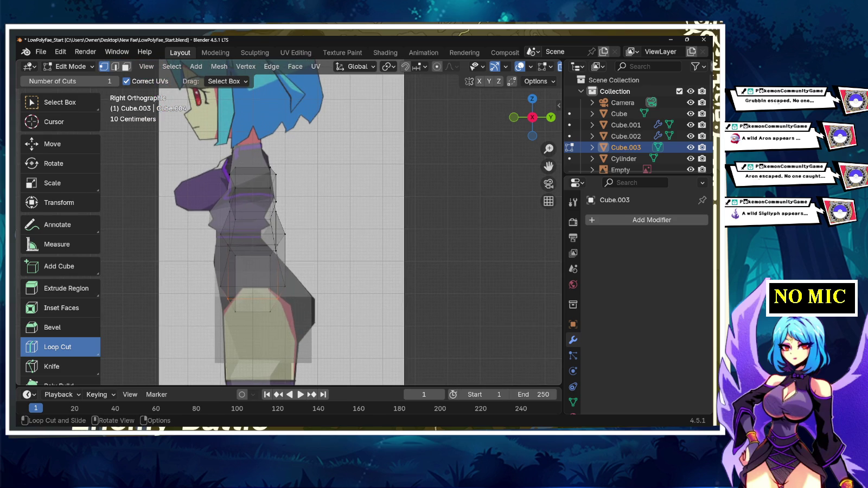
middle_click_drag(252, 223, 380, 222)
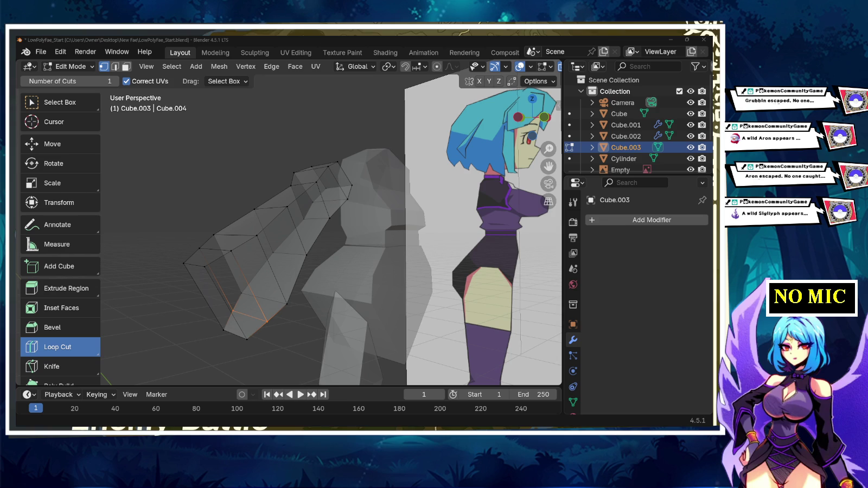
mouse_move(254, 317)
middle_mouse_down()
mouse_move(348, 304)
mouse_move(333, 217)
mouse_move(326, 228)
middle_mouse_up()
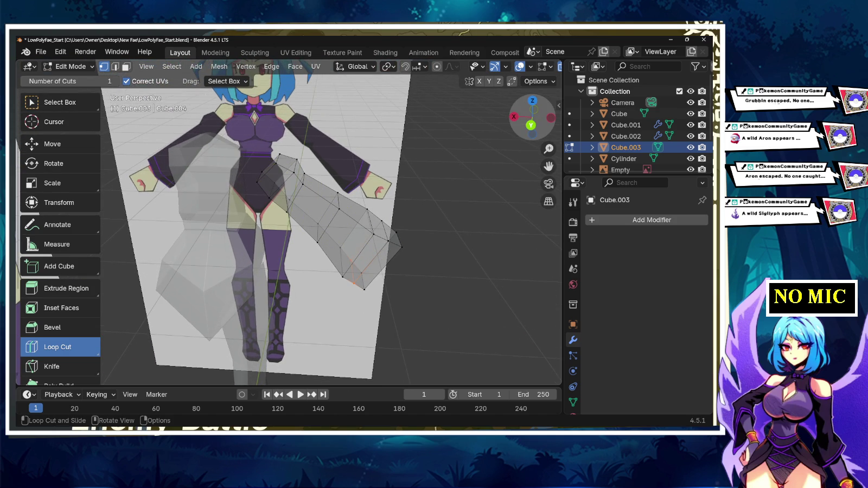
left_click(532, 117)
middle_click_drag(347, 260, 412, 255)
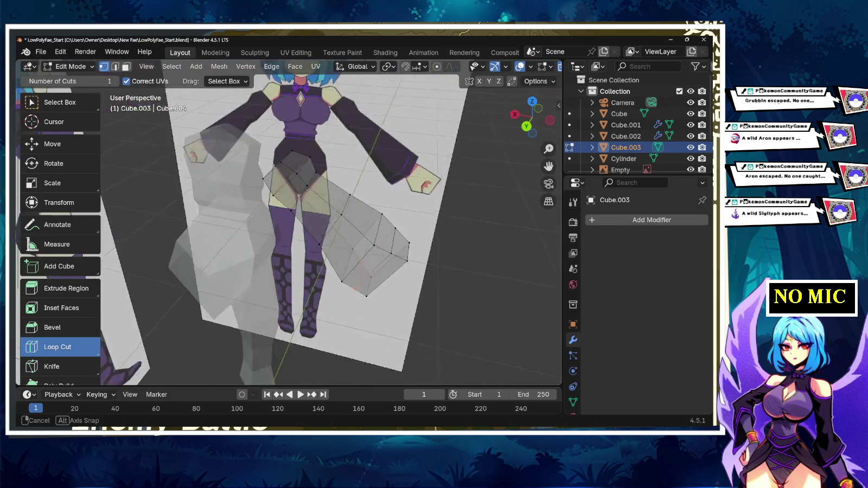
middle_click_drag(412, 255, 488, 255)
- Return to Object Mode, deselect everything and save LowPolyFae_Start.blend
scroll(331, 233, "down", 2)
scroll(331, 233, "down", 1)
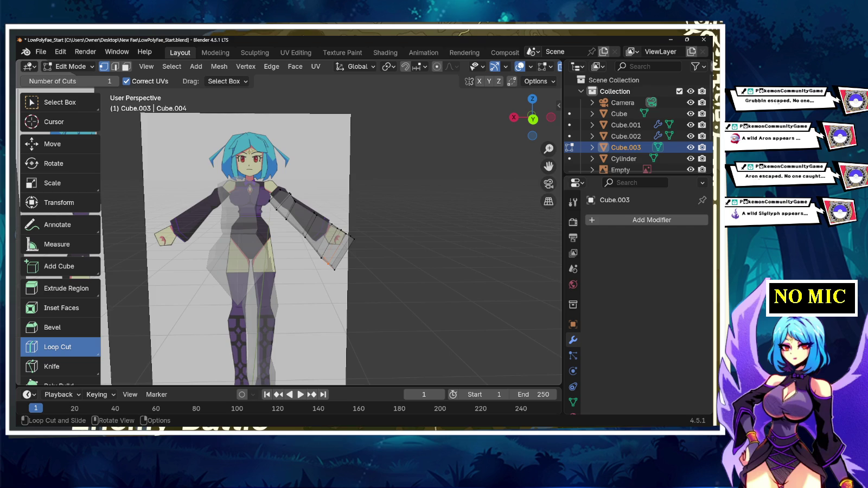
key("Tab")
key("alt+a")
key("ctrl+s")
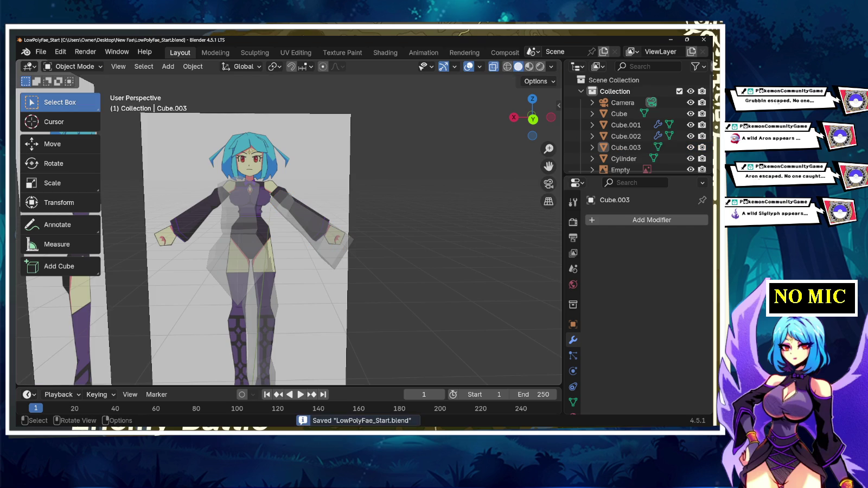
- Add a cube and scale it down to a tiny block, then switch to Back view
key("shift+a")
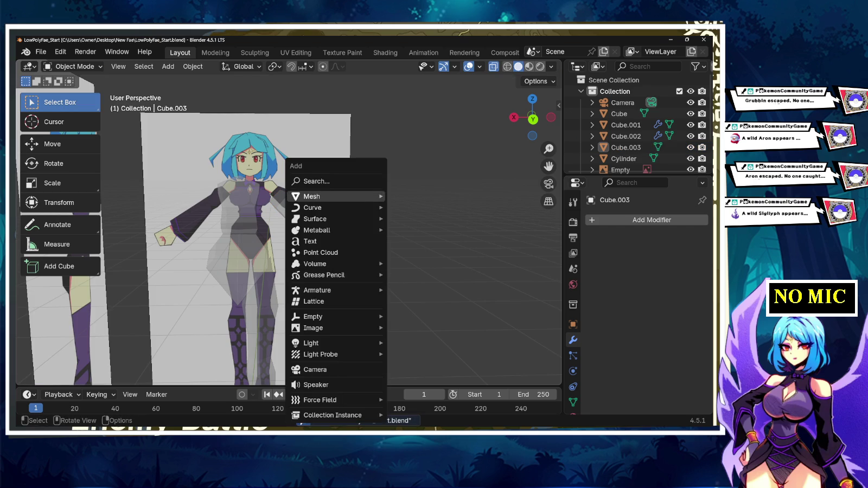
left_click(413, 207)
scroll(288, 228, "down", 3)
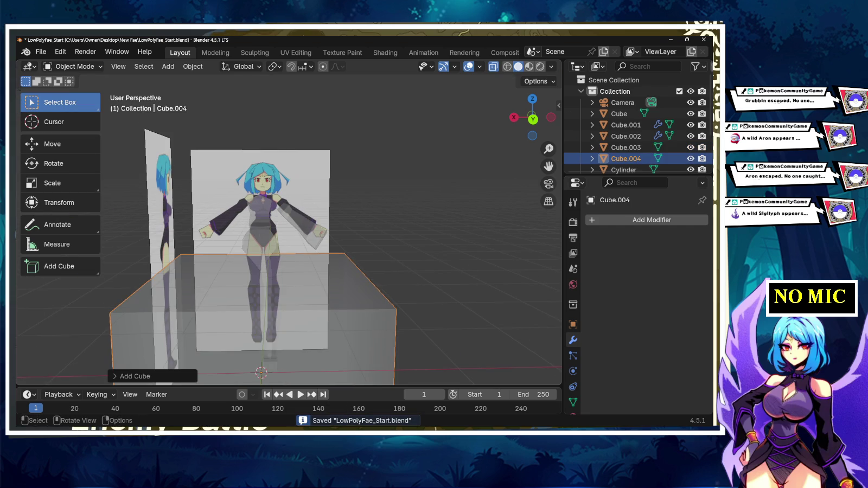
key("Tab")
left_click(57, 346)
key("s")
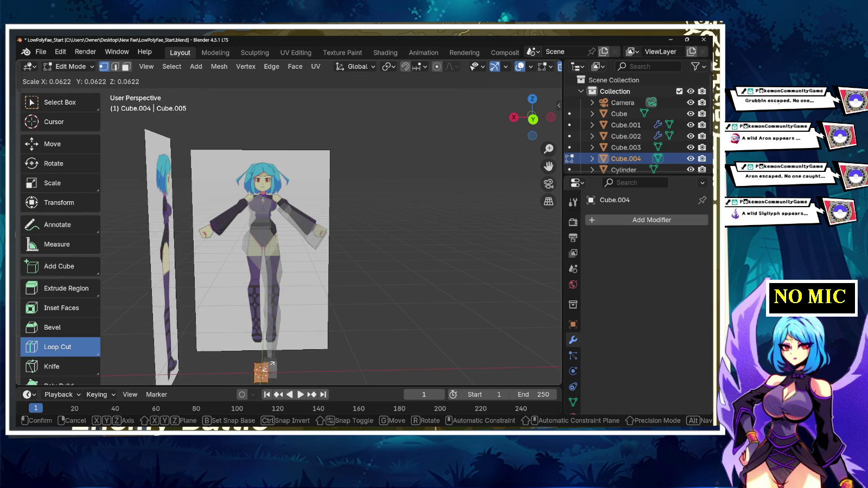
left_click(258, 367)
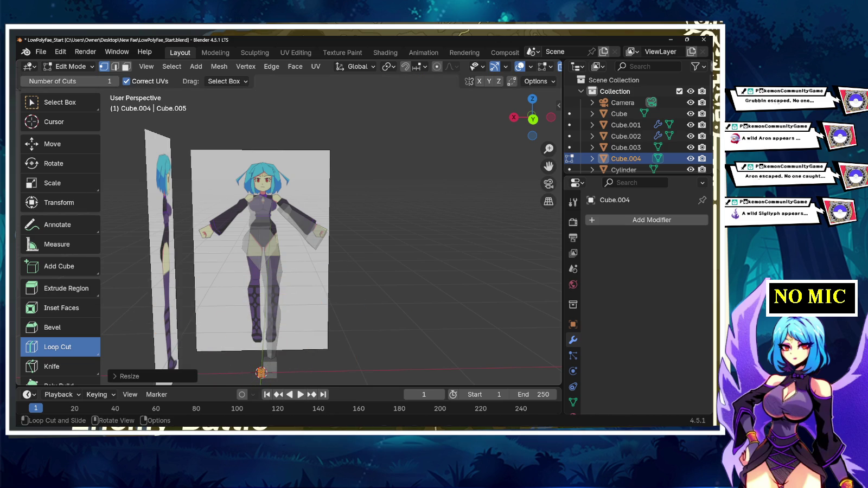
left_click(533, 119)
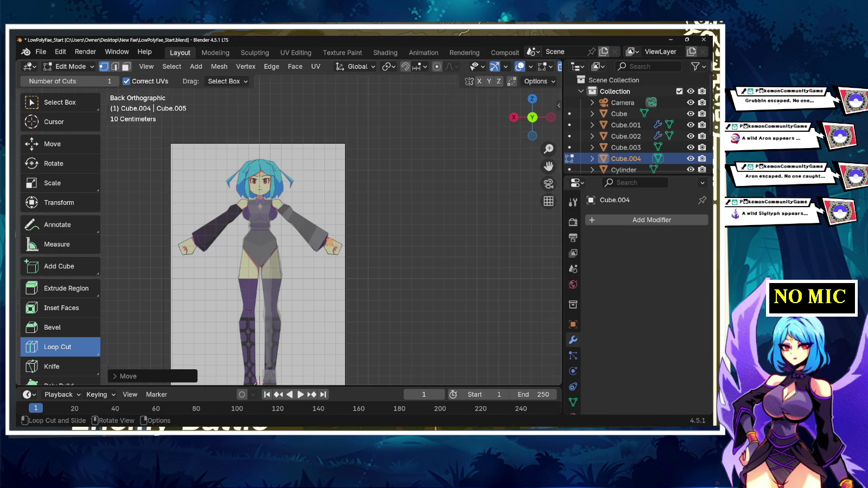
scroll(331, 245, "up", 7)
- Enlarge the hand face about 1.5 times, tilt it to the palm, and add a loop cut
middle_click_drag(445, 304, 290, 271, "shift")
scroll(282, 228, "up", 2)
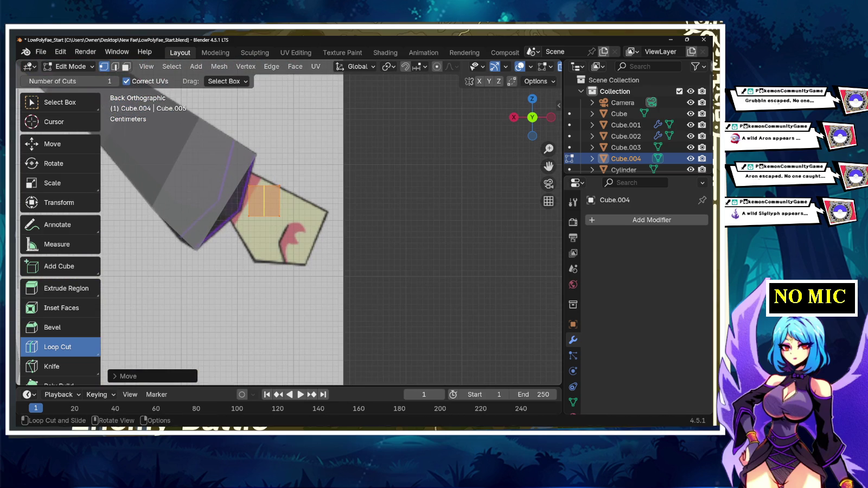
key("s")
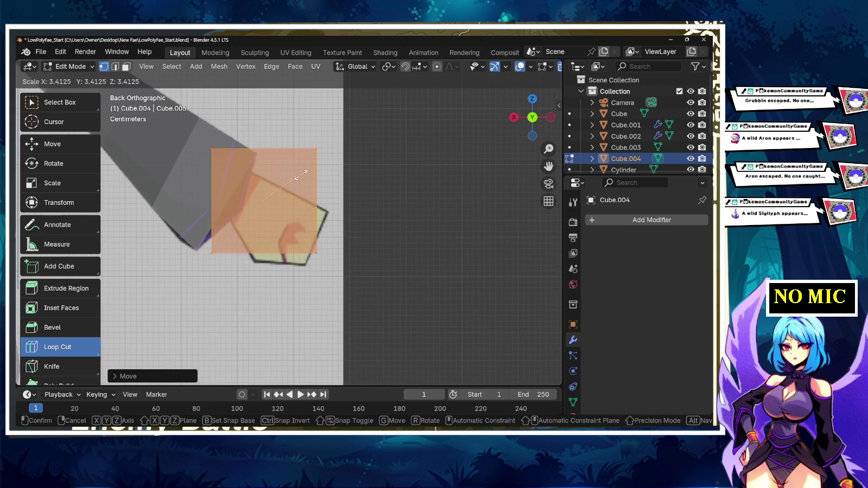
key("Return")
key("r")
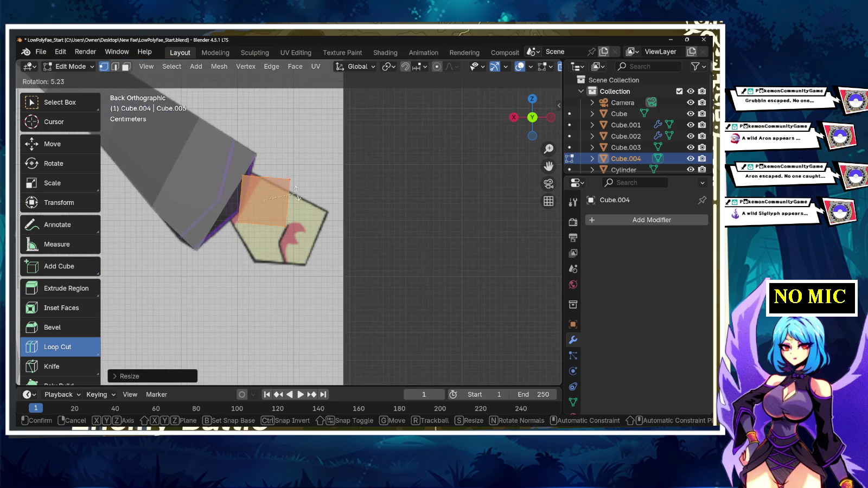
key("Return")
left_click_drag(263, 201, 255, 206)
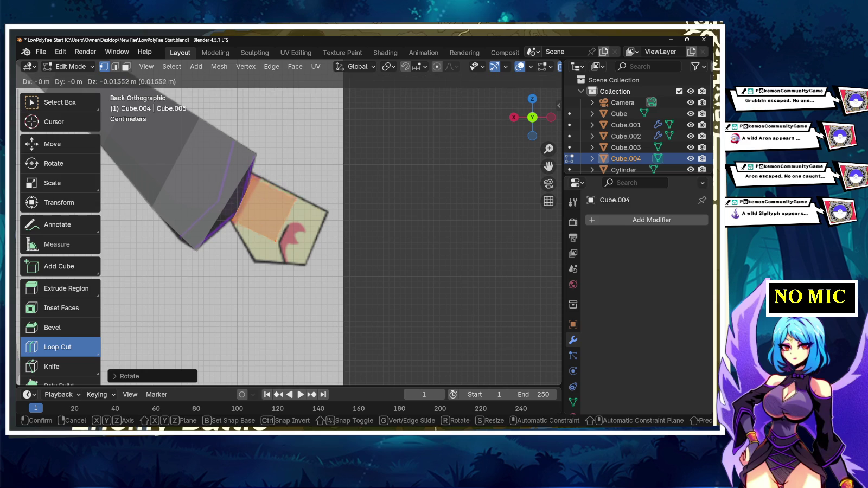
key("Return")
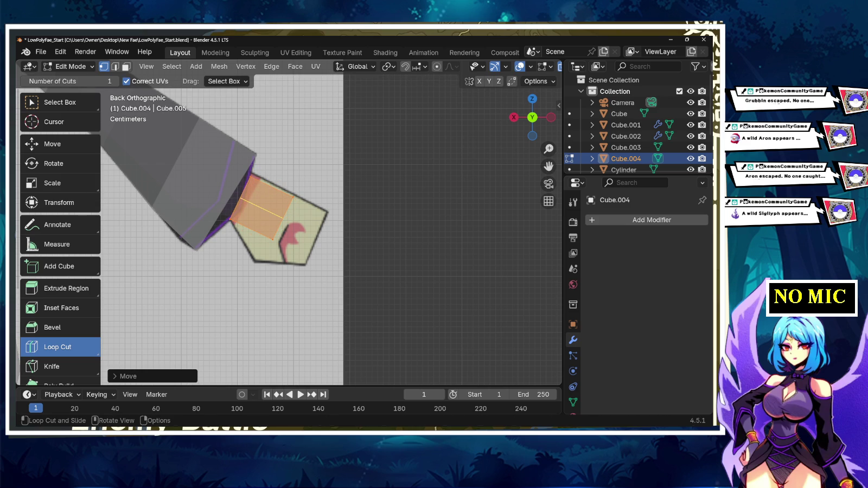
- Resize and reposition the hand face, then move an edge onto the palm outline
key("r")
key("s")
left_click(304, 184)
key("g")
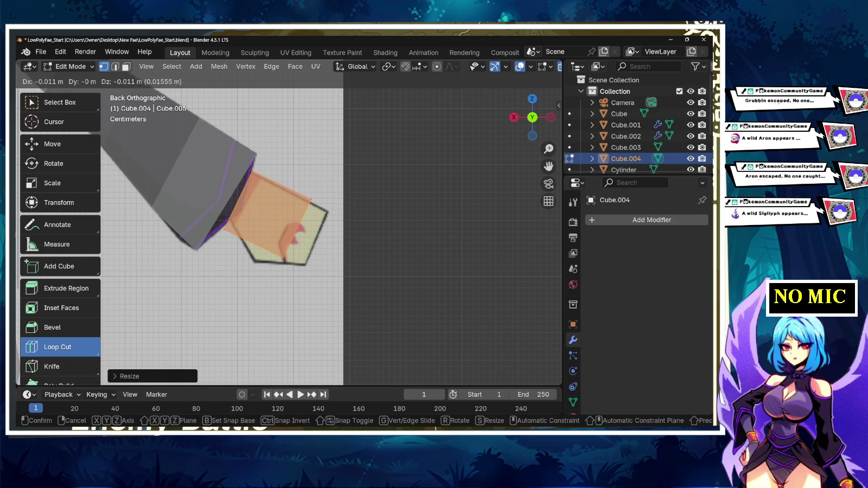
key("Return")
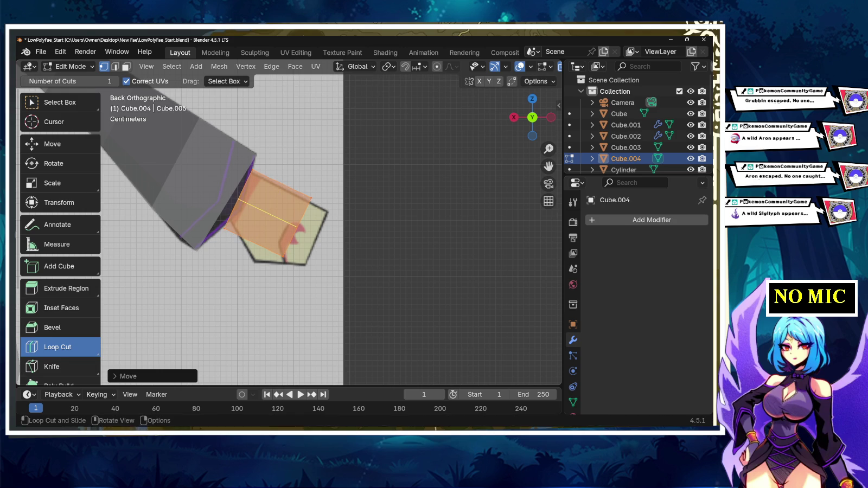
key("w")
left_click(224, 228)
left_click(224, 228, "shift")
key("g")
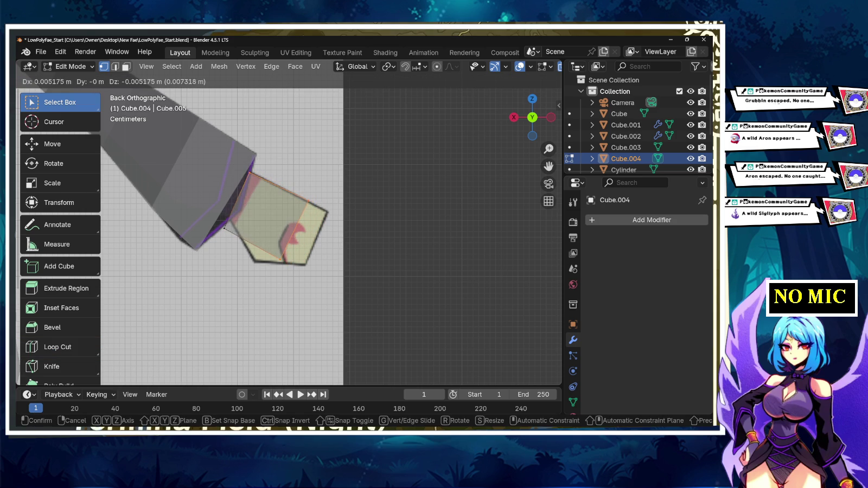
key("Return")
- Move the lower edge and the bottom and top corners onto the pentagon palm outline
left_click(296, 230, "shift")
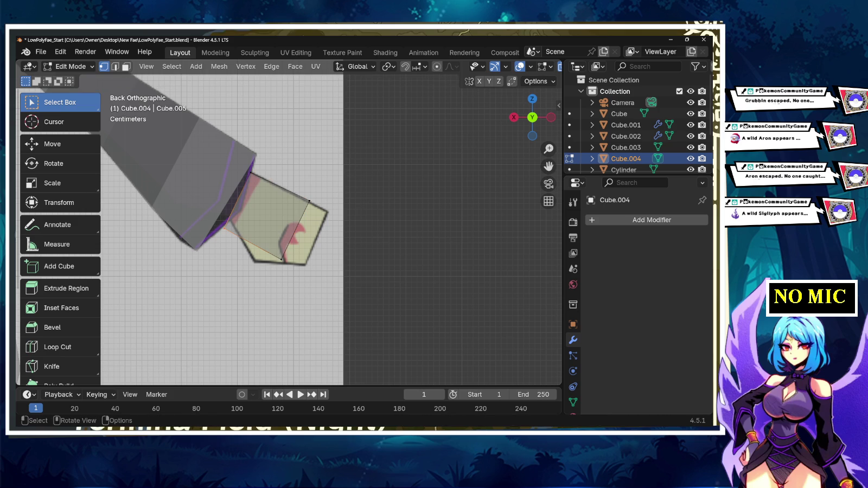
key("g")
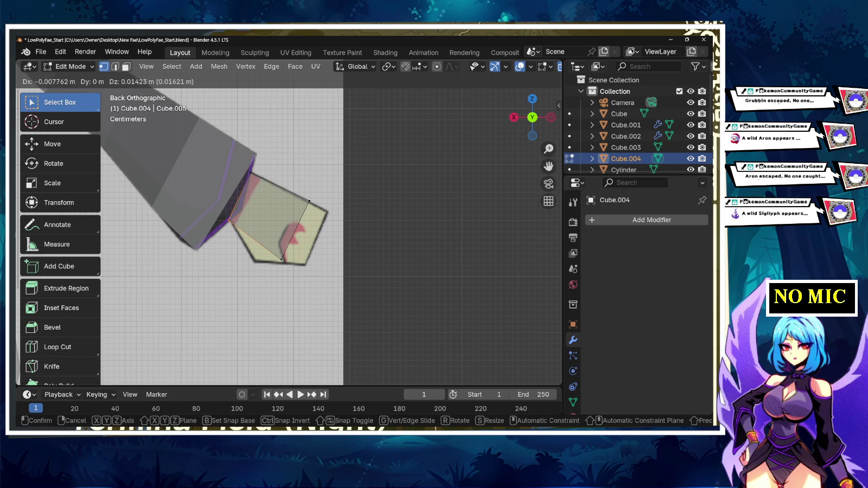
key("Return")
key("g")
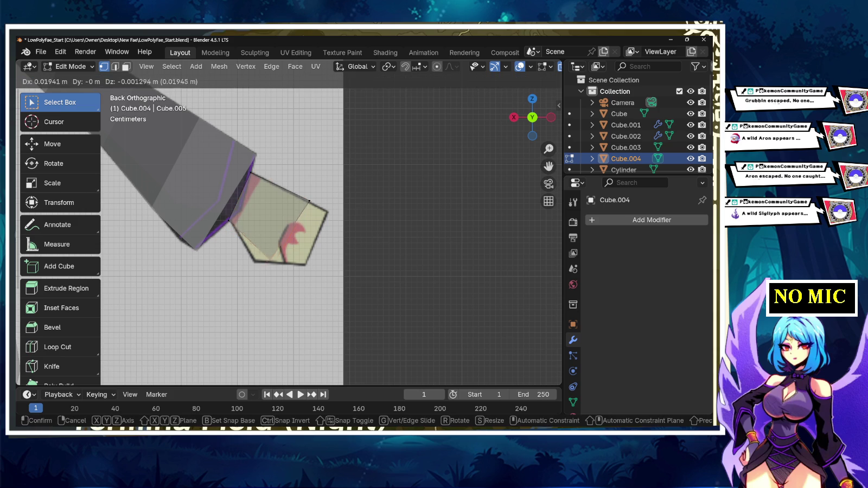
key("Return")
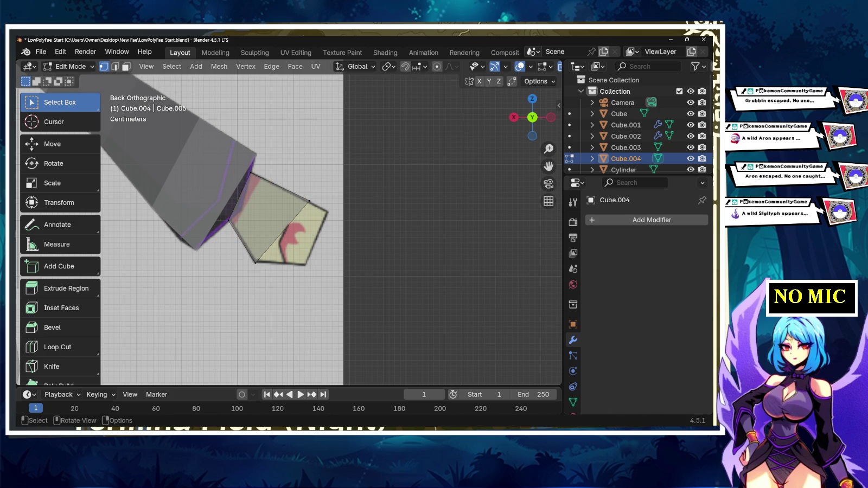
key("g")
key("Return")
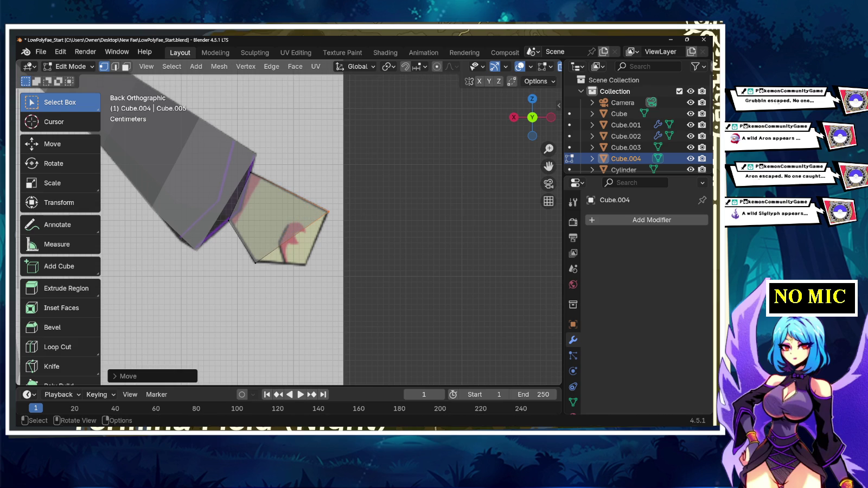
middle_click_drag(227, 228, 368, 223)
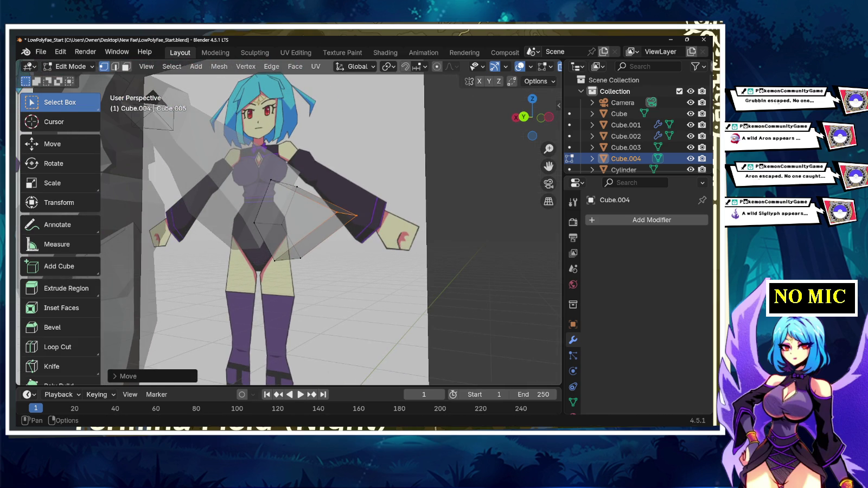
- Extrude the hand's triangular end face into a new section, seen from the back
key("3")
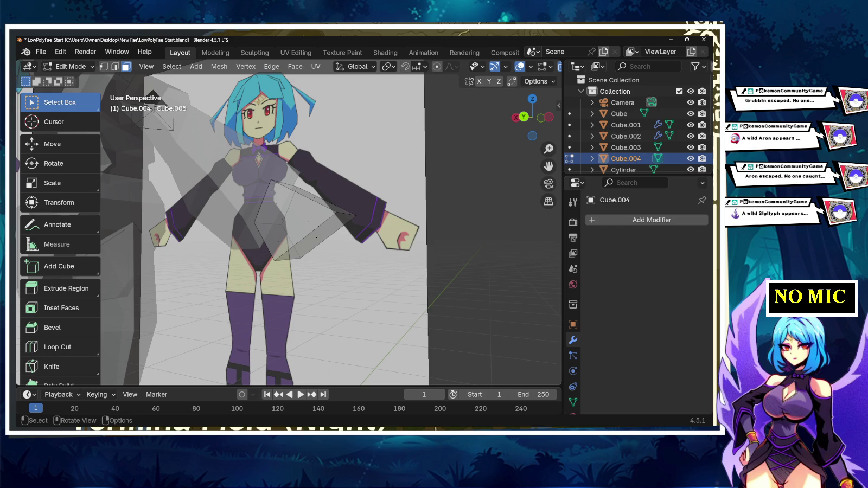
left_click(317, 237)
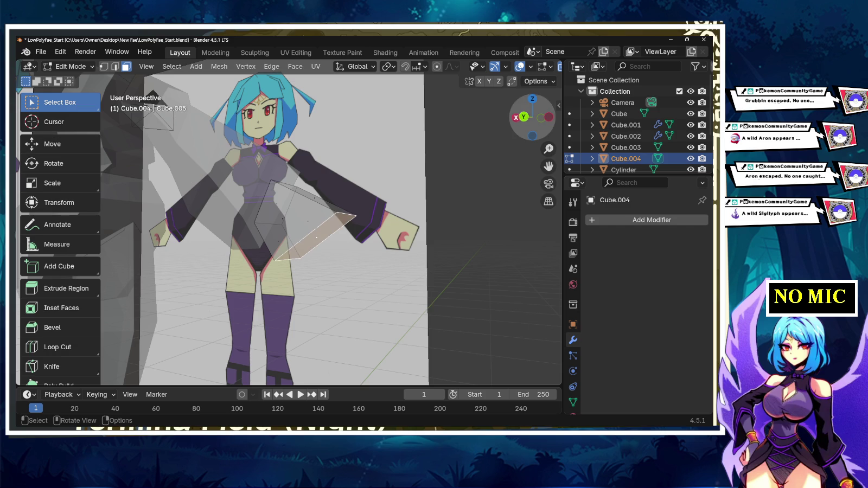
left_click(523, 116)
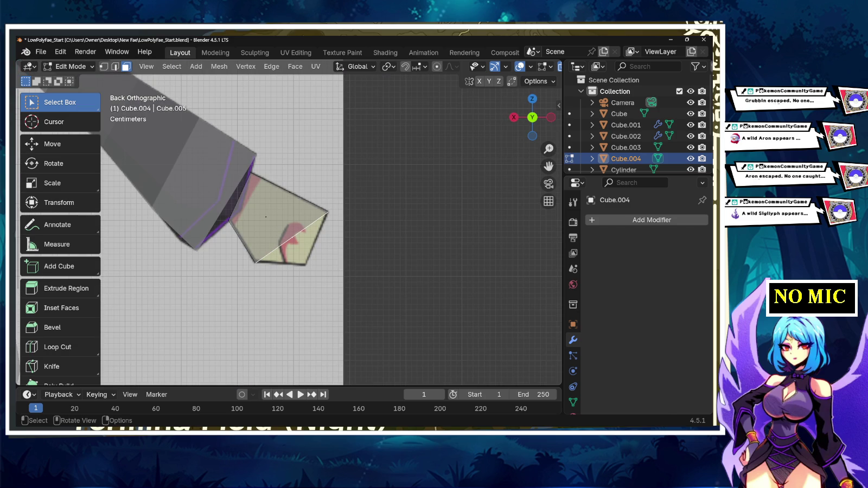
key("e")
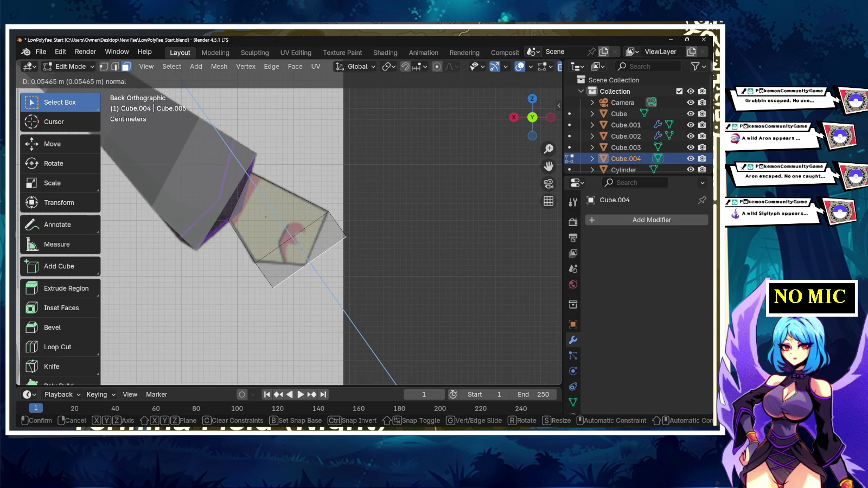
key("Return")
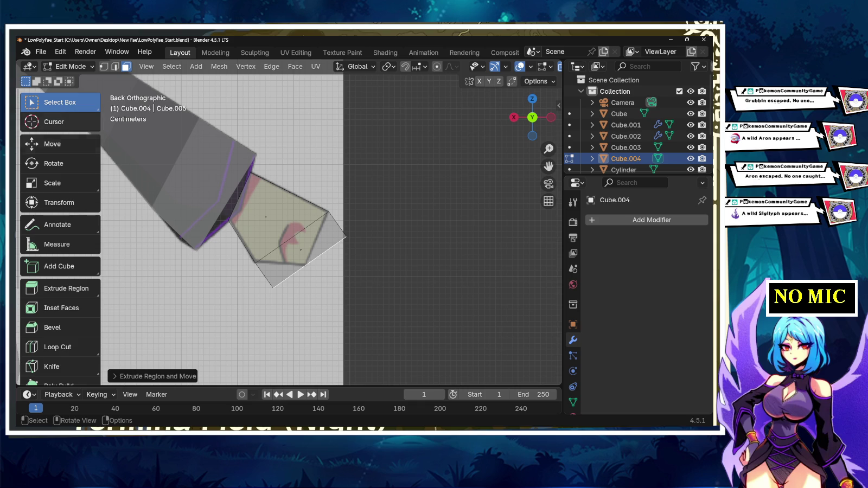
- Move the bottom and right tip vertices to match the reference palm's pointed tip
key("1")
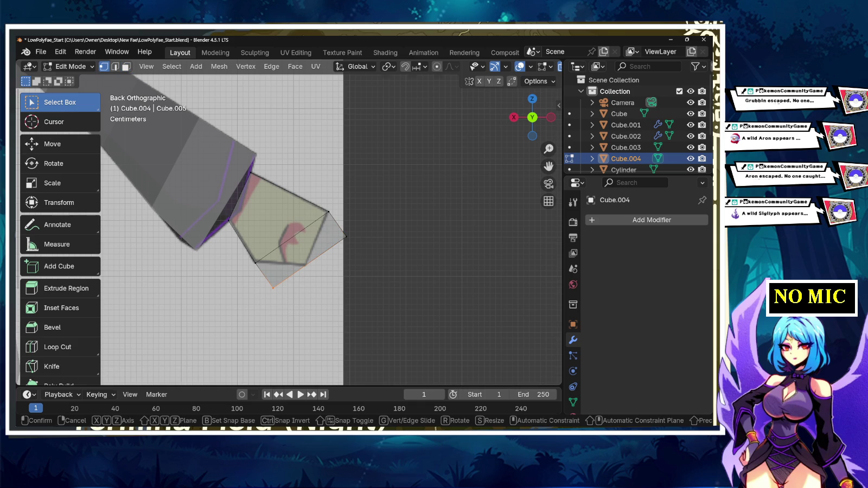
key("g")
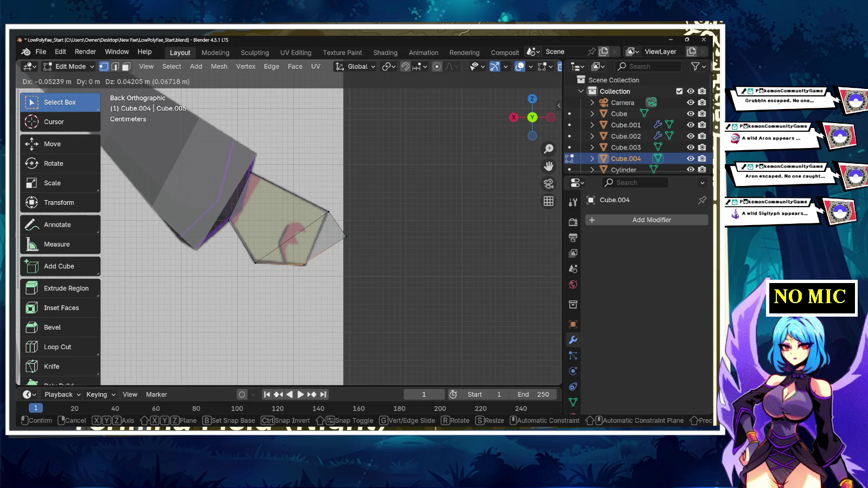
key("Return")
left_click(346, 236)
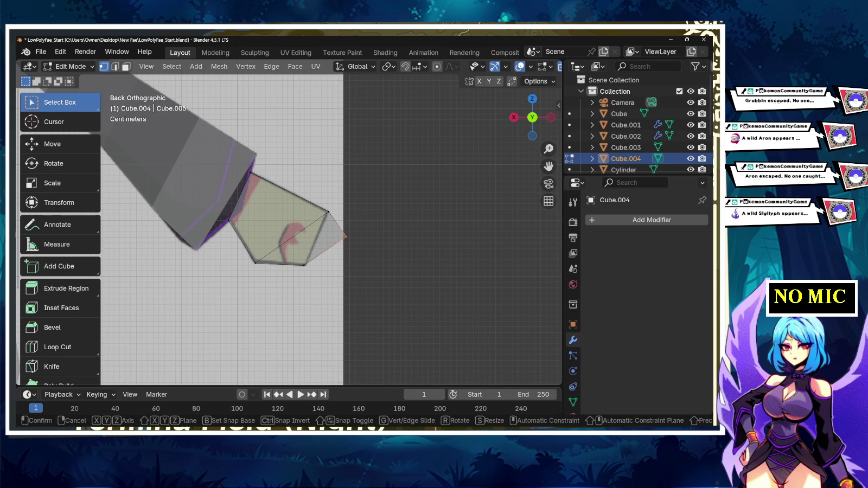
key("g")
key("Return")
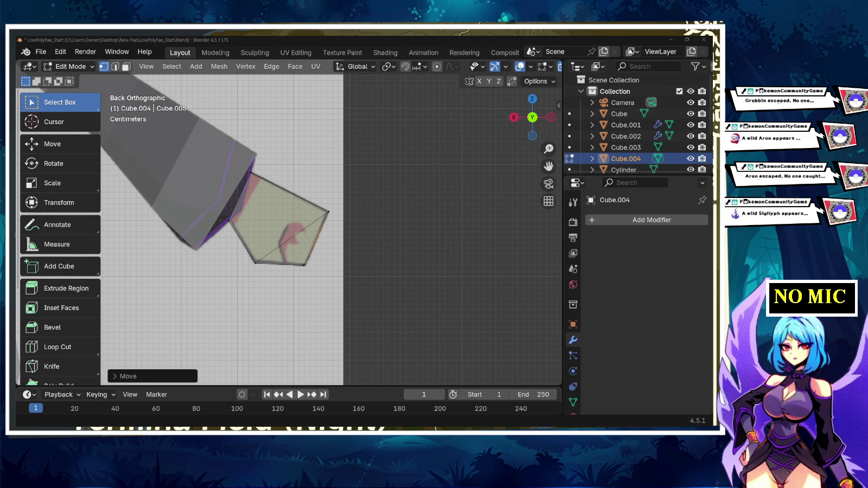
- Undo the last vertex move and slightly readjust the selected vertices
middle_click_drag(379, 244, 272, 228)
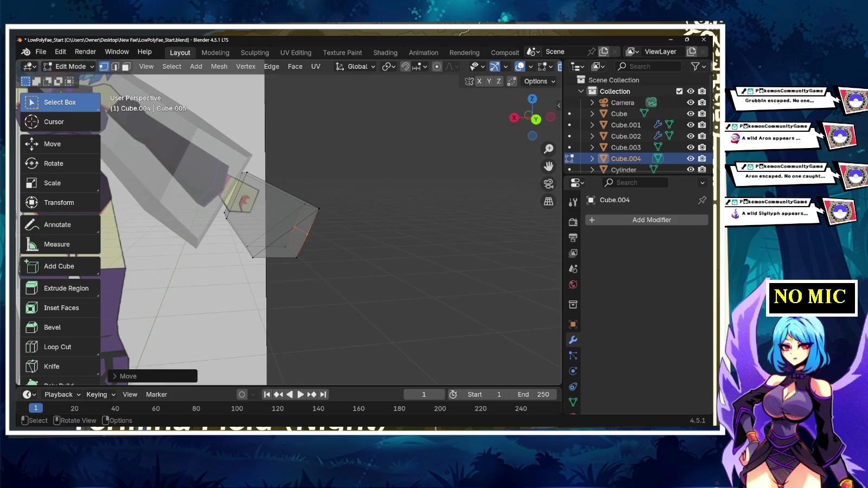
key("ctrl+z")
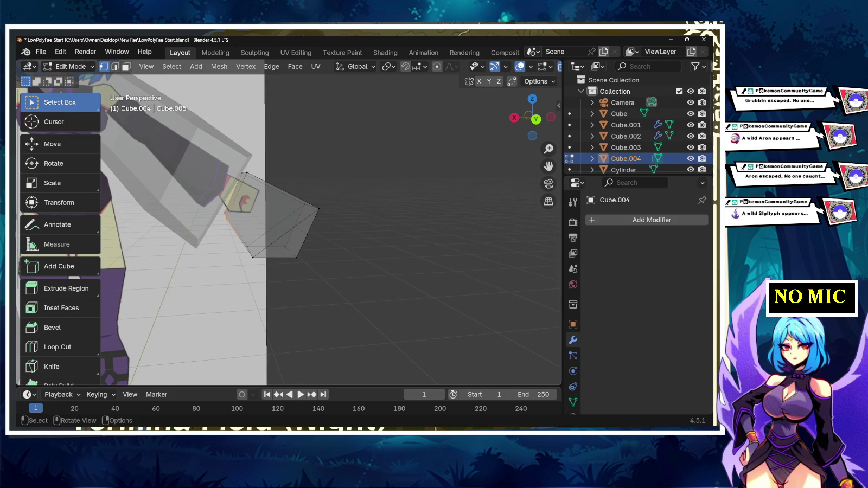
key("g")
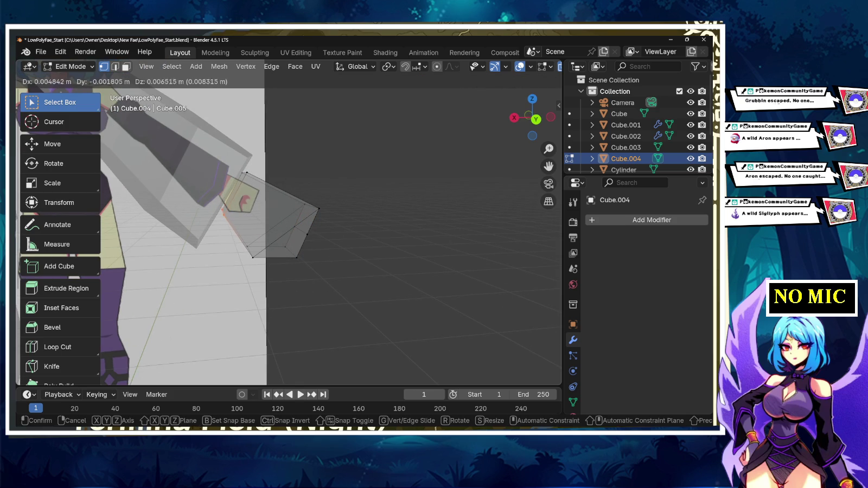
left_click(387, 140)
- Move the whole hand onto the sleeve cuff, show meshes solid, and return to Object Mode
left_click_drag(387, 139, 264, 282)
key("g")
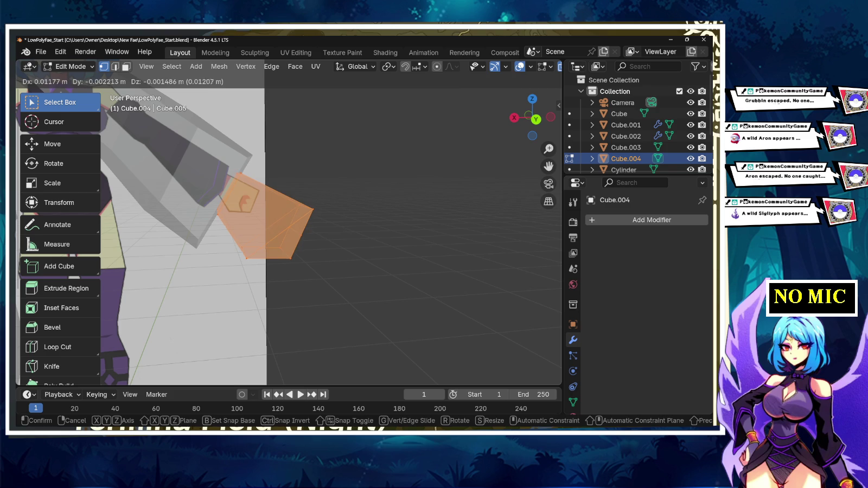
key("Return")
scroll(287, 233, "down", 5)
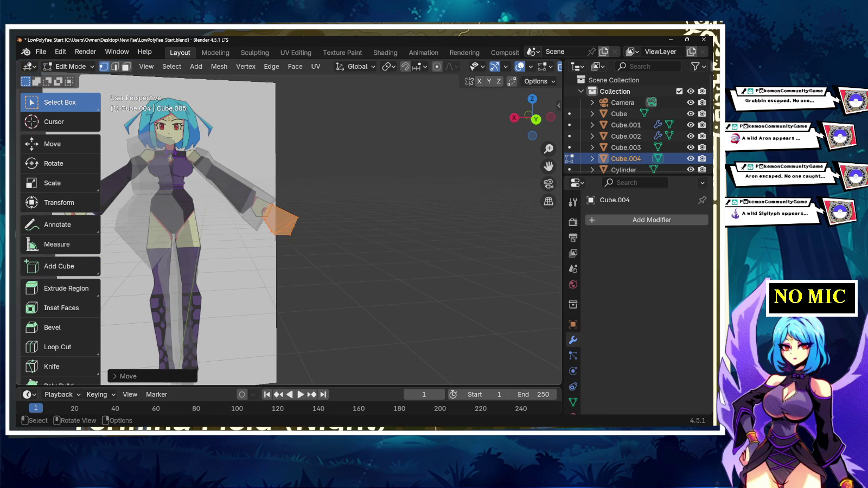
key("alt+z")
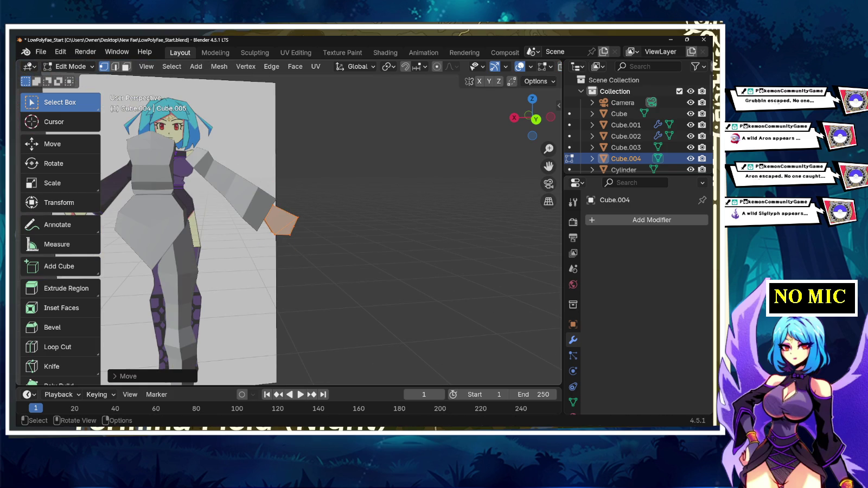
key("alt+a")
middle_click_drag(326, 228, 380, 227)
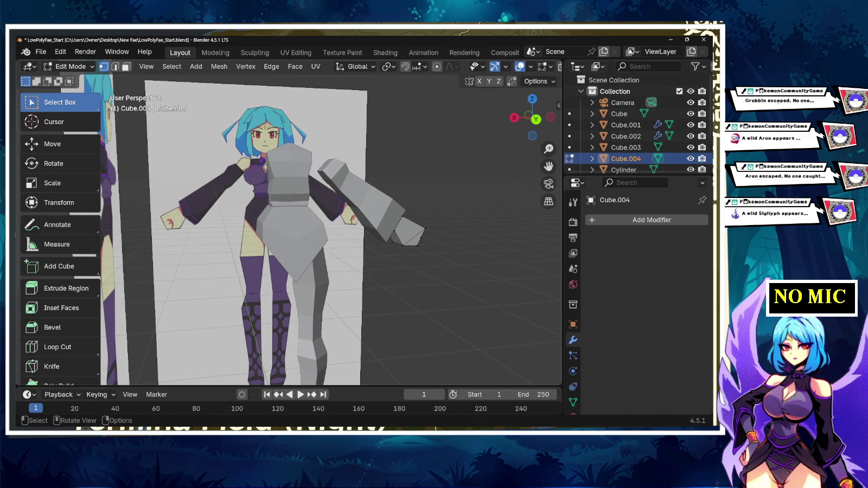
key("Tab")
- Clear the selection, orbit to face the character with the floor visible, and open the Shift+A menu
key("alt+a")
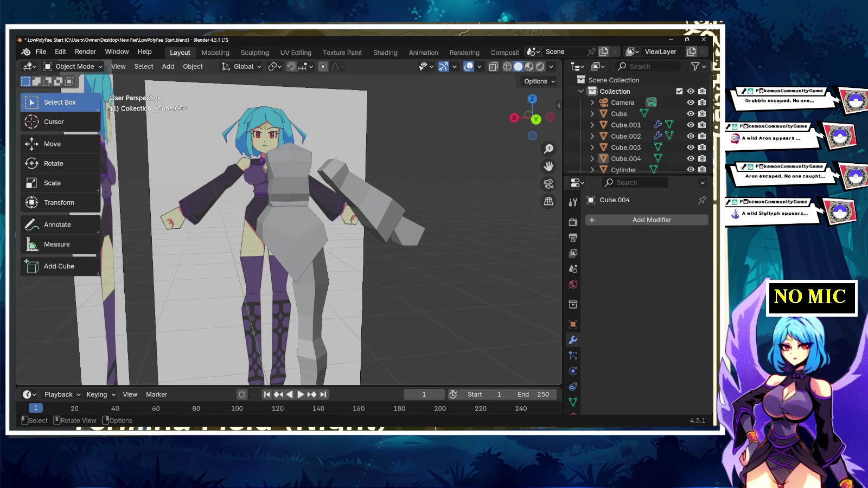
middle_click_drag(304, 227, 380, 217)
mouse_move(326, 239)
middle_mouse_down("shift")
mouse_move(325, 217)
mouse_move(323, 238)
middle_mouse_up("shift")
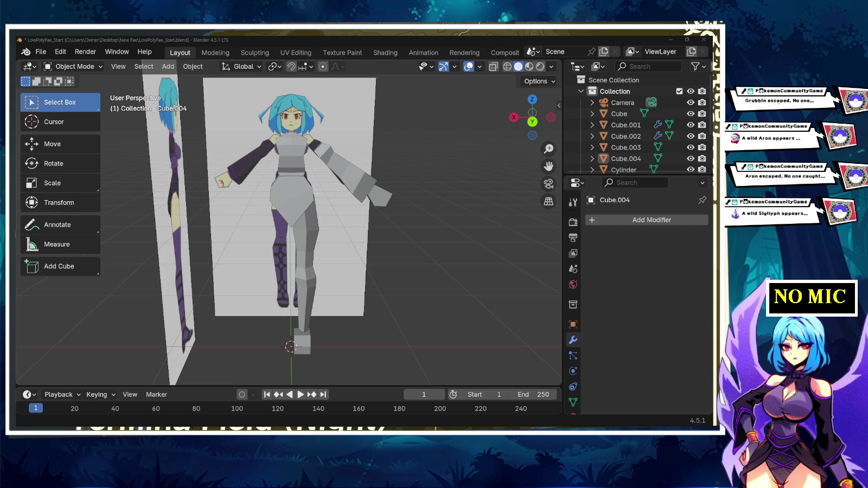
key("shift+a")
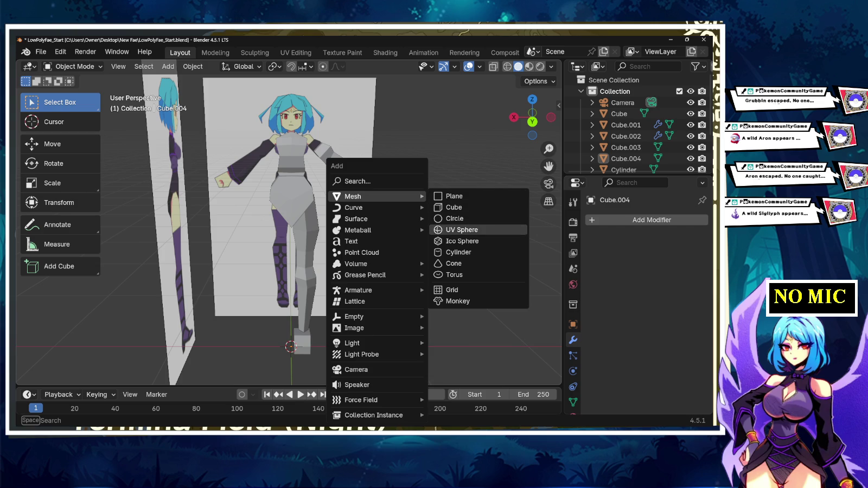
- Add a Mesh > Cylinder and set its vertex count to 3 in the Add Cylinder panel
key("Return")
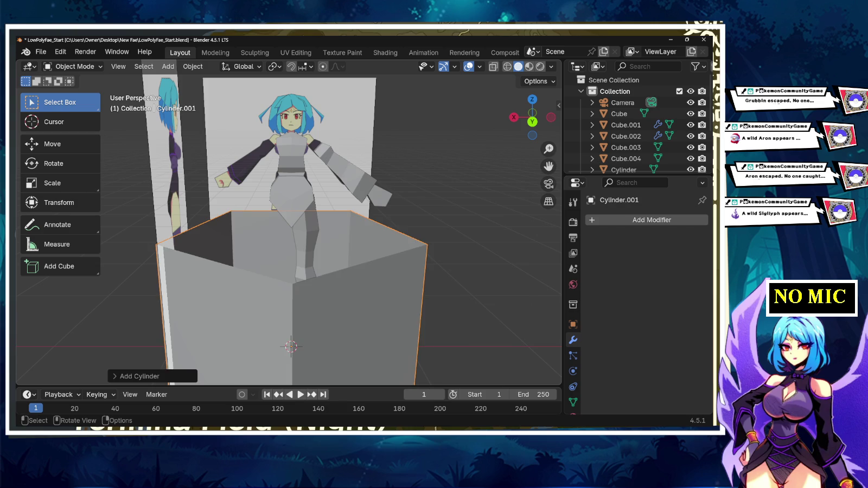
left_click(135, 376)
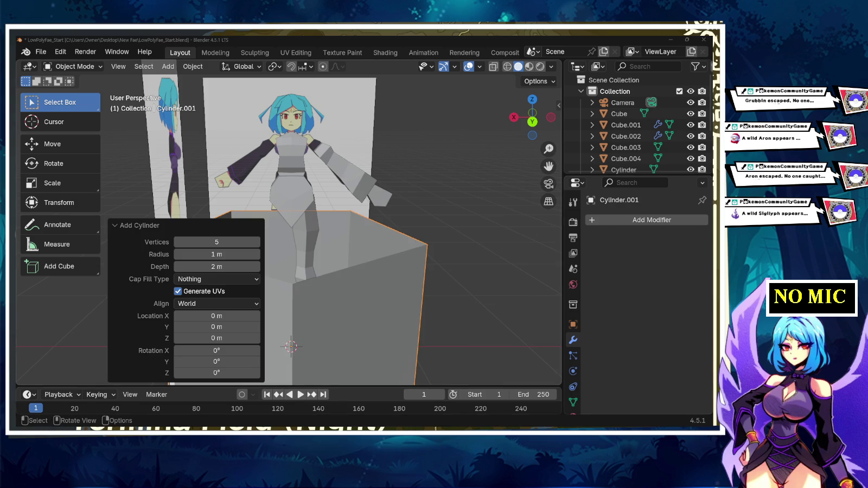
left_click(216, 242)
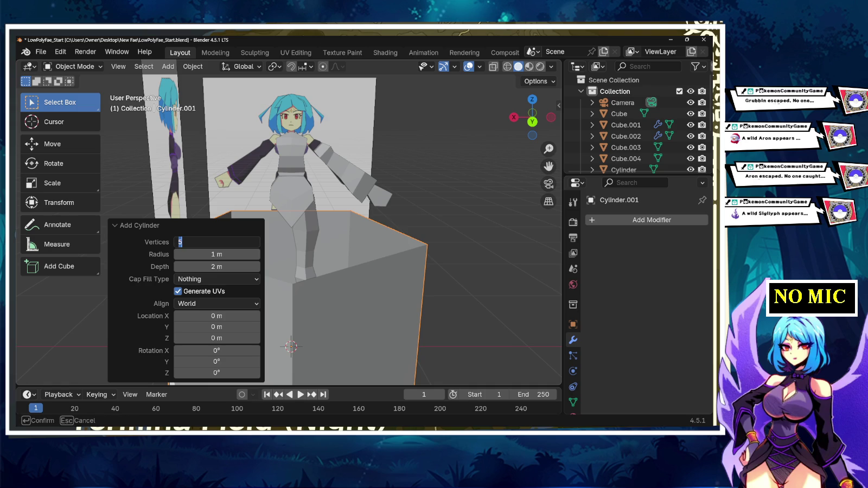
type("3")
key("Return")
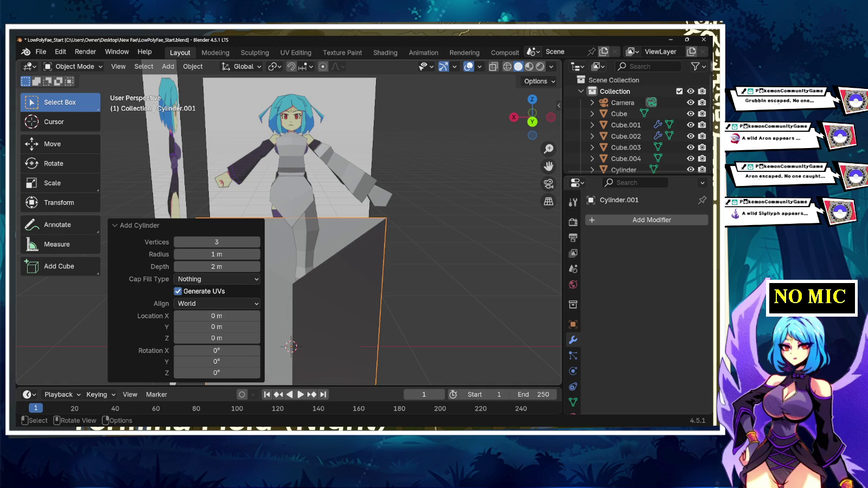
left_click(135, 225)
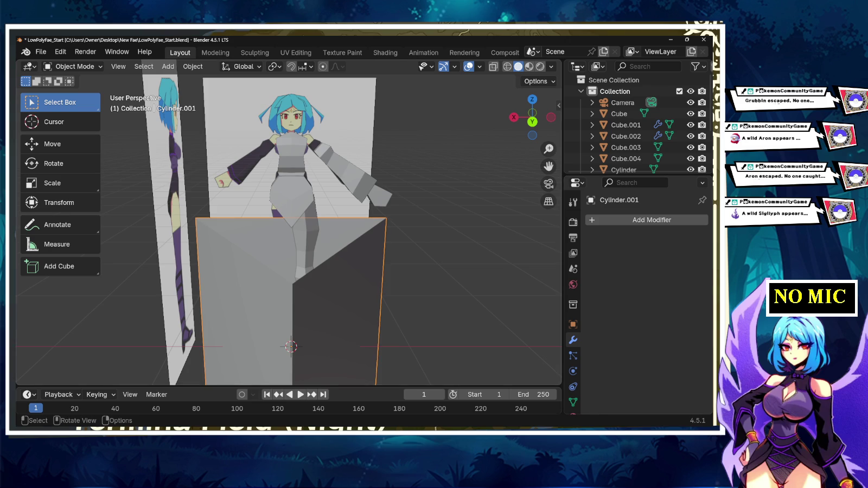
key("s")
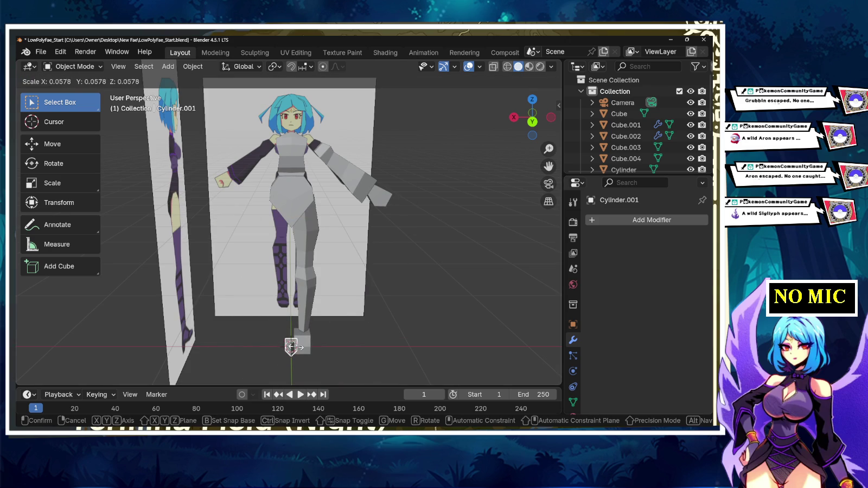
- Shrink the cylinder and move it to the neck in back view with X-ray on
left_click(291, 346)
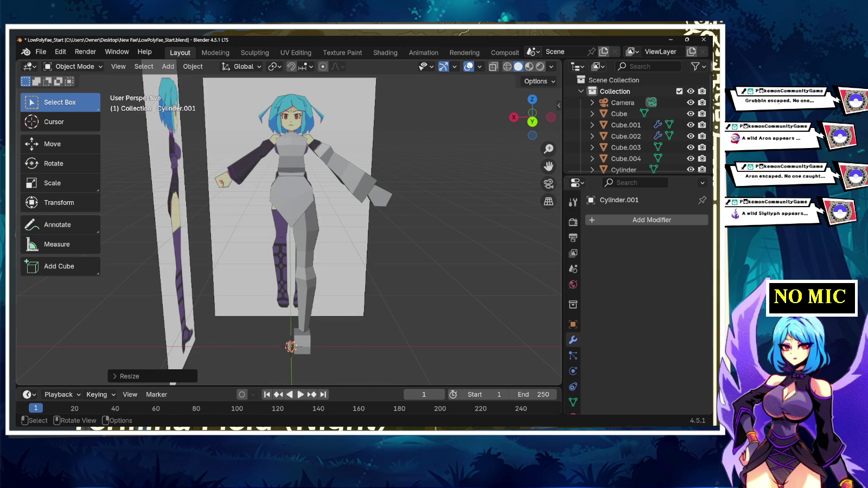
left_click(532, 121)
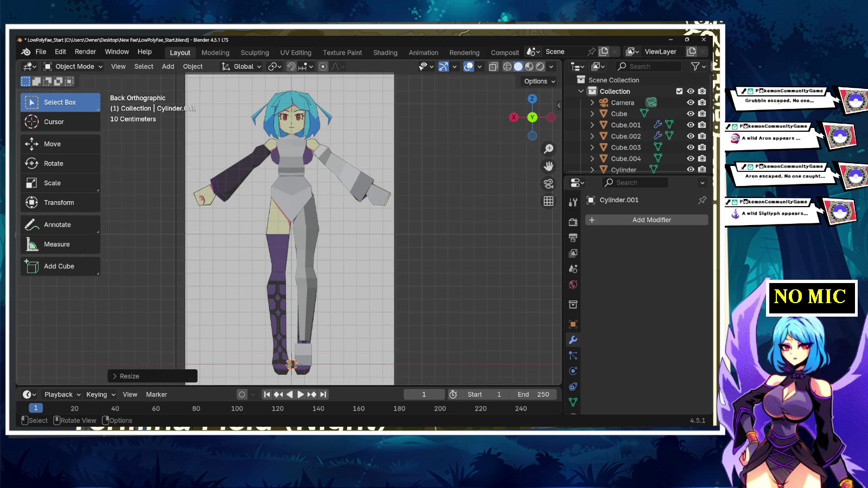
key("alt+z")
key("g")
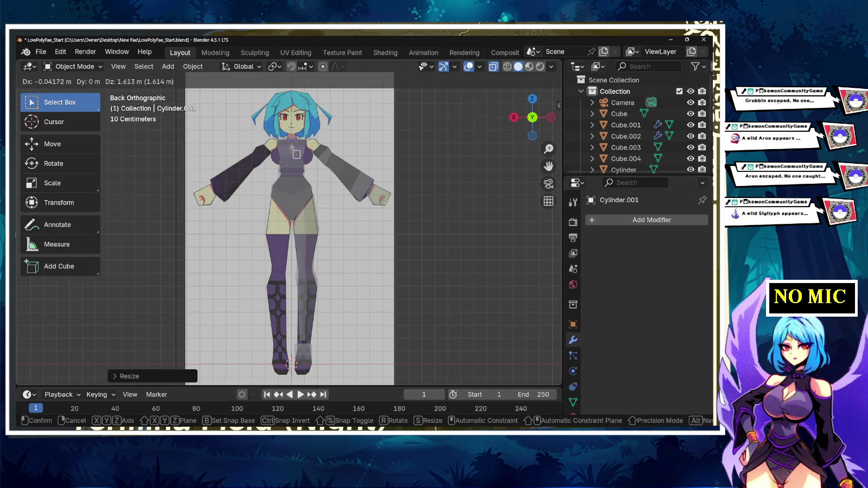
key("Return")
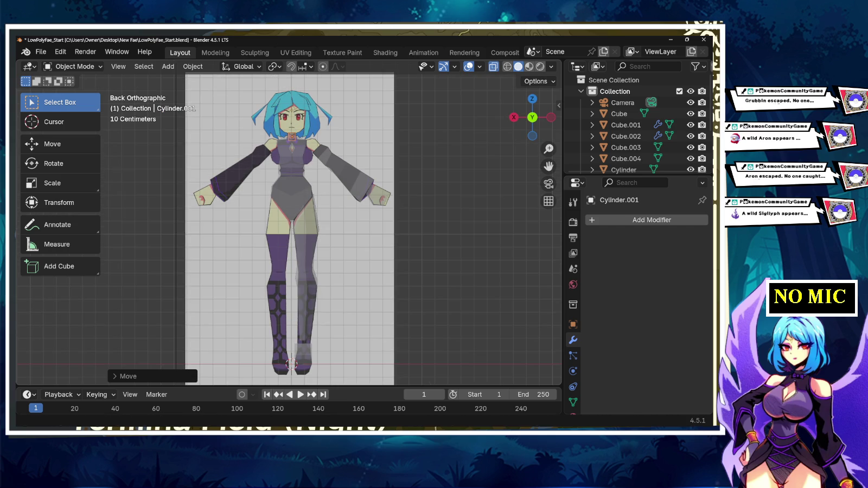
- Zoom in on the neck and nudge the cylinder into place with axis-constrained moves
scroll(289, 229, "up", 4)
mouse_move(288, 163)
middle_mouse_down("shift")
mouse_move(288, 303)
mouse_move(289, 179)
middle_mouse_up("shift")
scroll(288, 229, "up", 2)
scroll(288, 229, "up", 2)
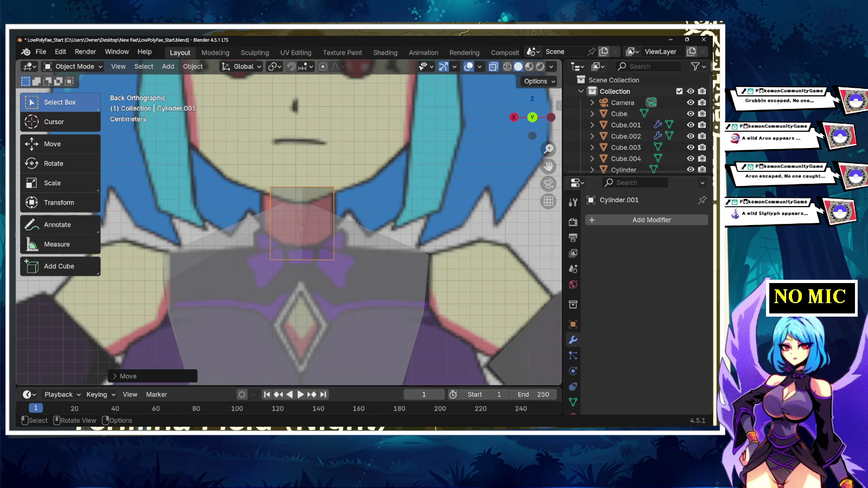
key("g")
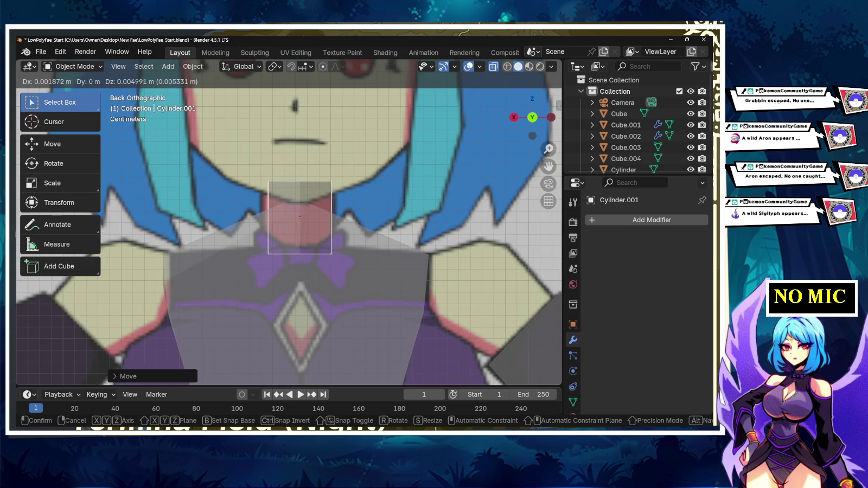
key("z")
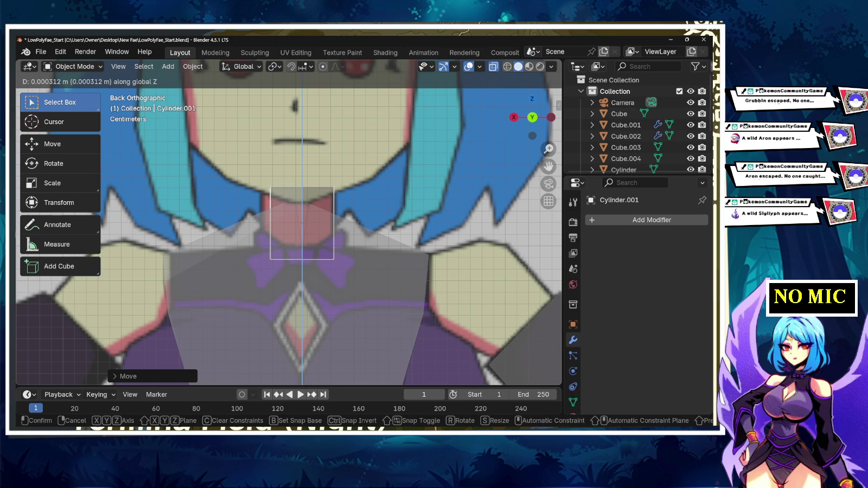
key("y")
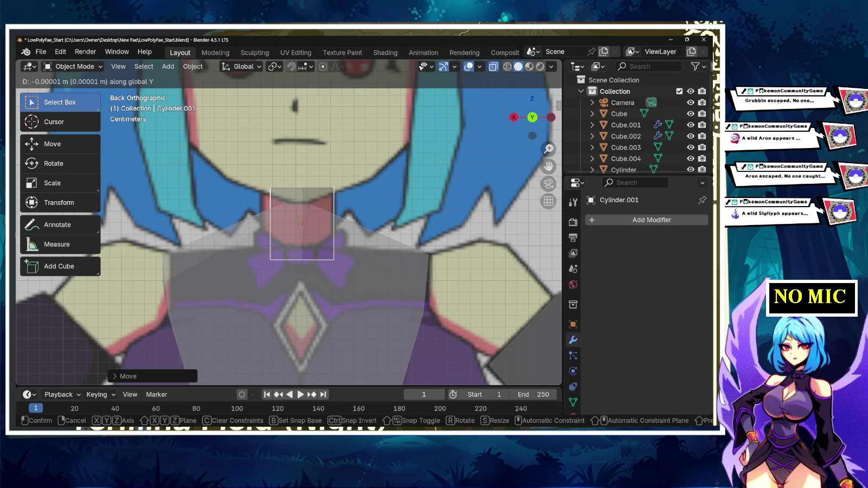
key("x")
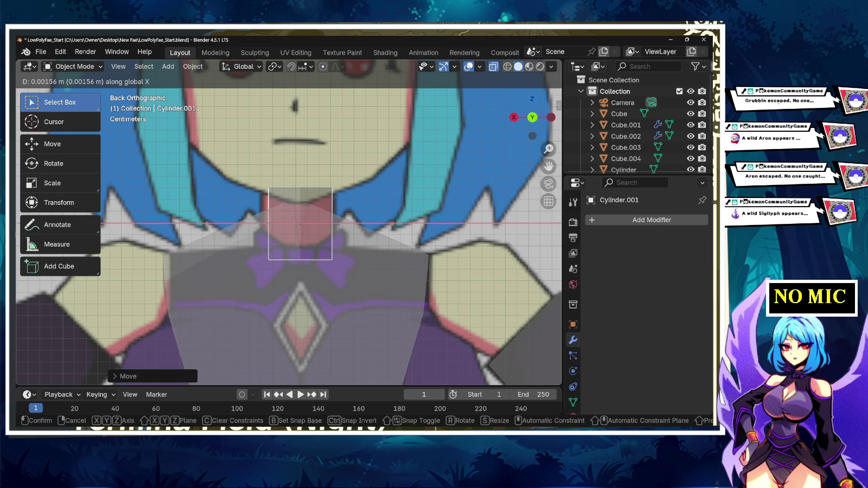
key("Return")
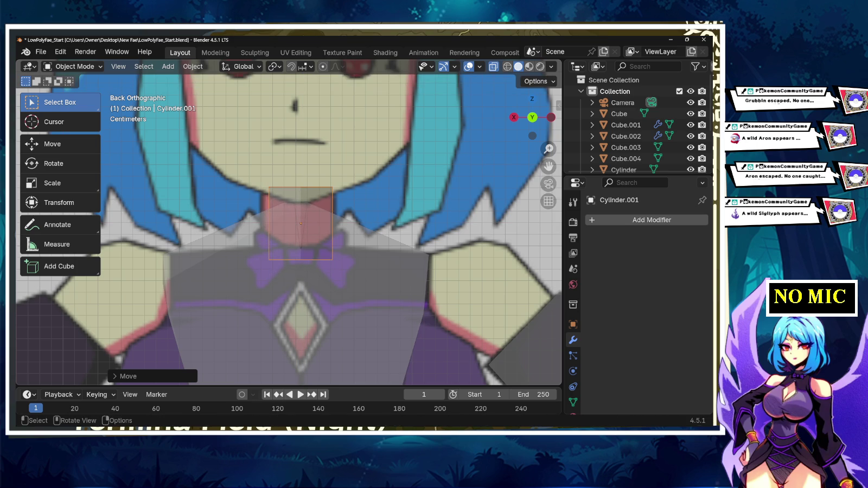
- Widen the cylinder sideways along X and re-centre it horizontally on the neck
key("s")
key("y")
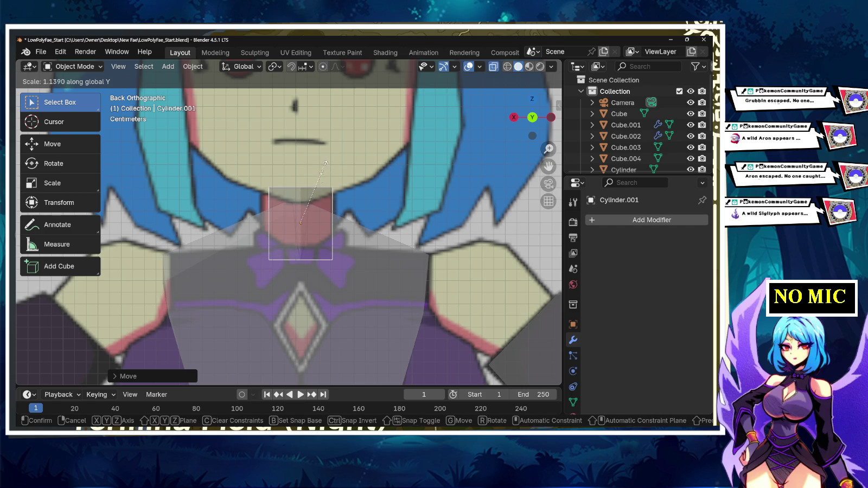
key("x")
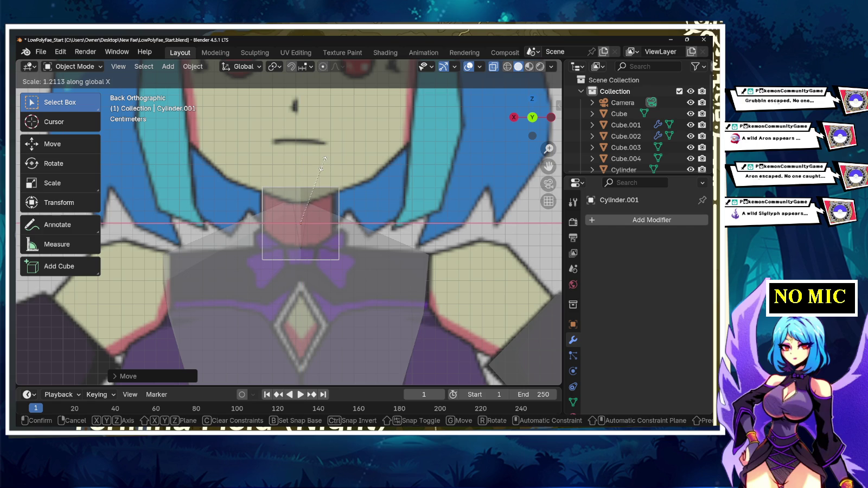
left_click(324, 160)
key("g")
key("x")
key("Return")
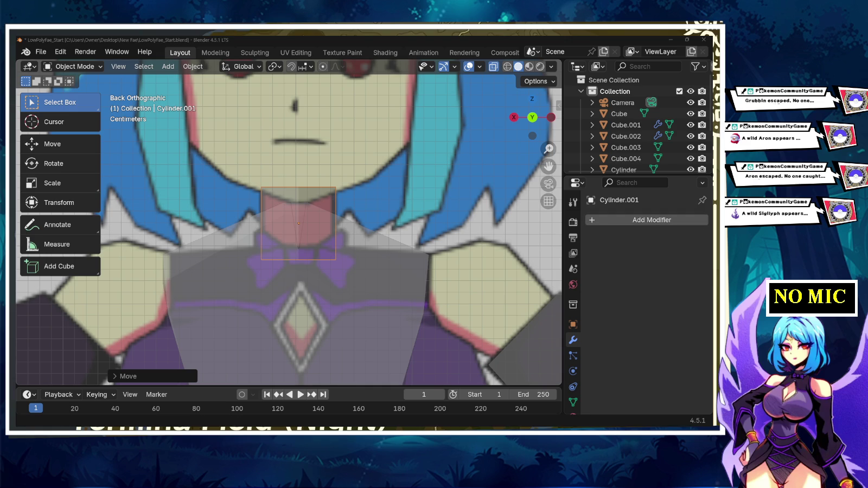
- In Edit Mode from the right side view, scale the neck mesh deeper along Y
key("Tab")
key("KP_3")
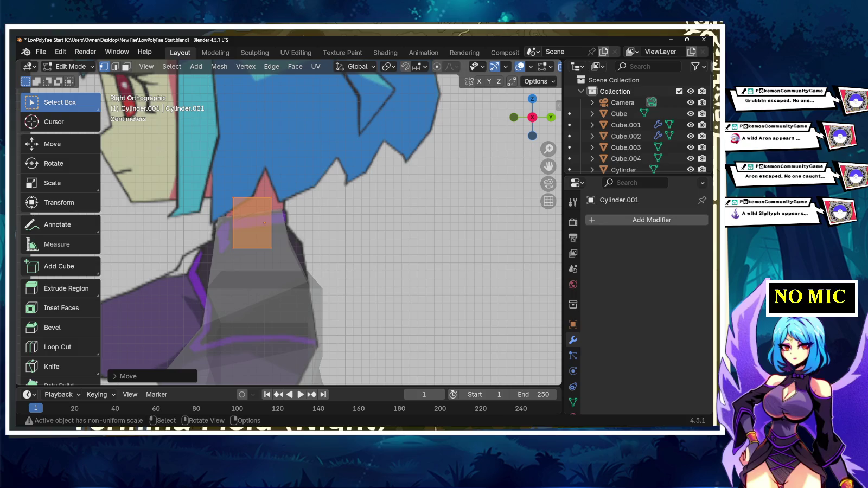
key("s")
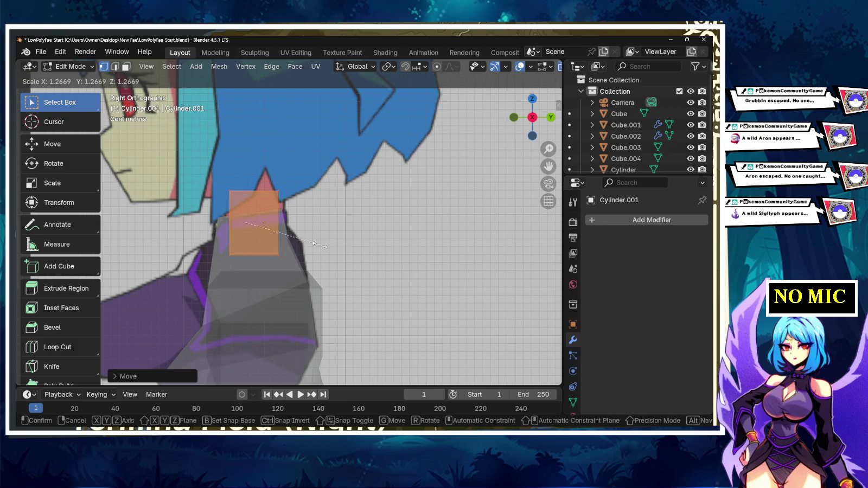
key("z")
key("y")
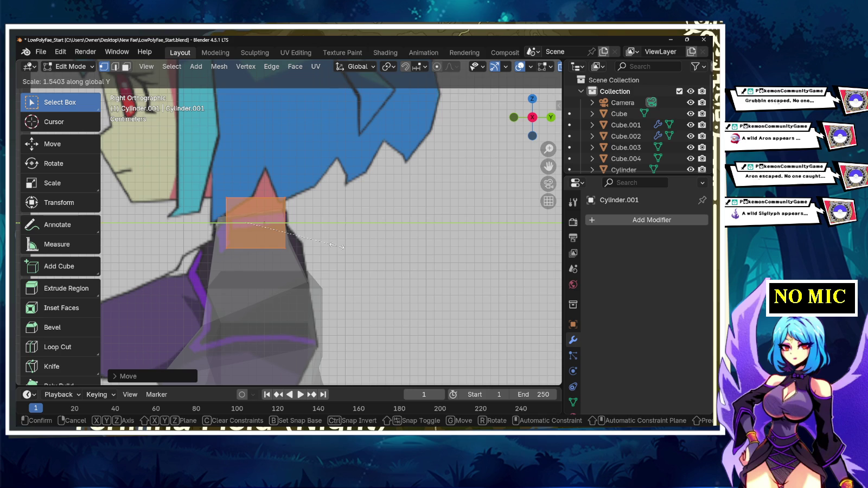
key("Return")
- Stretch the neck mesh taller along Z, then orbit to look down onto it
key("g")
key("z")
key("Escape")
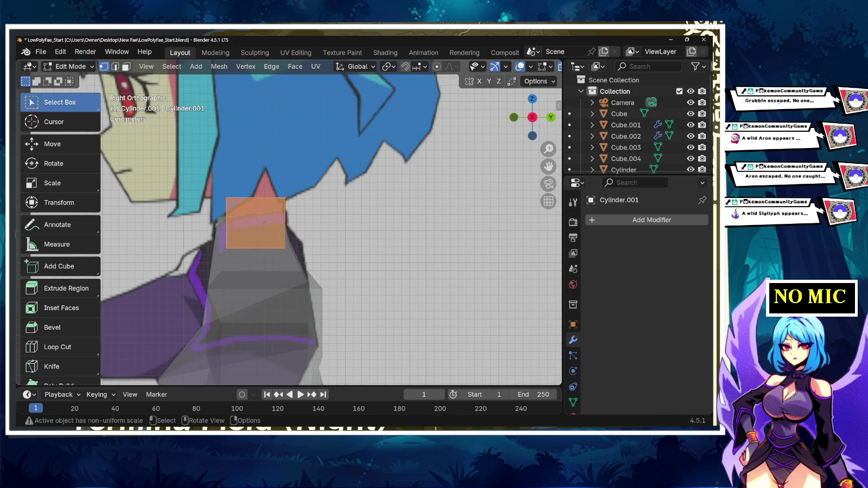
key("s")
key("z")
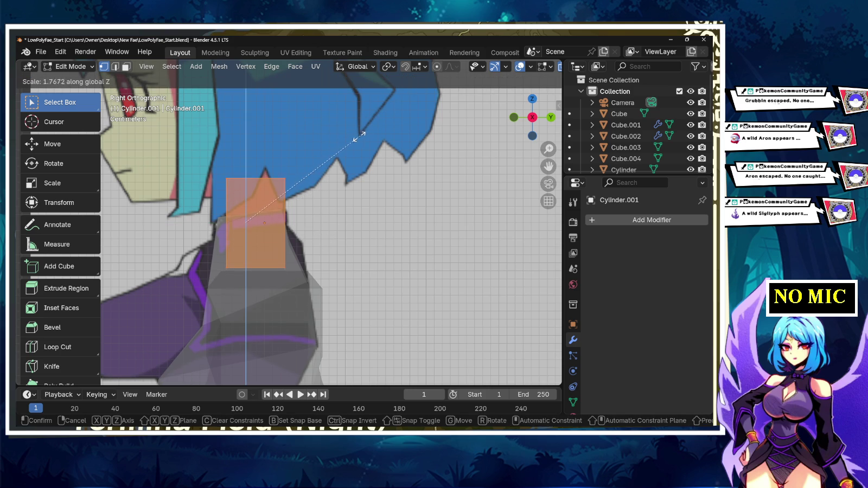
key("Return")
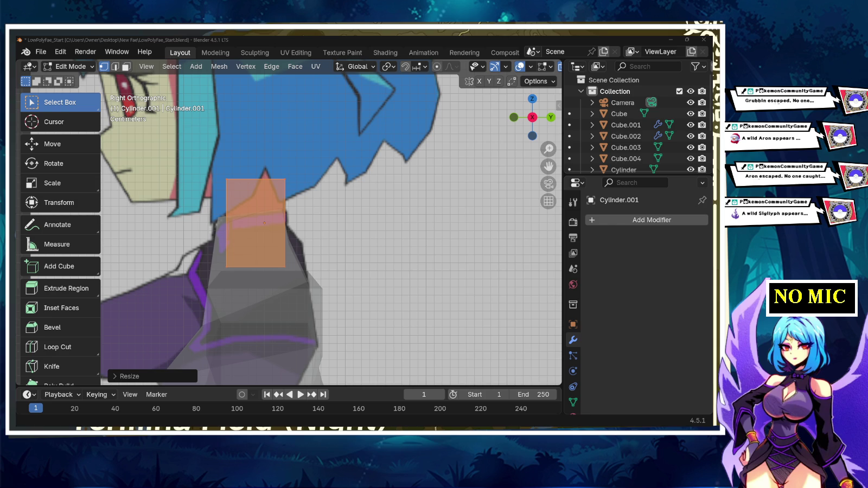
mouse_move(326, 244)
middle_mouse_down()
mouse_move(352, 233)
mouse_move(326, 206)
mouse_move(379, 206)
middle_mouse_up()
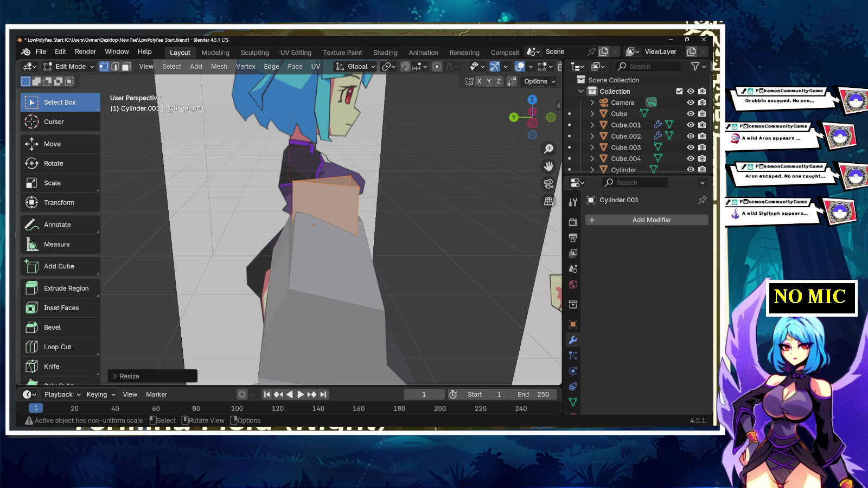
mouse_move(380, 206)
middle_mouse_down()
mouse_move(353, 245)
mouse_move(347, 206)
middle_mouse_up()
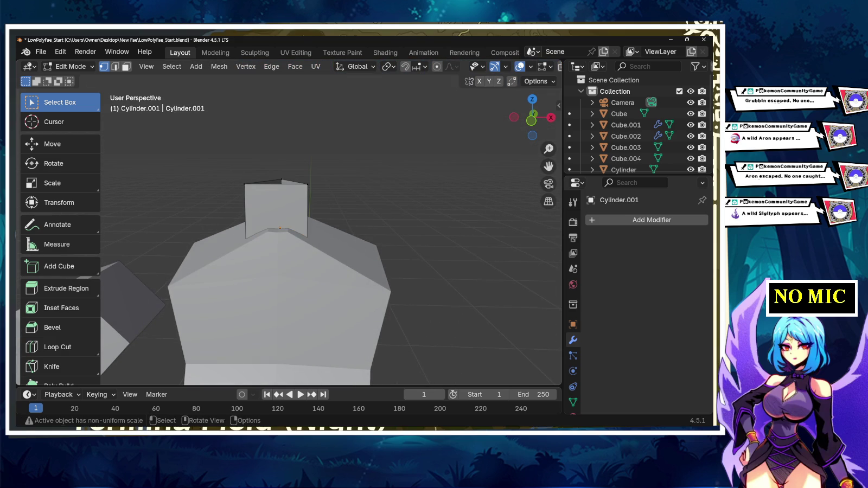
- Edit the torso Cube.002, framing its neckline from the back with X-ray on
key("Tab")
left_click(282, 304)
key("Tab")
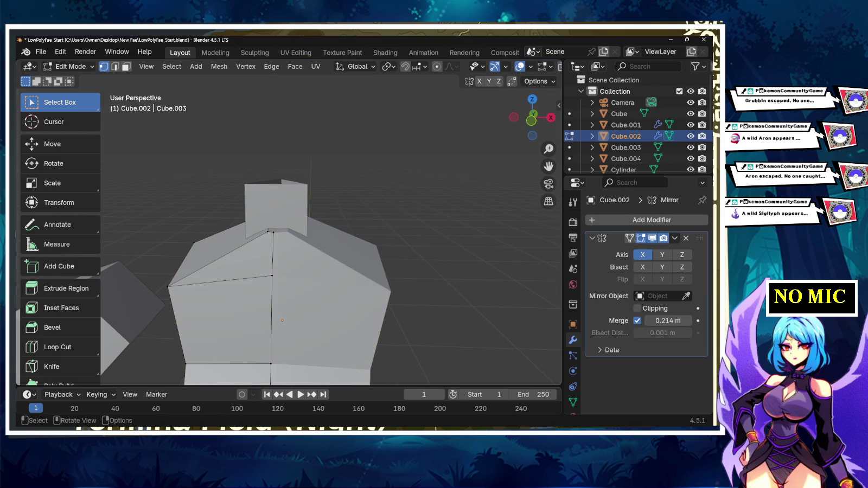
left_click(534, 114)
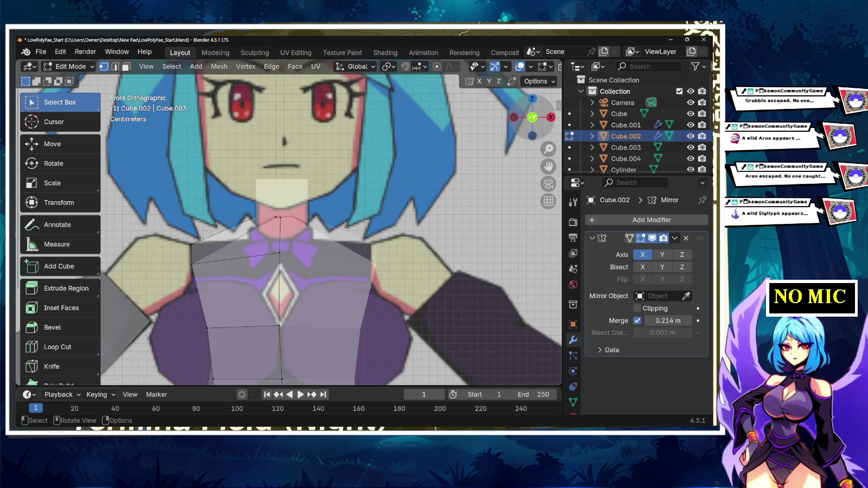
scroll(331, 227, "down", 3)
middle_click_drag(326, 244, 339, 221, "shift")
key("alt+z")
scroll(307, 228, "up", 3)
- Lower the neckline's top centre vertex along Z by about 0.037 m and exit Edit Mode
left_click_drag(313, 155, 348, 204)
key("g")
key("z")
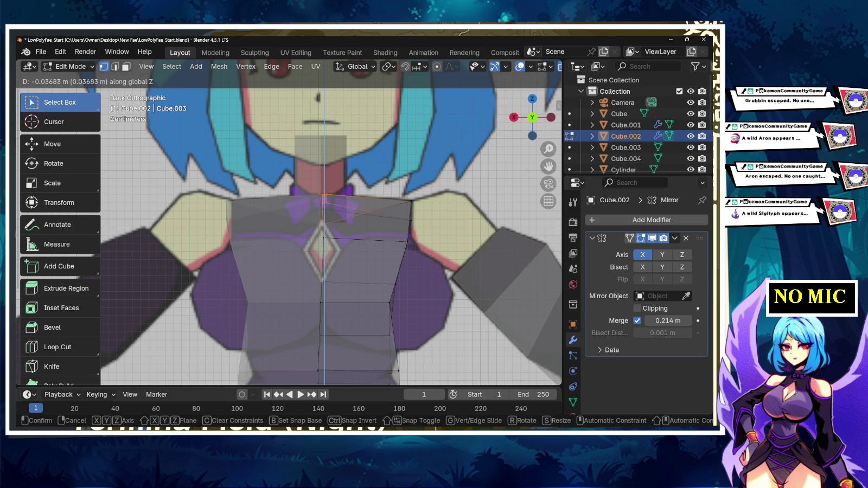
key("Return")
key("alt+a")
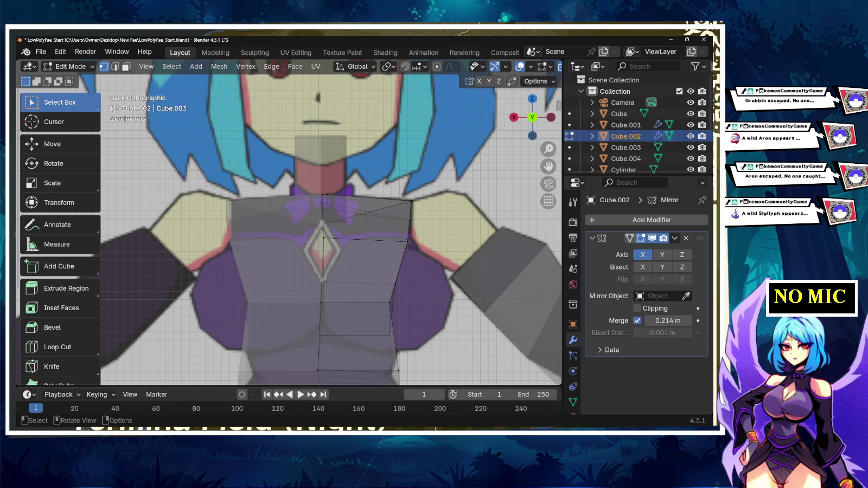
key("Tab")
left_click(321, 179)
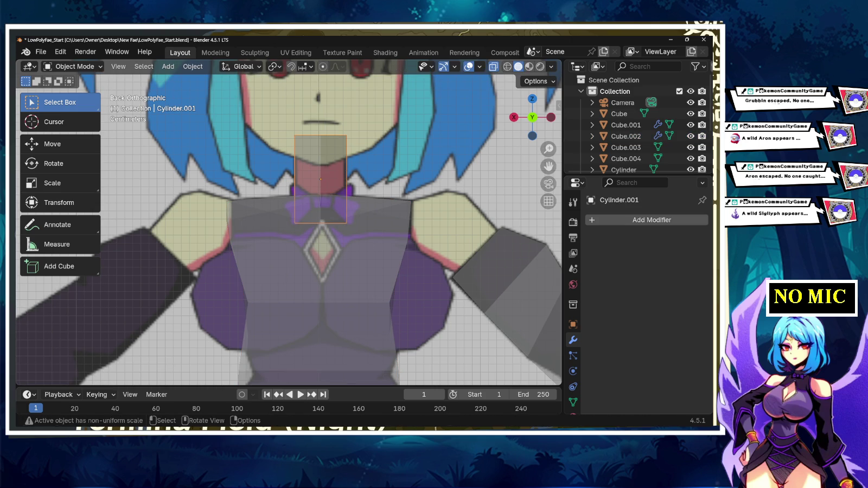
- Move the neck cylinder's lower ring vertically and adjust the remaining selected neck vertices
key("Tab")
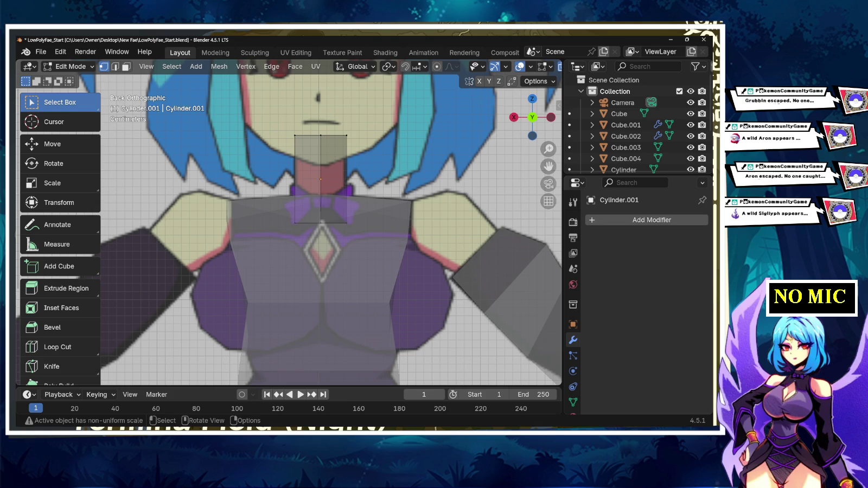
left_click_drag(291, 214, 352, 238)
key("g")
key("z")
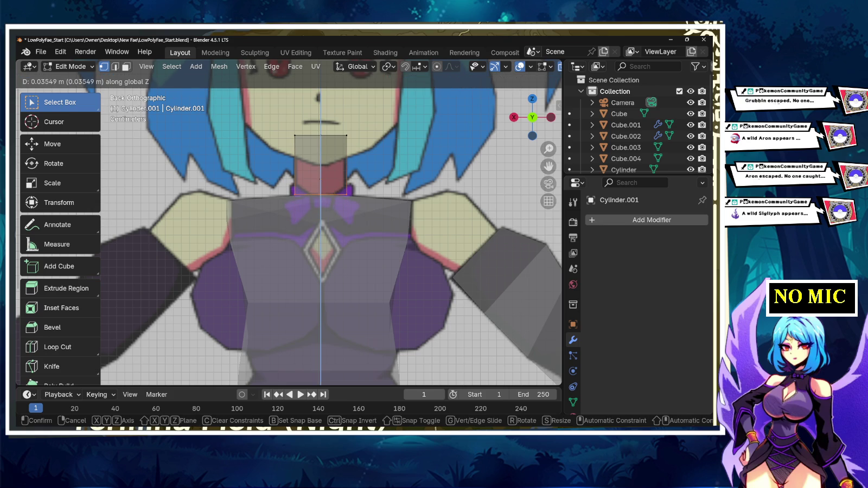
key("Return")
key("alt+a")
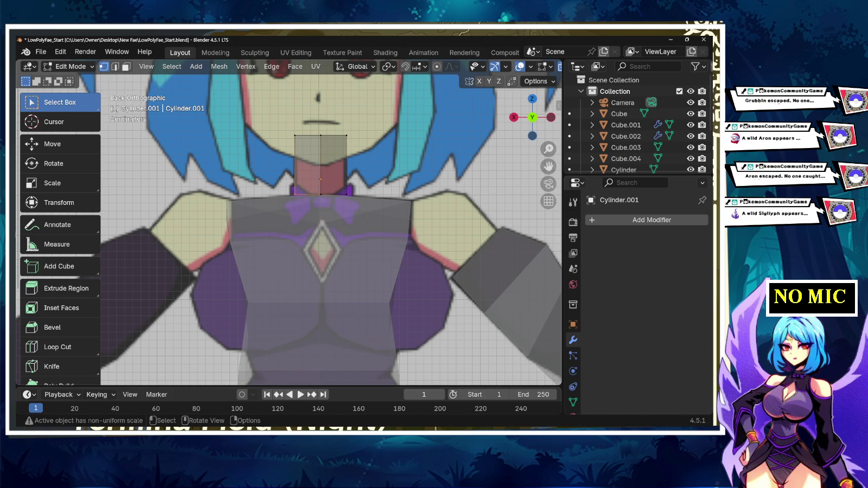
key("g")
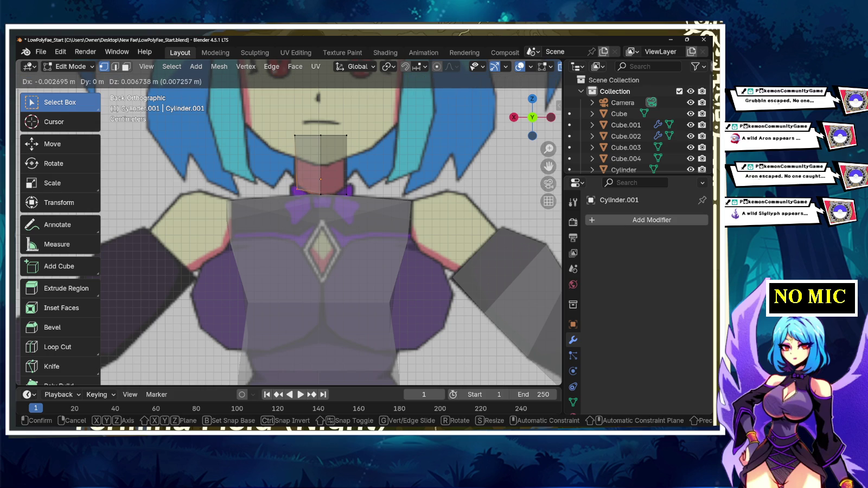
key("Return")
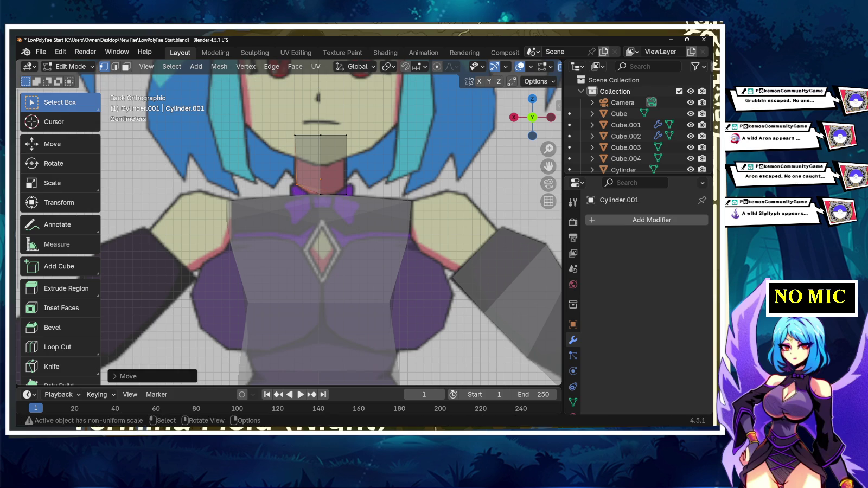
- Reposition the neck's bottom-right corner and lower both bottom edges to the collar
left_click(346, 193, "shift")
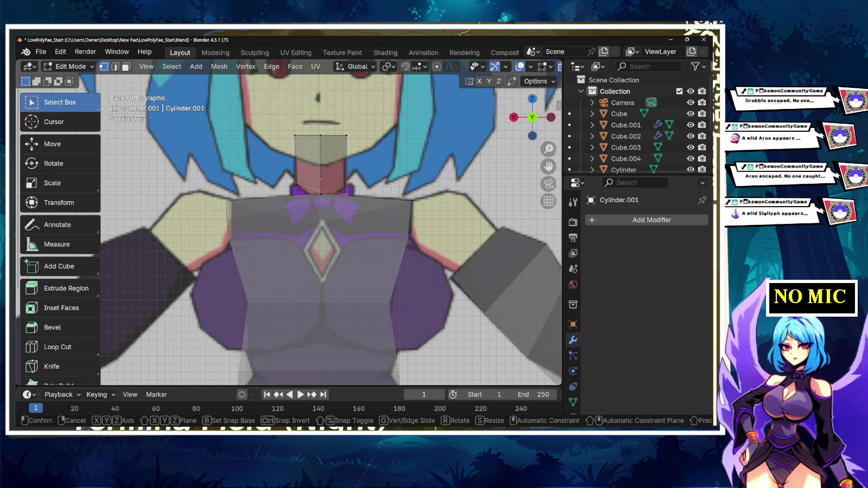
key("g")
key("Return")
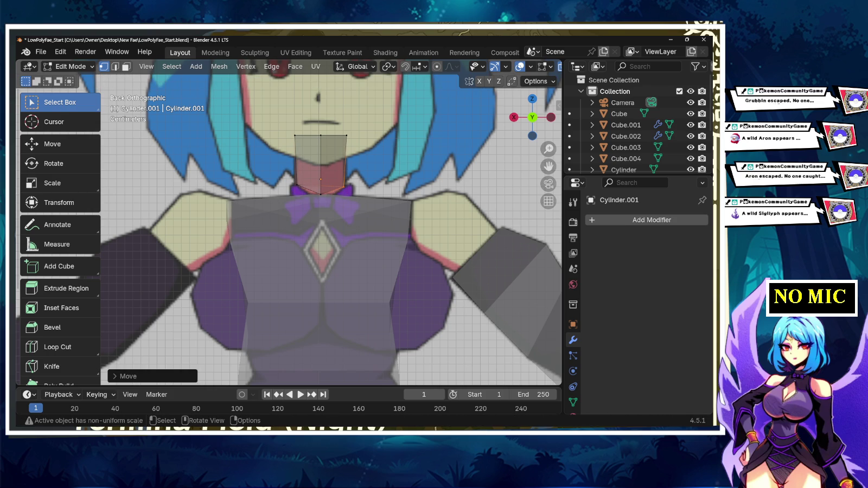
left_click(295, 187, "shift")
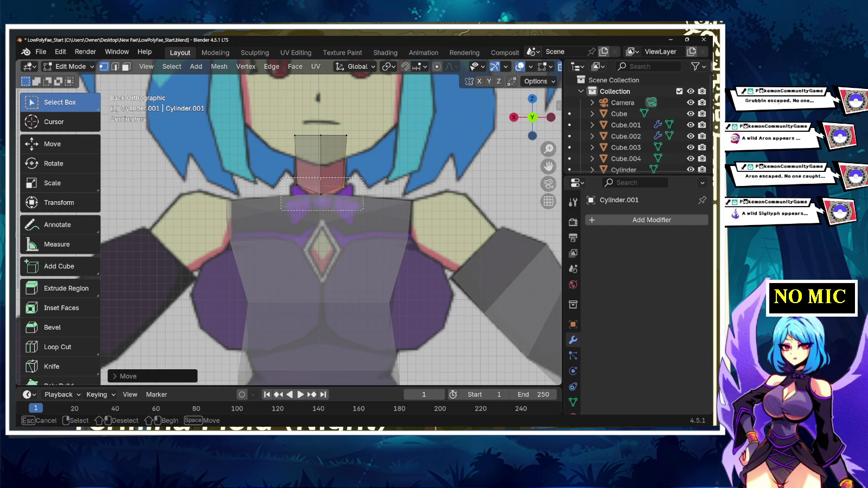
key("g")
key("z")
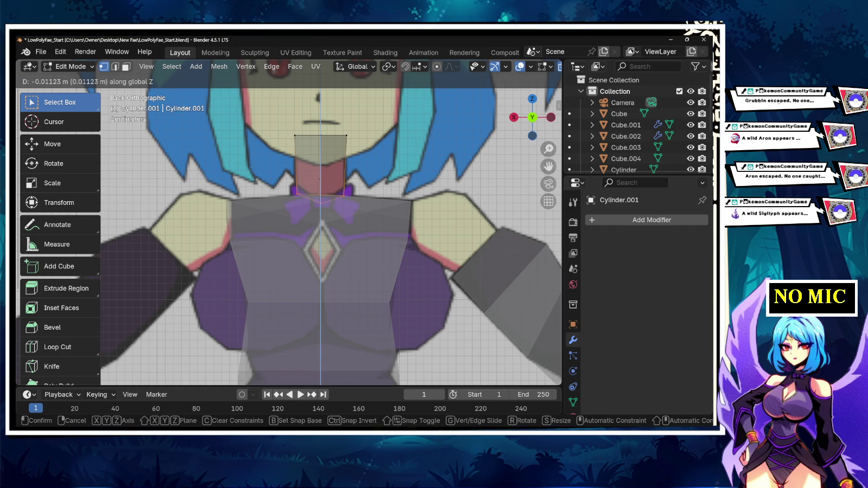
key("Return")
- Lower the neck's top edge and top-right corner along Z to the jawline, about 0.03 m
left_click(321, 136)
key("g")
key("z")
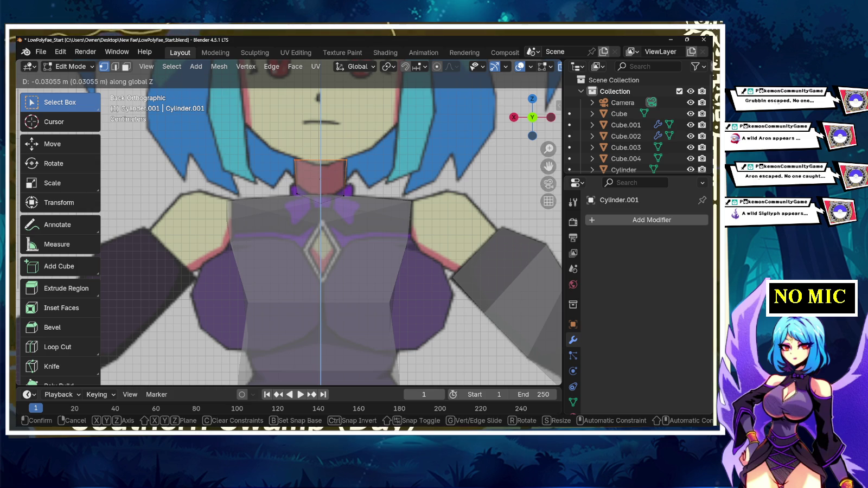
key("Return")
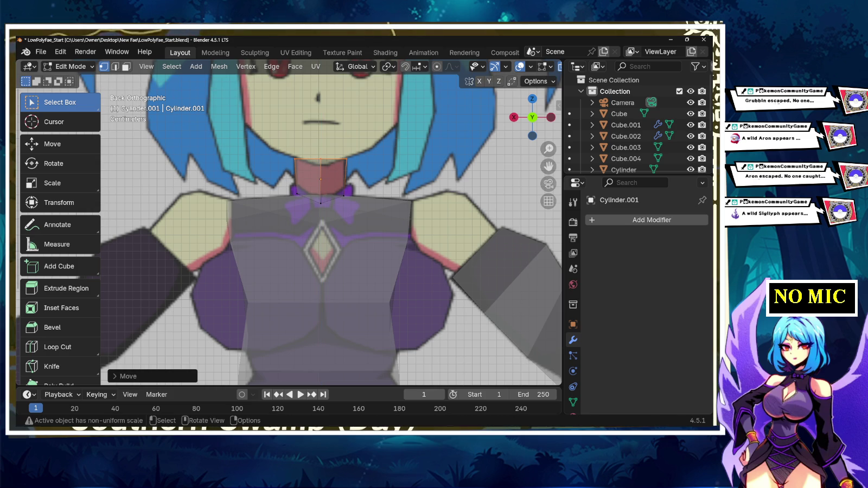
left_click(346, 159)
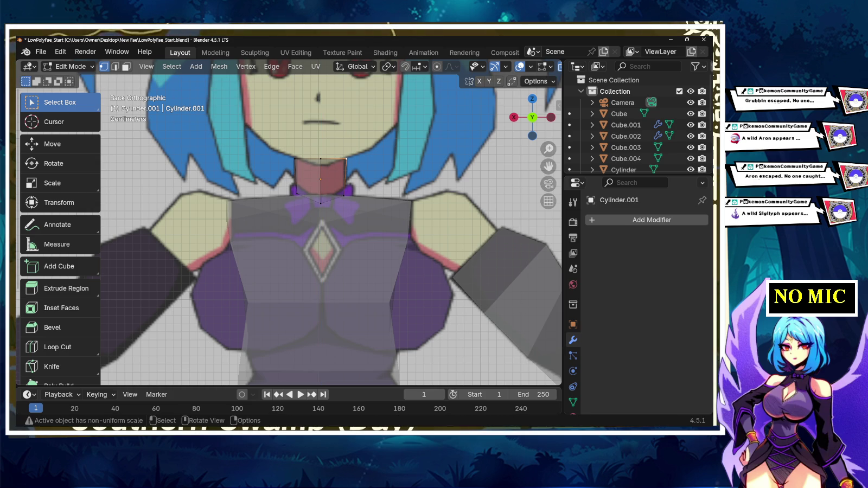
key("g")
key("z")
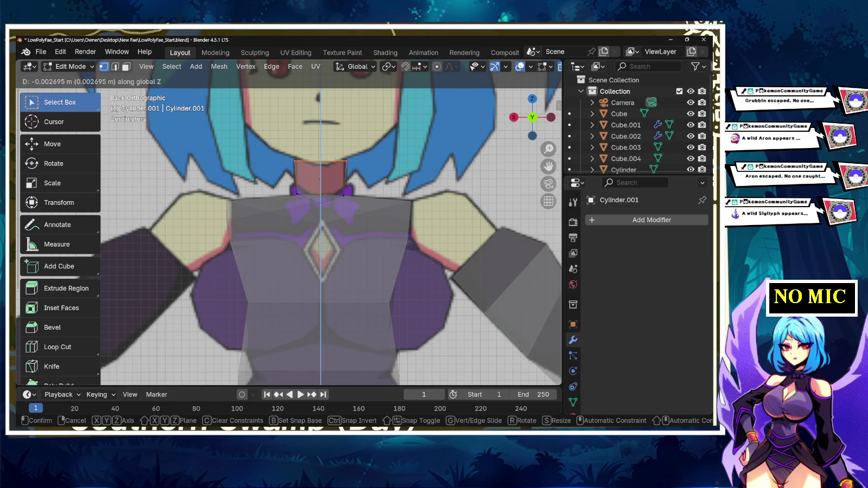
key("Return")
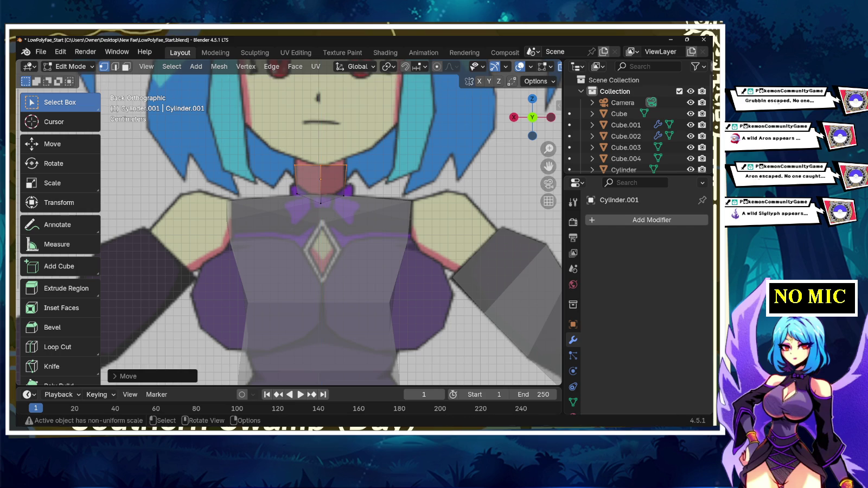
- Sink the selected neck vertices about 0.008 m further along Z, then return to Object Mode
mouse_move(325, 217)
middle_mouse_down()
mouse_move(347, 304)
mouse_move(348, 244)
mouse_move(358, 244)
middle_mouse_up()
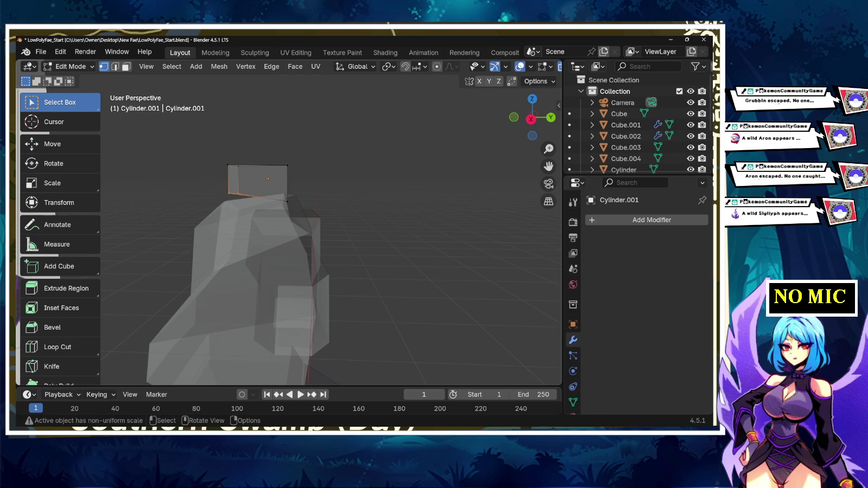
key("g")
key("z")
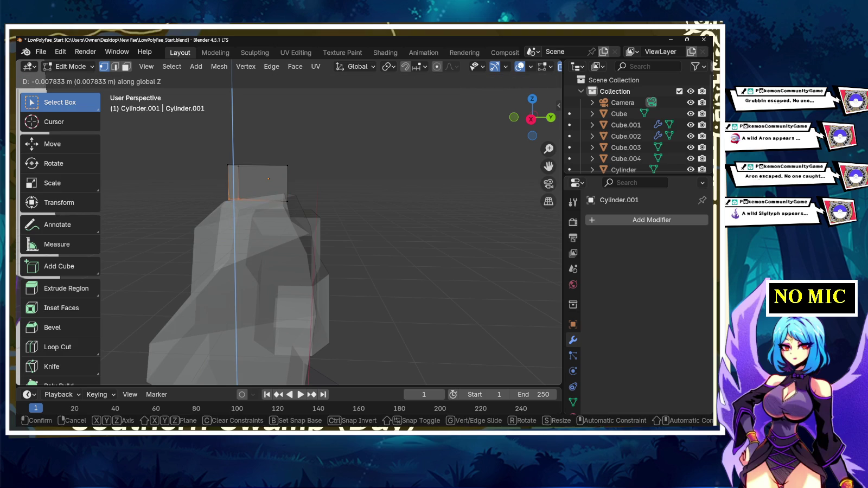
key("Return")
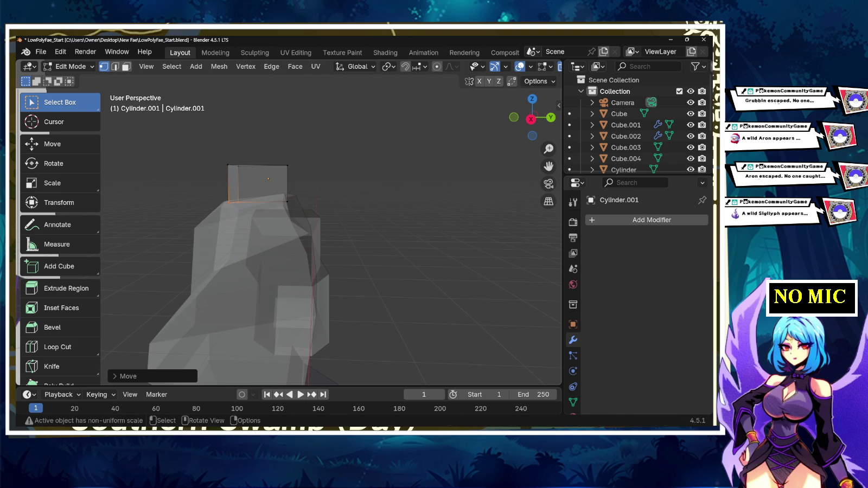
key("Tab")
mouse_move(268, 178)
middle_mouse_down()
mouse_move(320, 174)
mouse_move(293, 174)
mouse_move(310, 174)
middle_mouse_up()
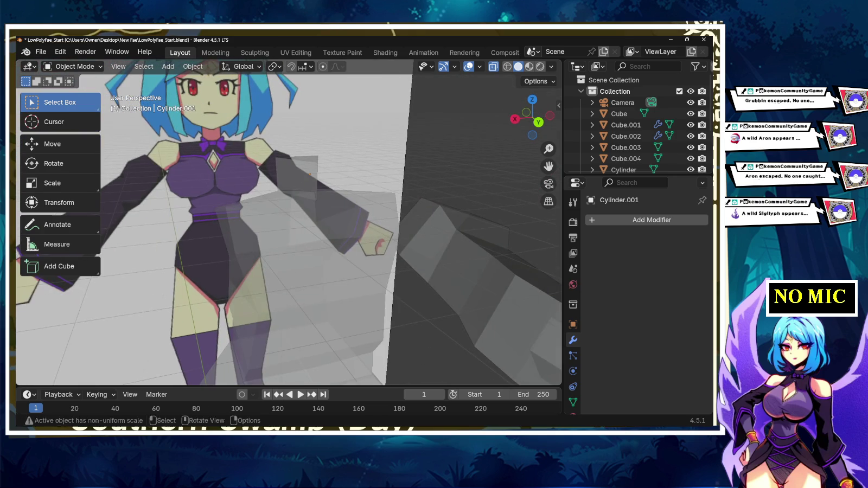
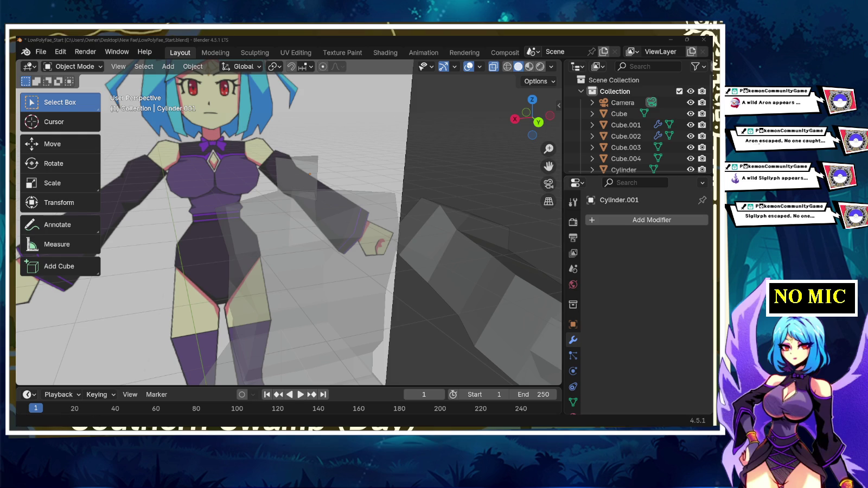
- Select and frame the front reference image Empty.001, then save the file
left_click(218, 322)
key("KP_Decimal")
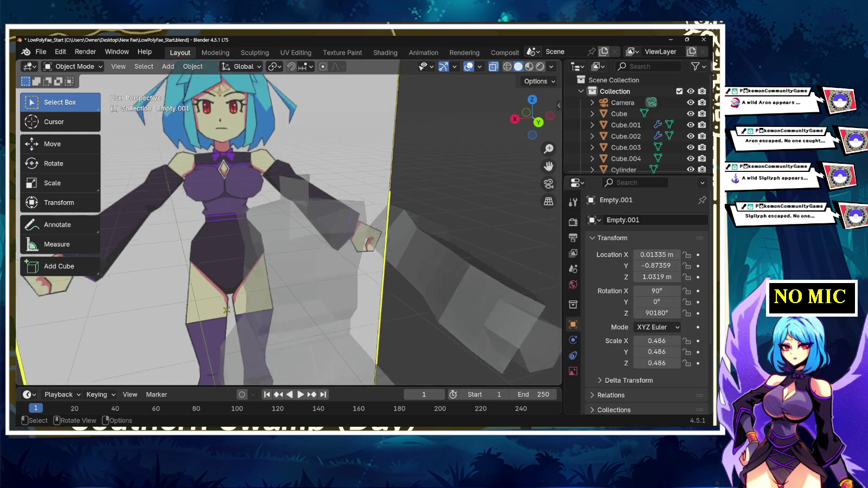
middle_click_drag(347, 303, 327, 302)
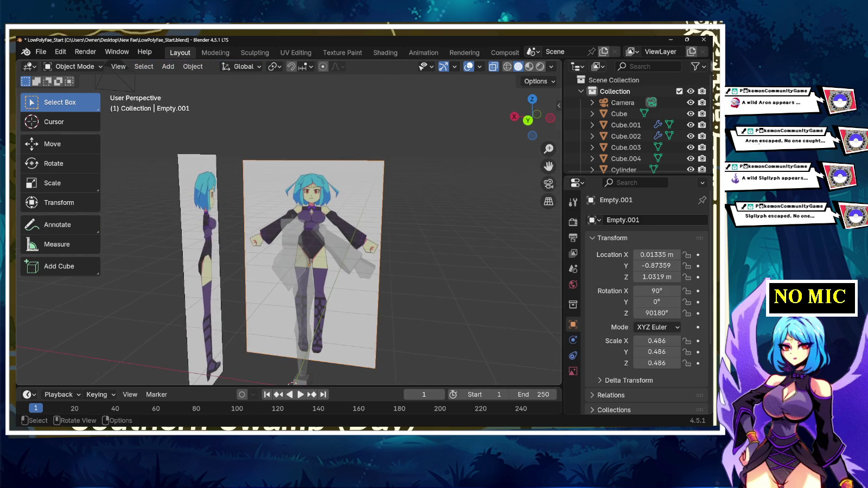
key("ctrl+s")
scroll(326, 302, "up", 5)
scroll(645, 298, "down", 4)
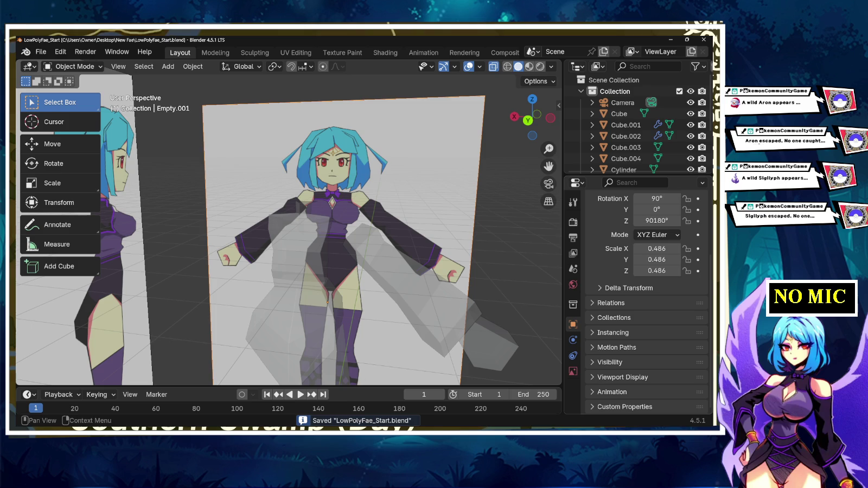
- Fade the front reference to about 0.177 opacity and add a mesh plane at the origin
left_click(573, 371)
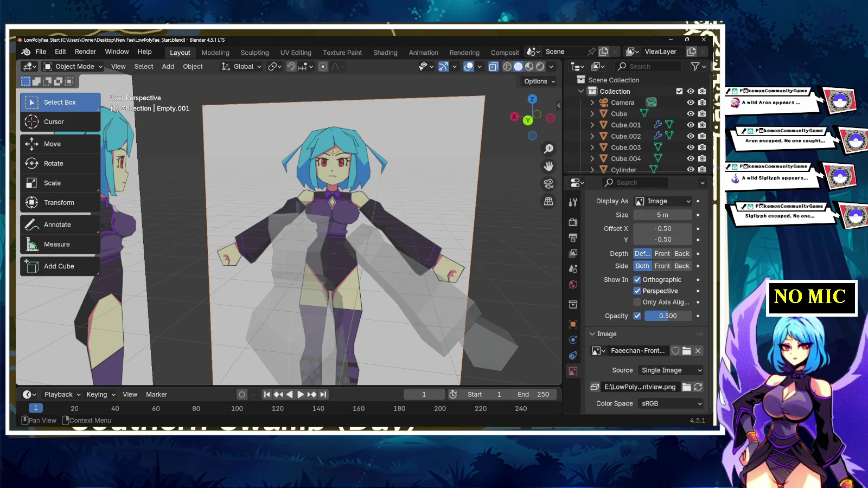
left_click_drag(668, 316, 650, 316)
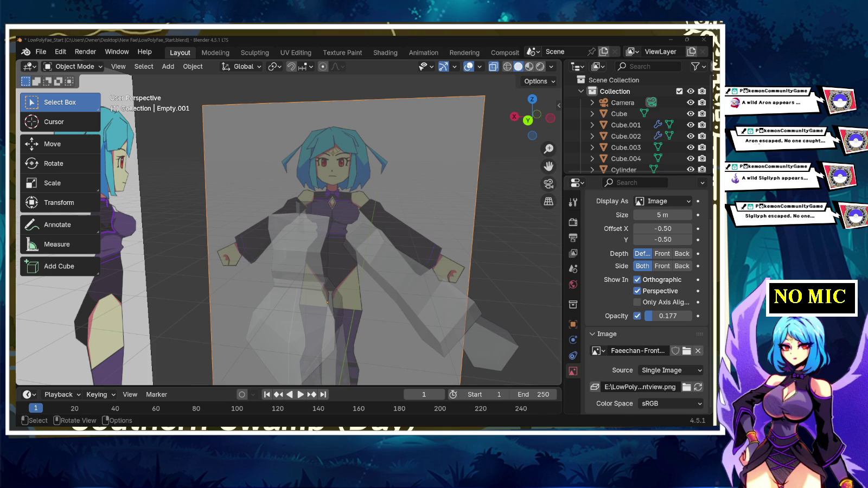
scroll(326, 244, "down", 2)
scroll(325, 244, "down", 2)
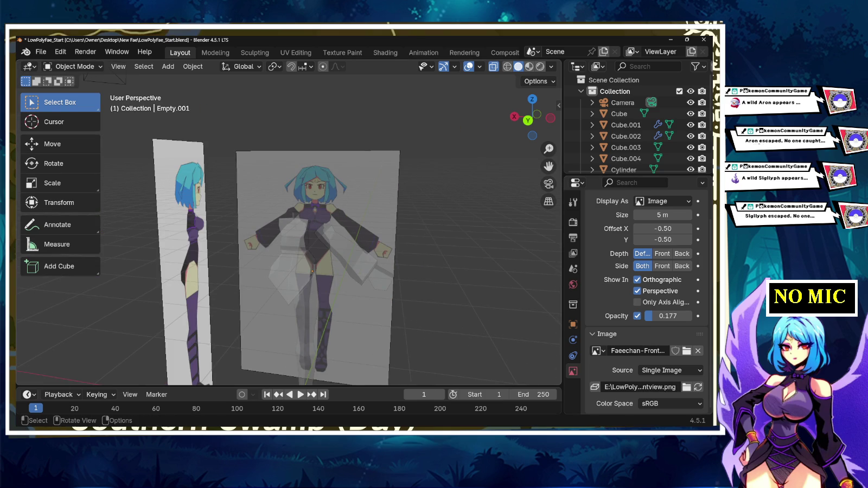
key("shift+a")
left_click(518, 195)
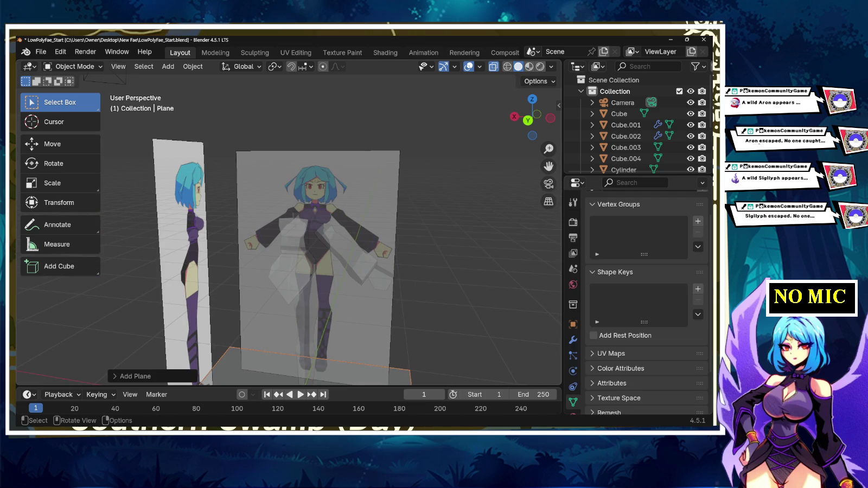
- In Edit Mode, rotate the plane 90° on X and switch to back orthographic view
scroll(171, 114, "down", 6)
scroll(171, 114, "up", 4)
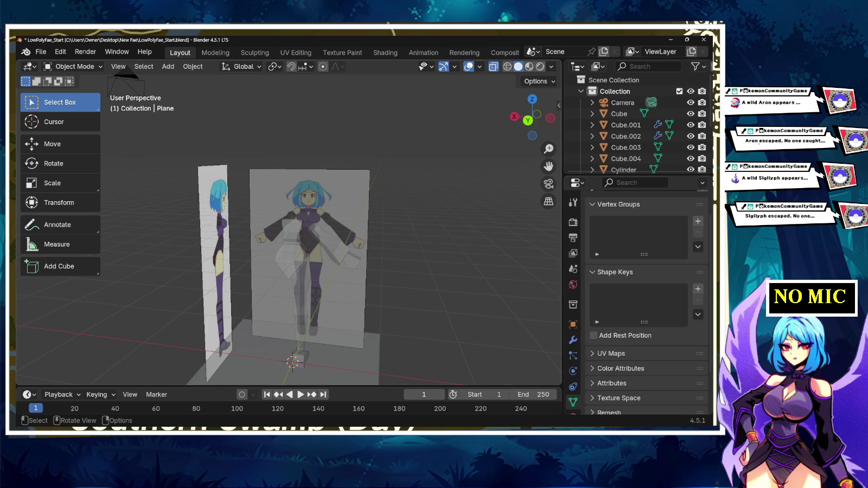
key("Tab")
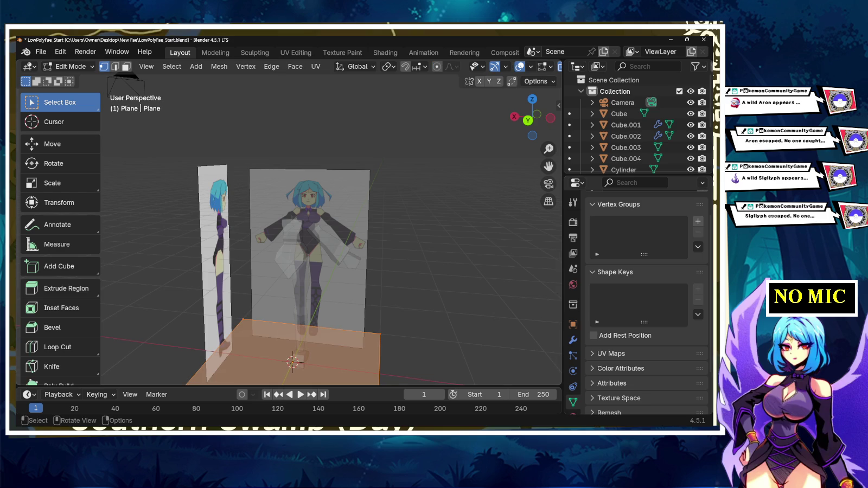
type("r90")
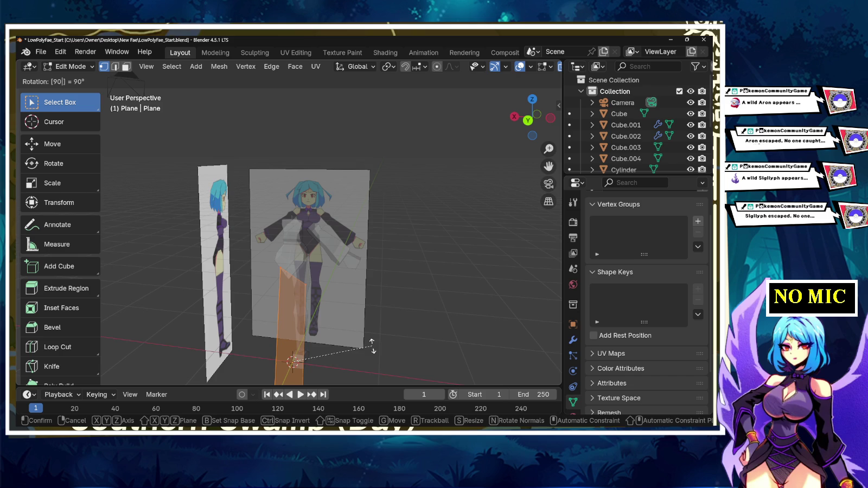
type("x")
key("Return")
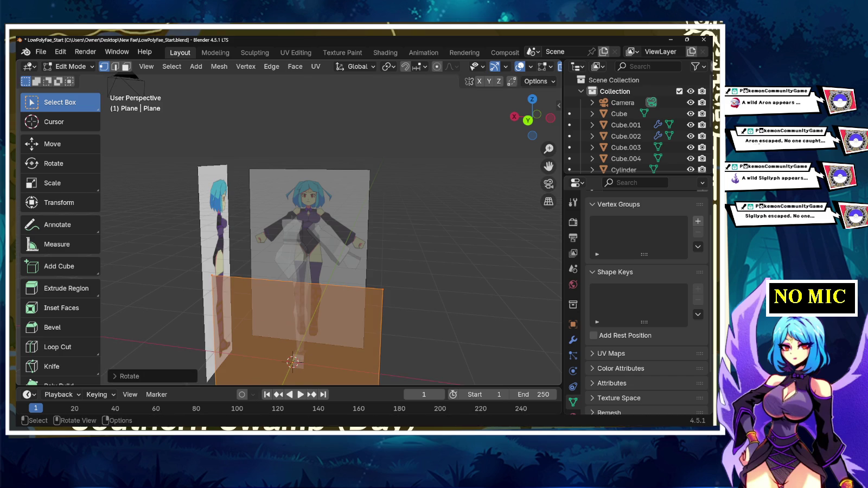
scroll(325, 271, "down", 3)
scroll(290, 280, "up", 2)
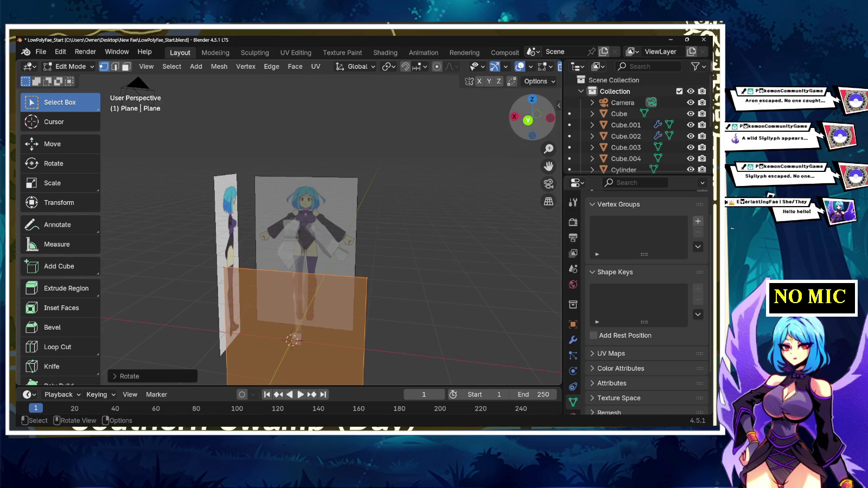
left_click(528, 120)
- Shrink the plane to a small square and raise it along Z to the head
key("s")
left_click(304, 341)
key("g")
key("z")
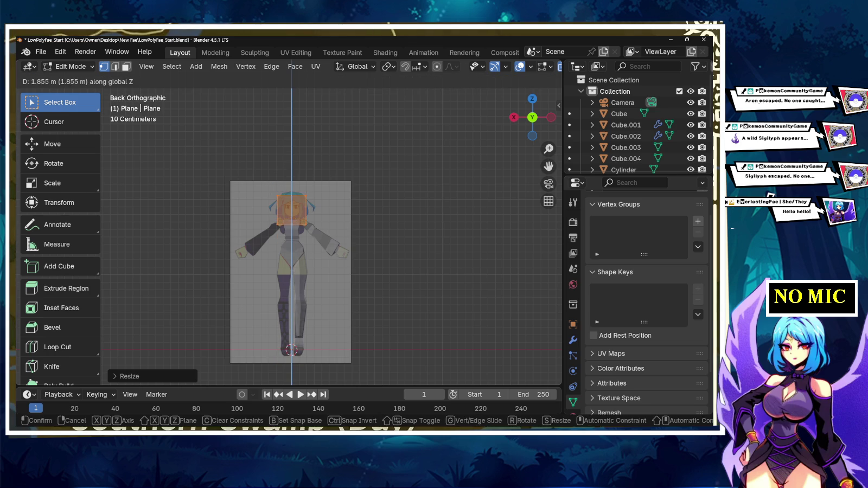
key("Return")
scroll(288, 225, "up", 7)
scroll(306, 130, "up", 1)
scroll(306, 131, "up", 2)
scroll(305, 130, "up", 1)
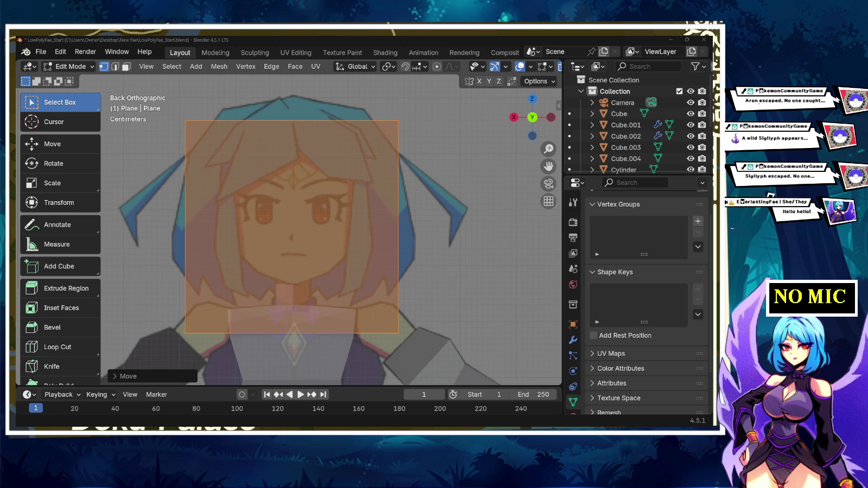
- Resize the plane to frame the face and nudge it vertically over the face
key("Tab")
key("Tab")
key("s")
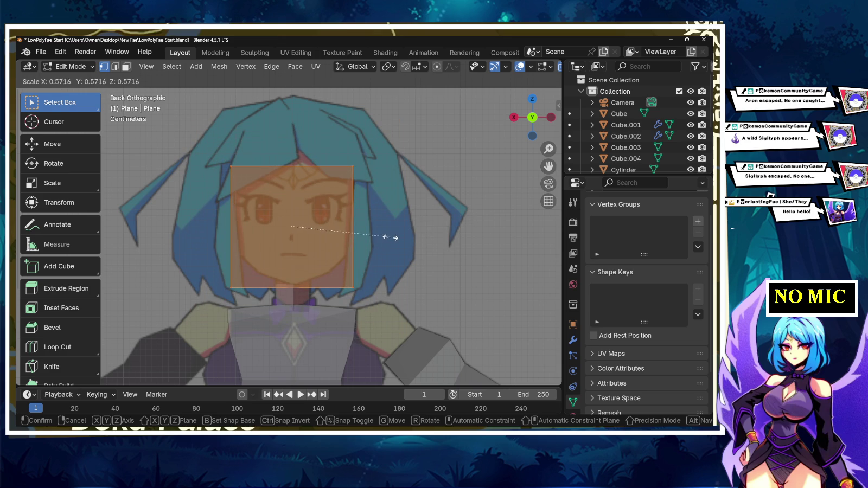
left_click(387, 236)
key("g")
key("z")
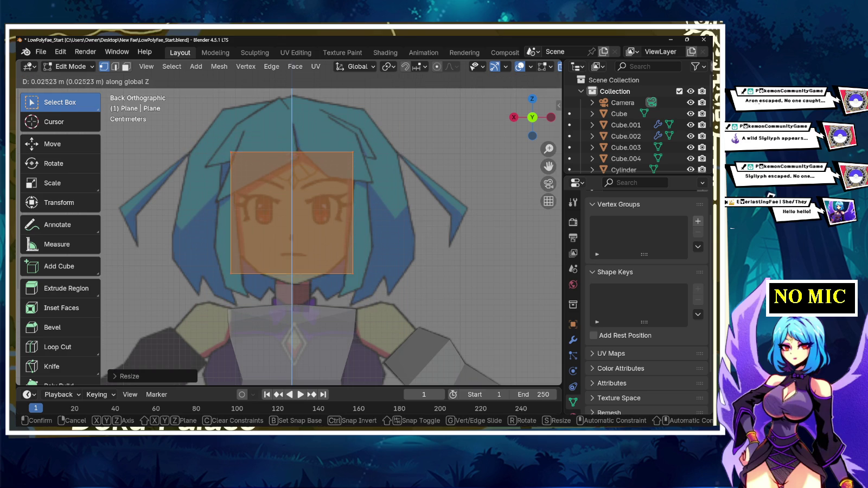
key("Return")
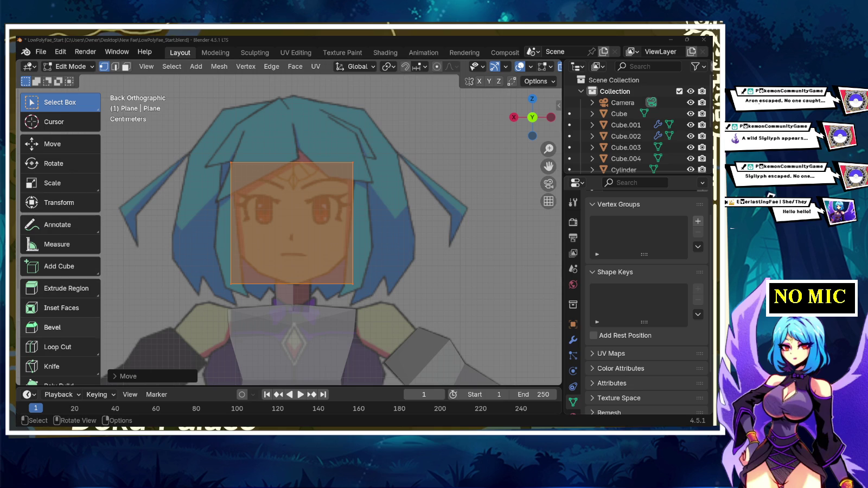
- Loop-cut the plane down its vertical middle and delete the left half face
left_click(54, 346)
left_click(292, 163)
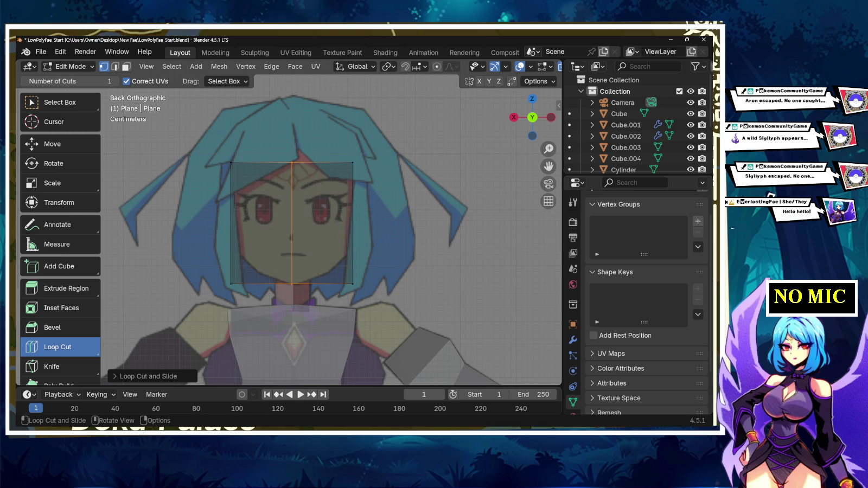
left_click(59, 102)
left_click(127, 66)
left_click(255, 261)
key("x")
left_click(210, 297)
scroll(289, 221, "up", 2)
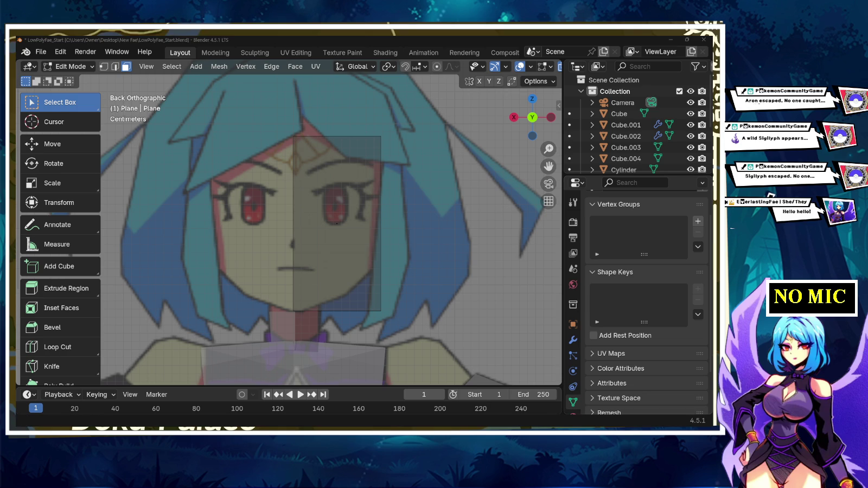
- Add a Mirror modifier to the half plane, then reselect the plane in Edit Mode
left_click(635, 183)
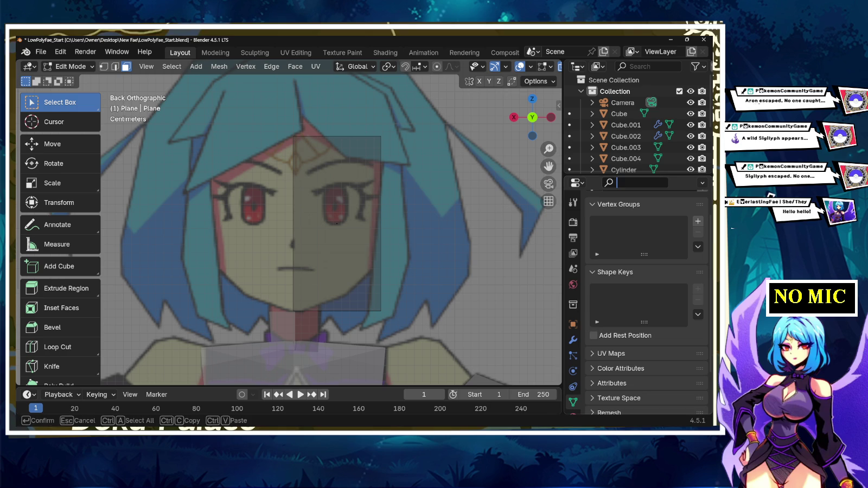
key("Escape")
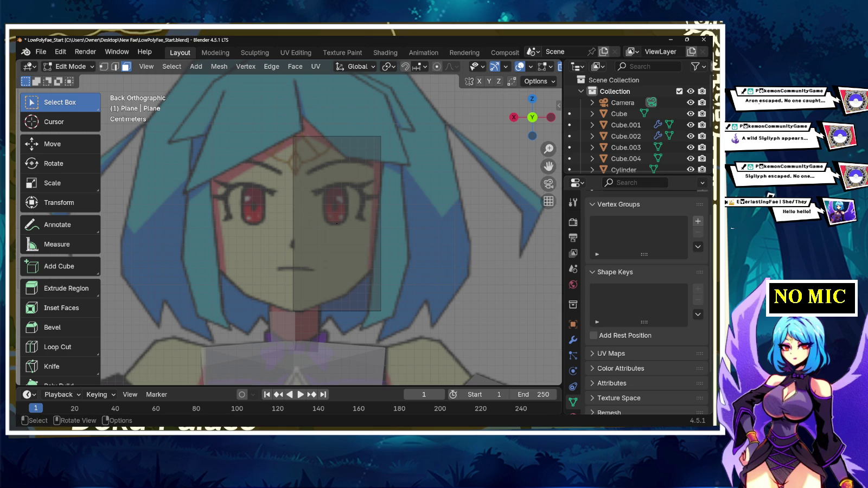
key("Tab")
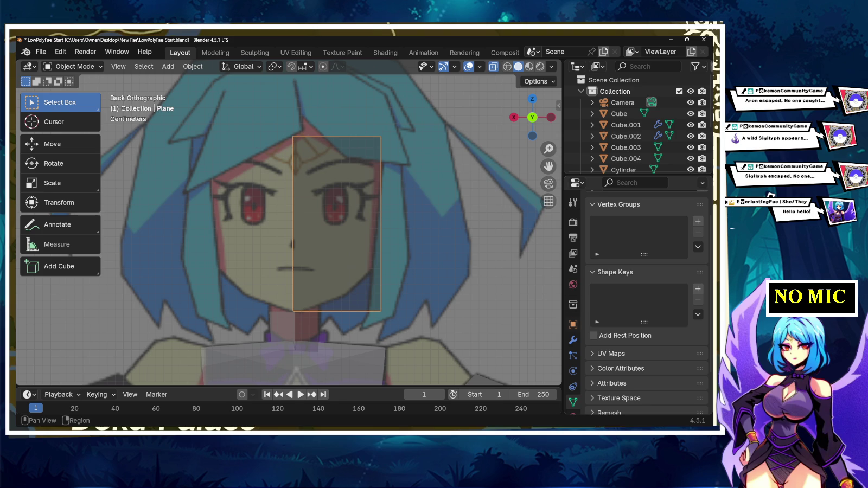
left_click(573, 340)
left_click(596, 220)
left_click(597, 221)
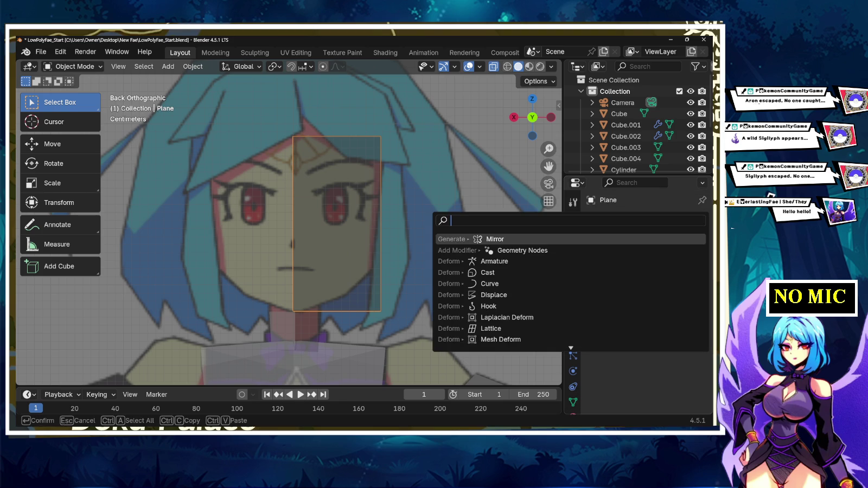
type("mir")
key("Return")
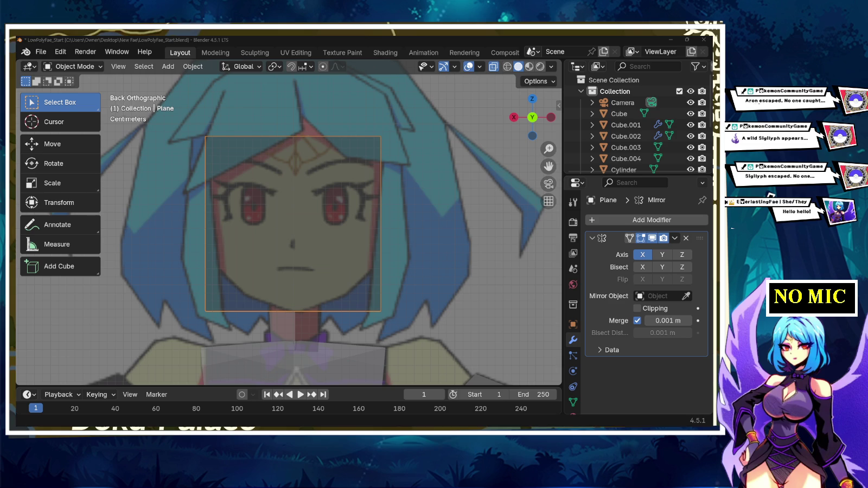
left_click(293, 228)
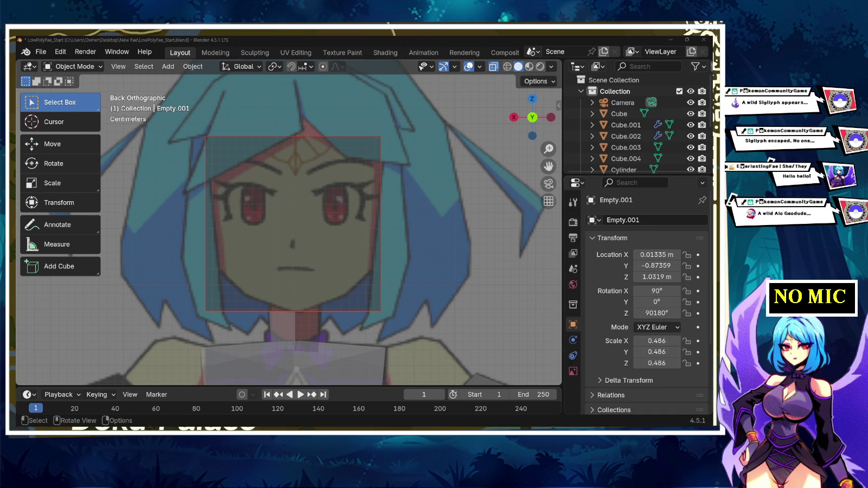
left_click(337, 222)
key("Tab")
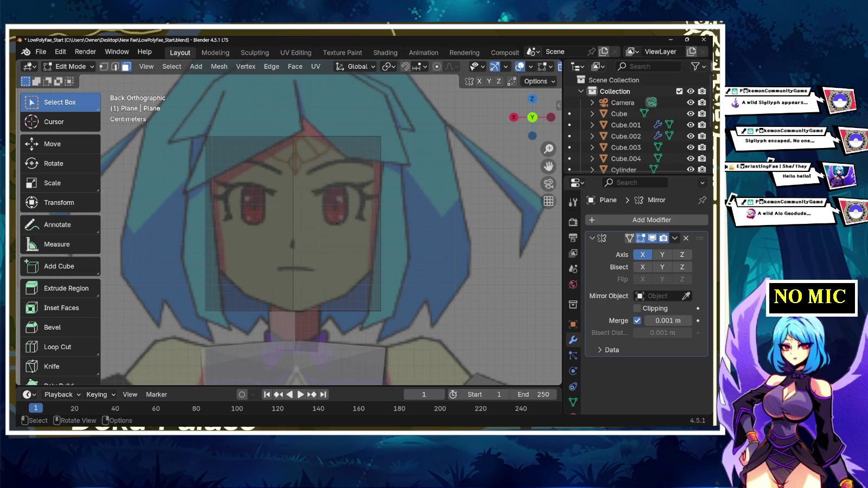
- Widen the top of the half-face by moving its top-right vertices along X
key("1")
left_click_drag(391, 125, 306, 321)
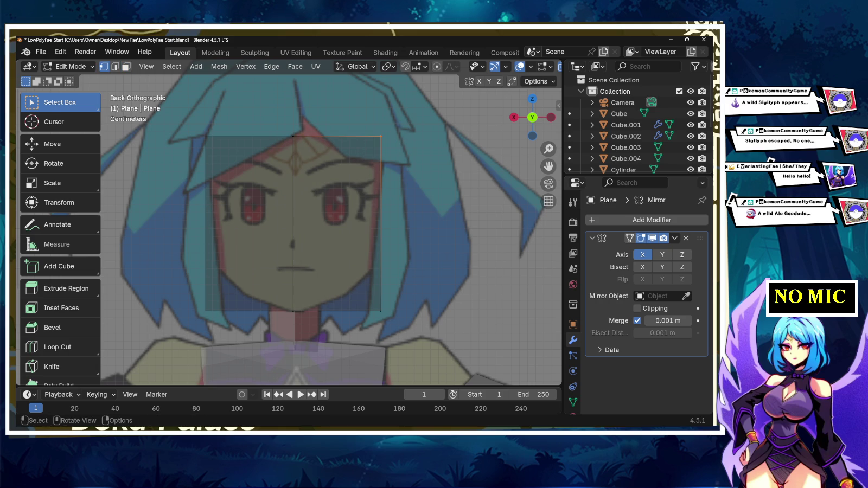
key("g")
key("x")
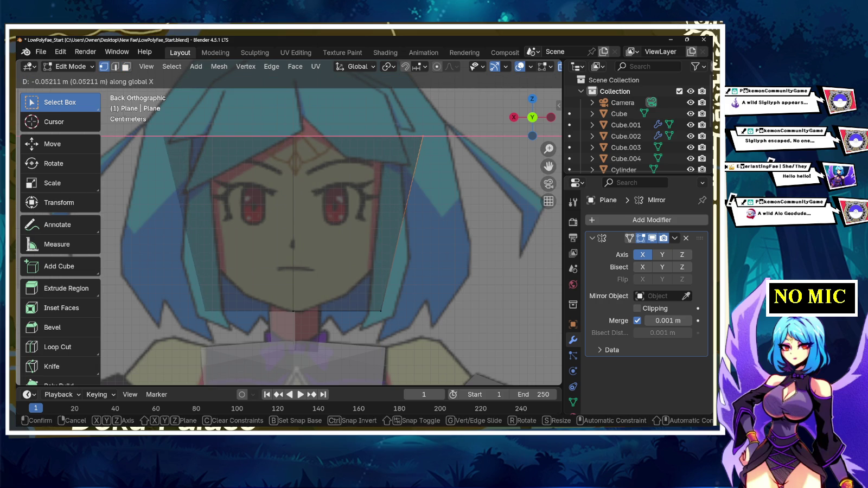
key("Return")
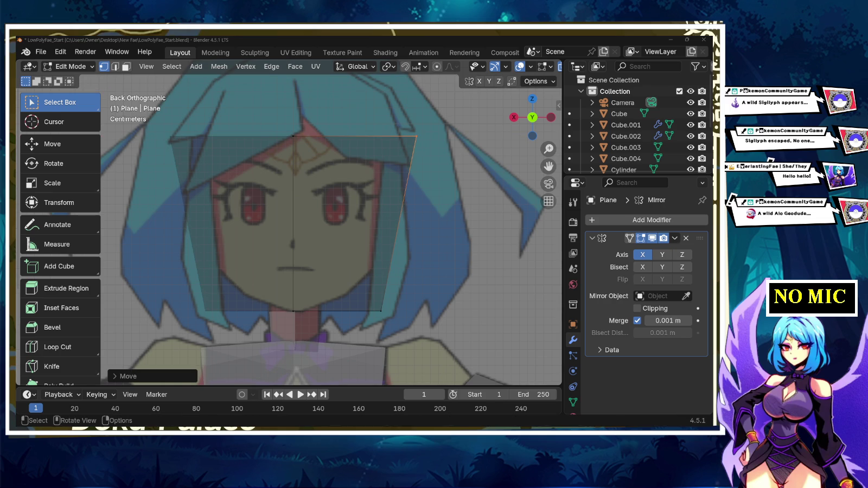
- Pull the bottom-right vertex inward and upward to form the jaw corner, then deselect all
left_click(381, 311)
key("g")
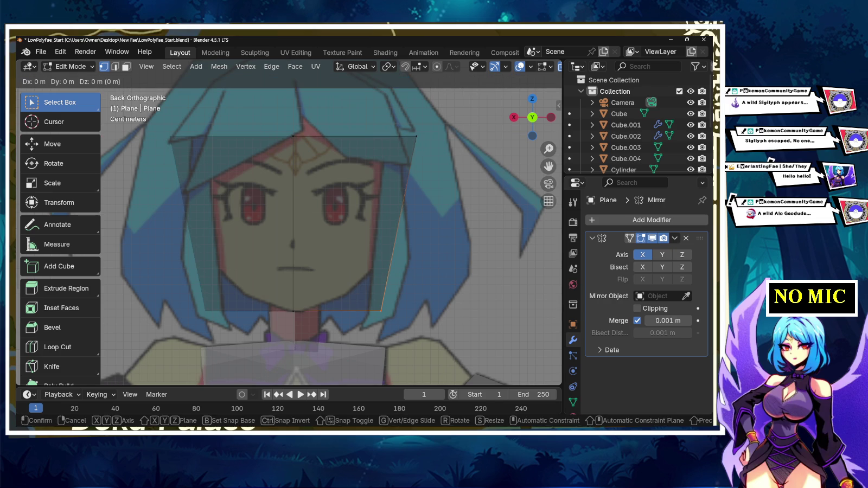
key("x")
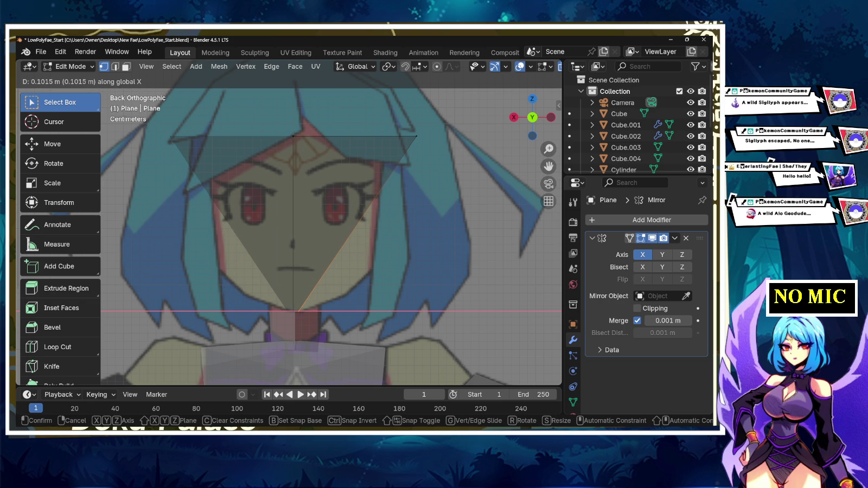
key("Return")
key("g")
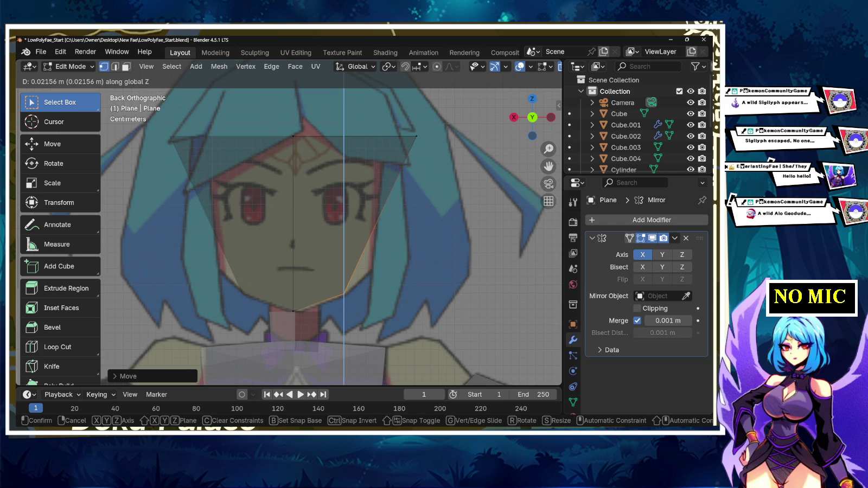
key("Return")
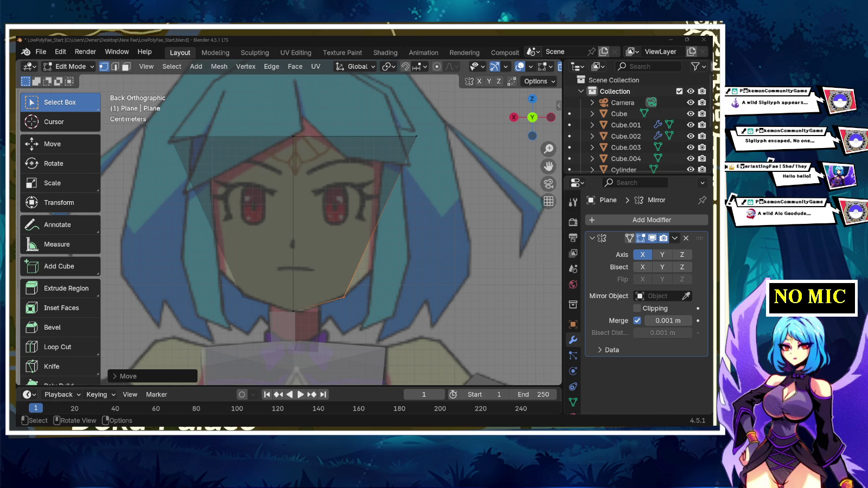
key("alt+a")
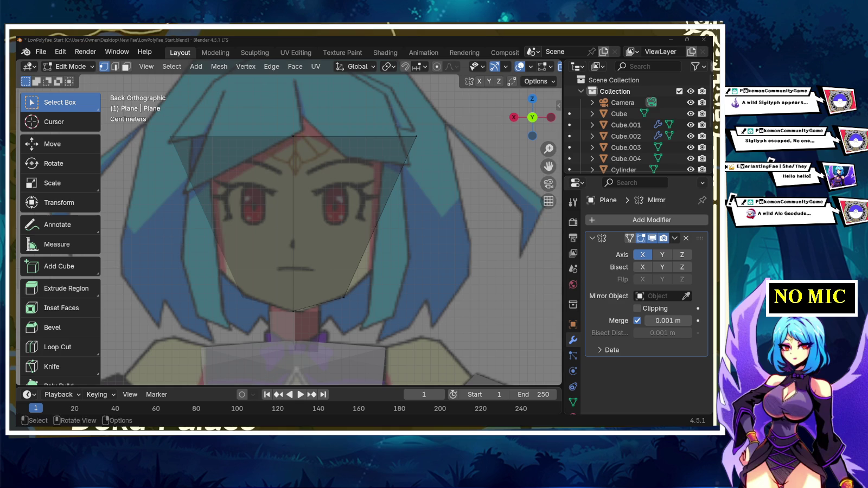
left_click(51, 366)
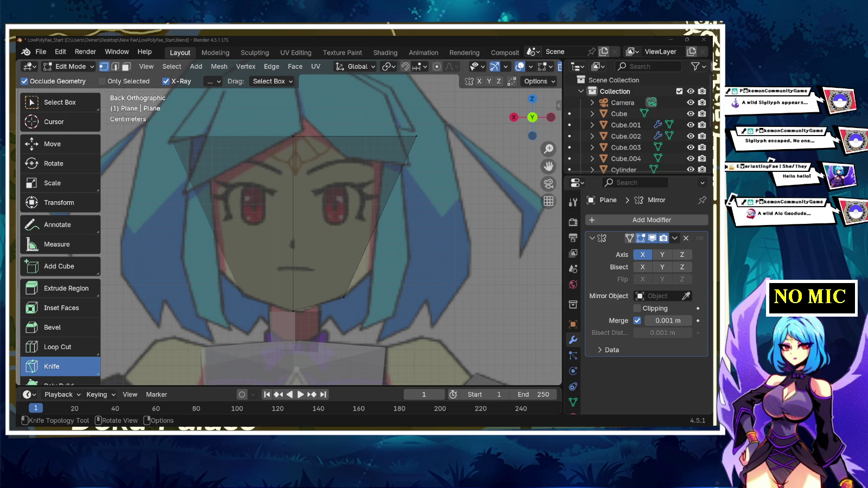
- Start a knife cut at the jaw-corner vertex with points on the centre line below the nose
left_click(343, 297)
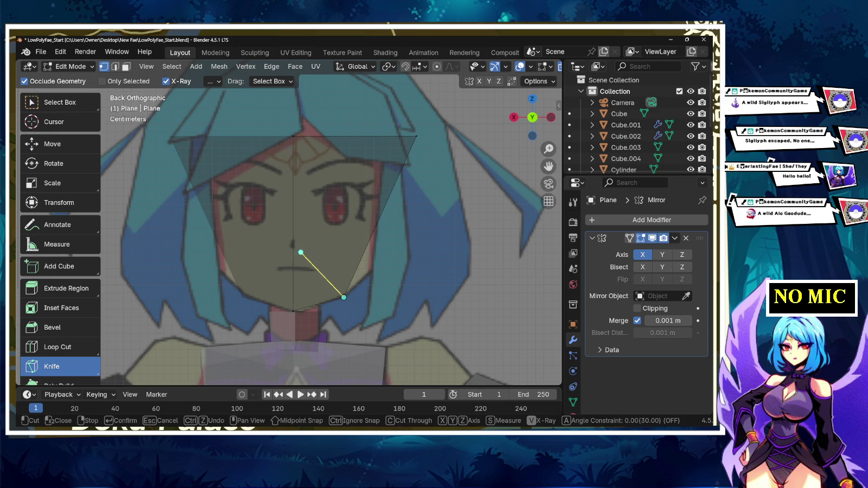
left_click(293, 253)
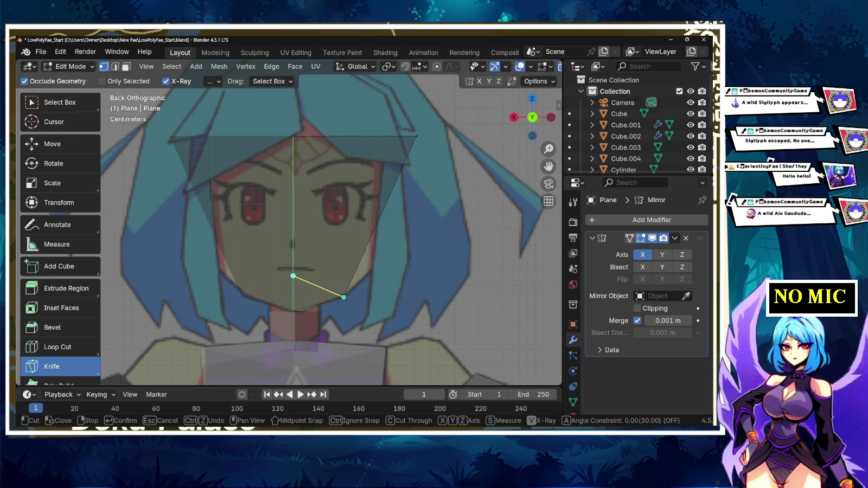
left_click(293, 272)
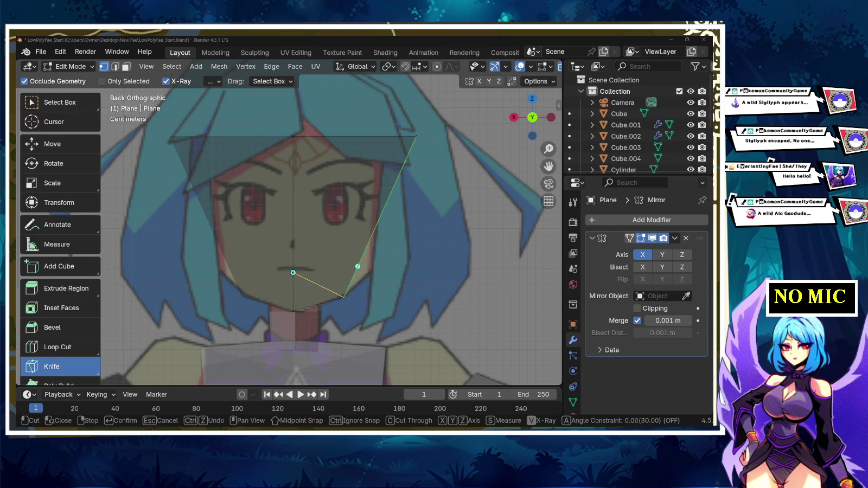
- Knife-cut from the cheek outline to the centre line, then add a nose-tip cut
left_click(359, 262)
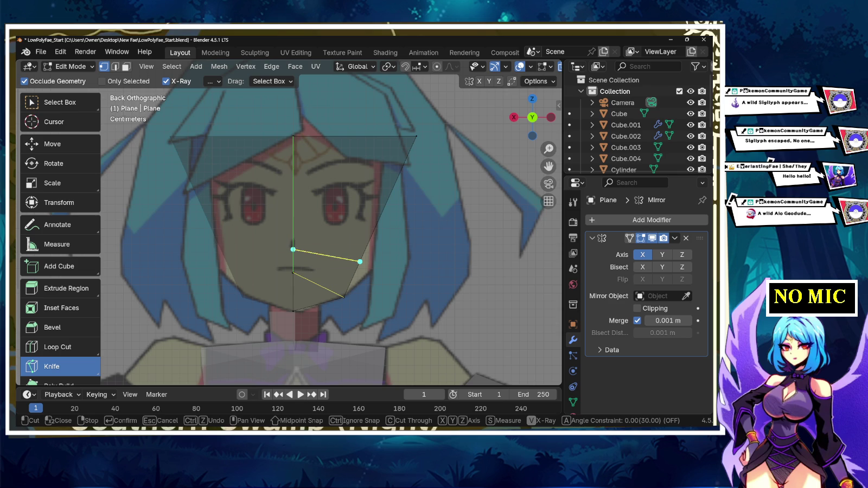
left_click(293, 248)
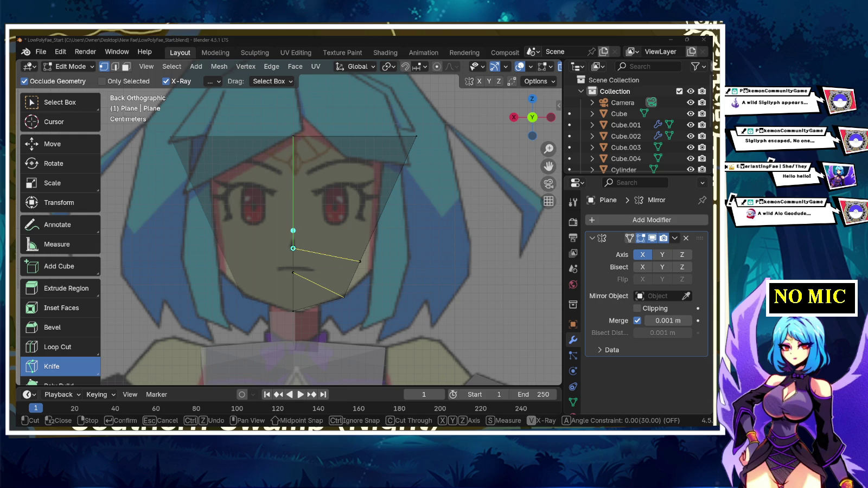
left_click(293, 227)
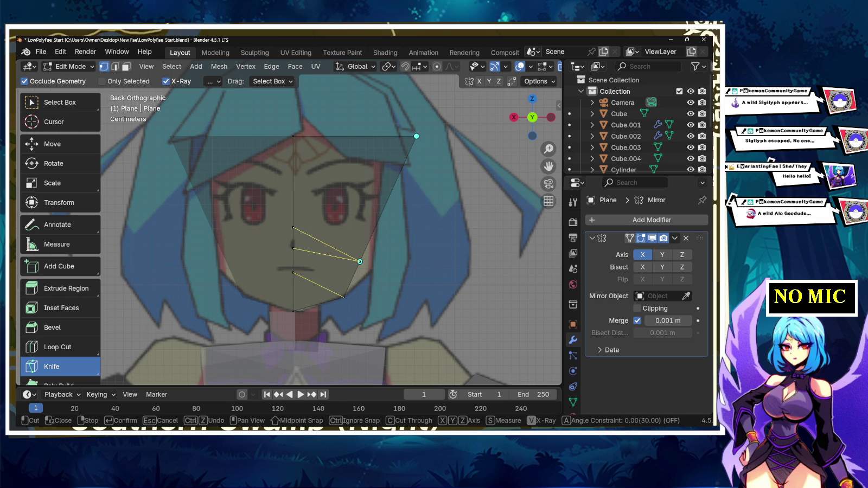
key("Return")
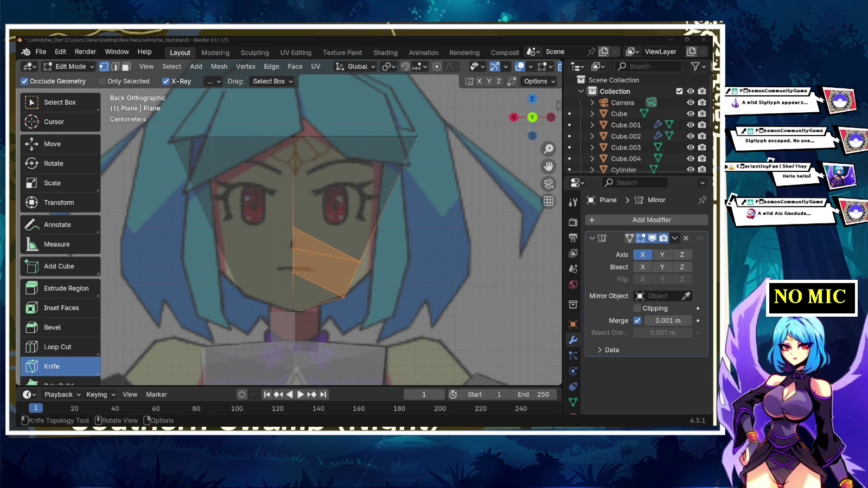
left_click(293, 248)
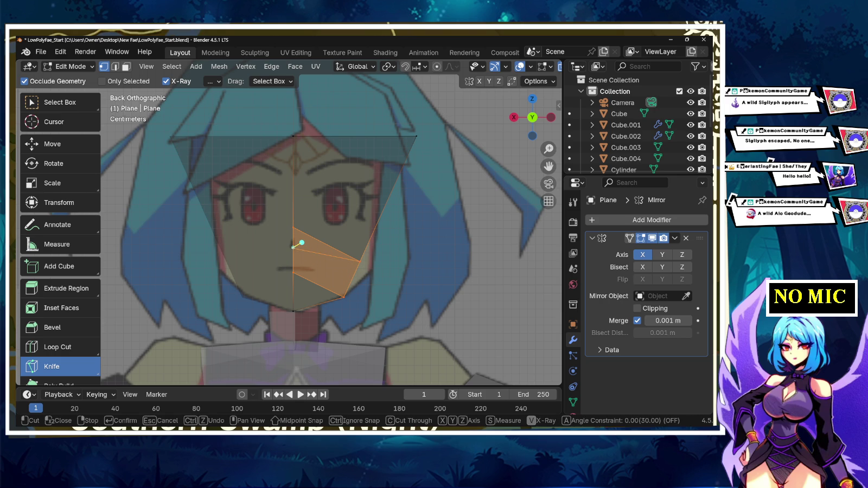
left_click(300, 240)
left_click(293, 228)
key("Return")
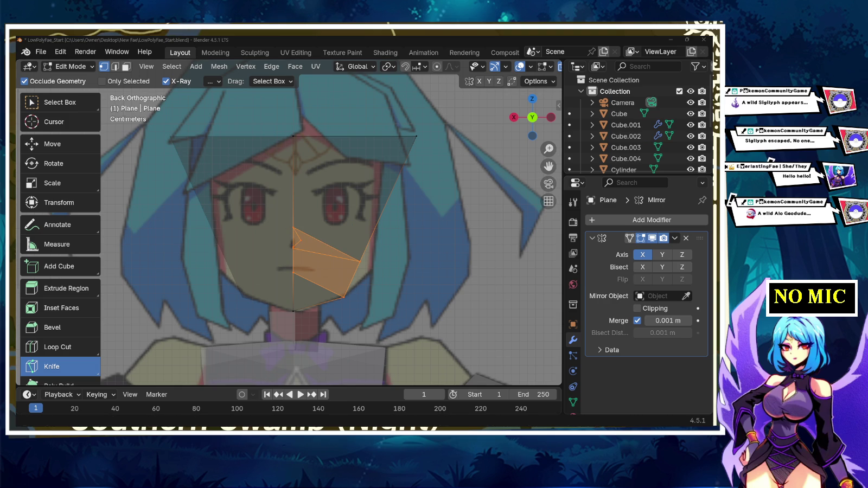
- Cut from the nose tip to the cheek vertex and add an eye-level cut to the outer edge
left_click(294, 238)
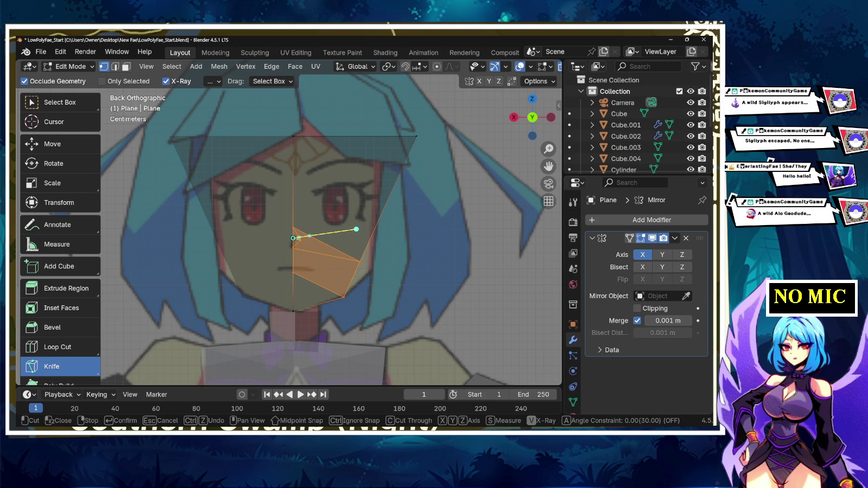
key("Return")
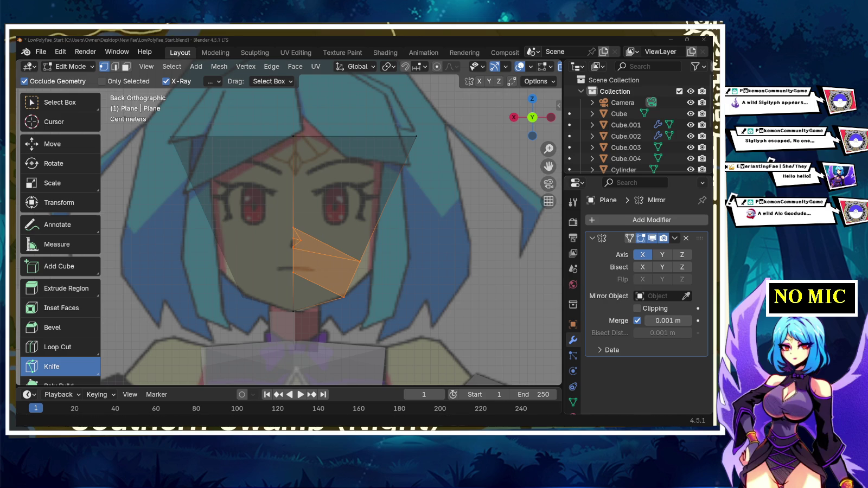
left_click(301, 240)
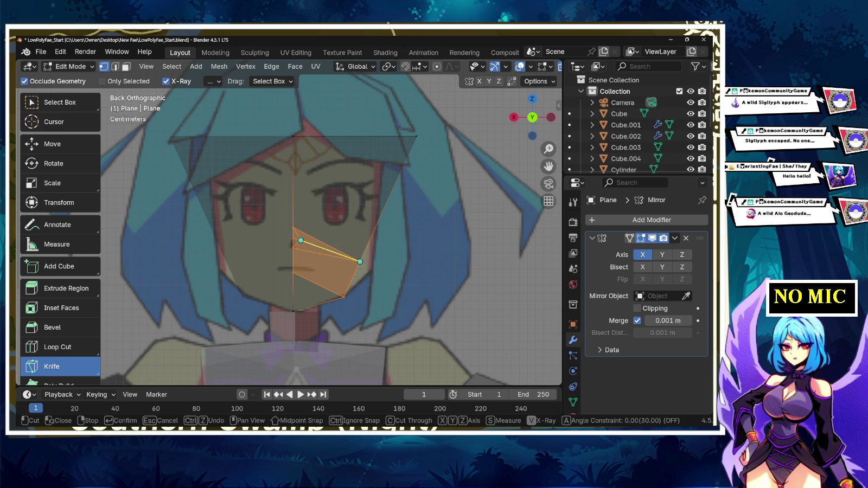
left_click(359, 262)
key("Return")
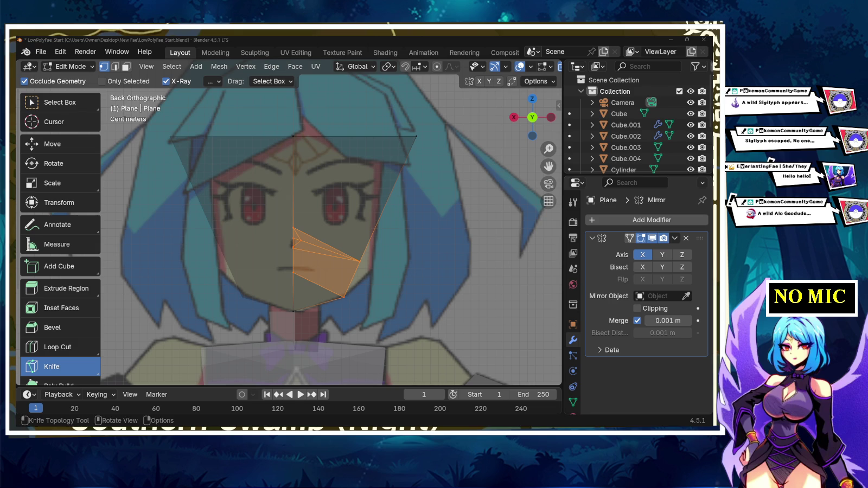
left_click(293, 184)
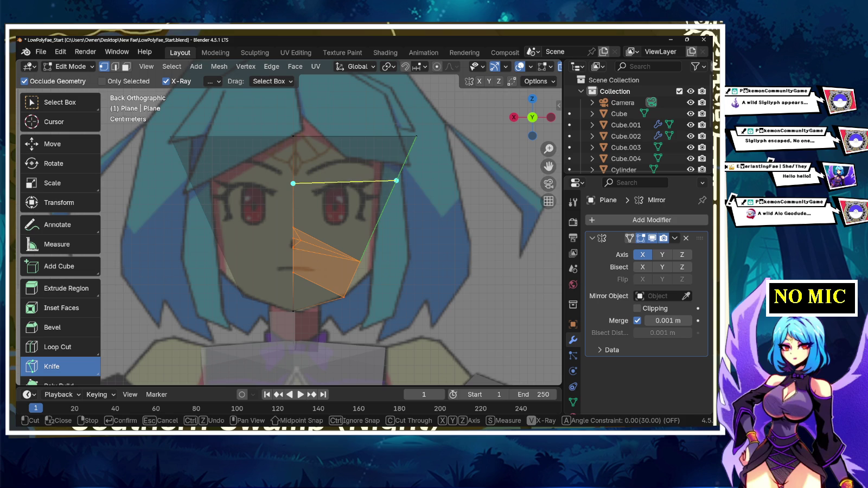
left_click(397, 178)
key("Return")
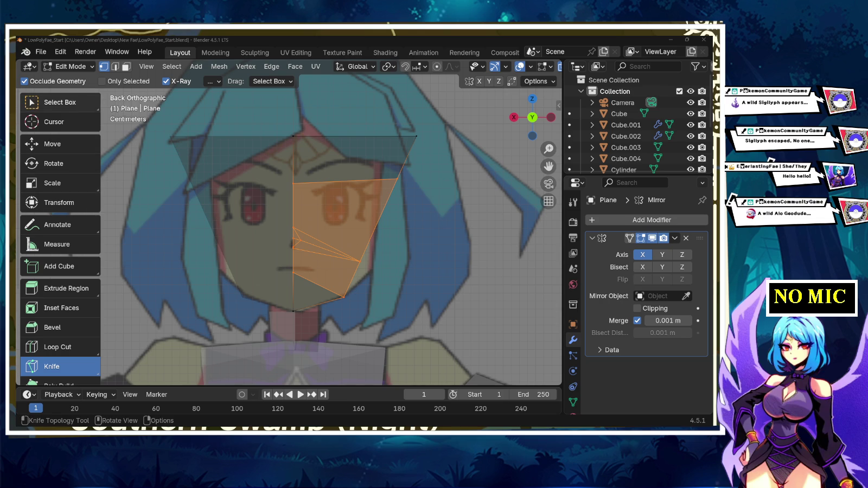
- Lower the nose vertices along Z and scale them flat vertically
key("w")
left_click(294, 242)
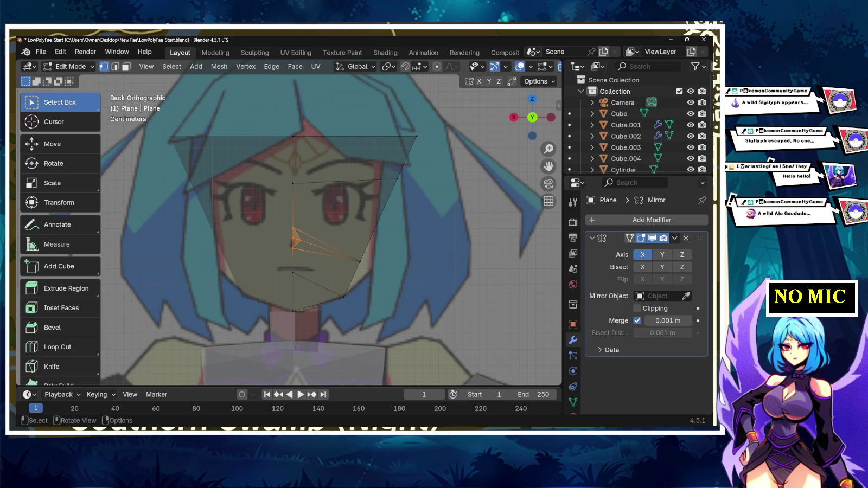
key("g")
key("z")
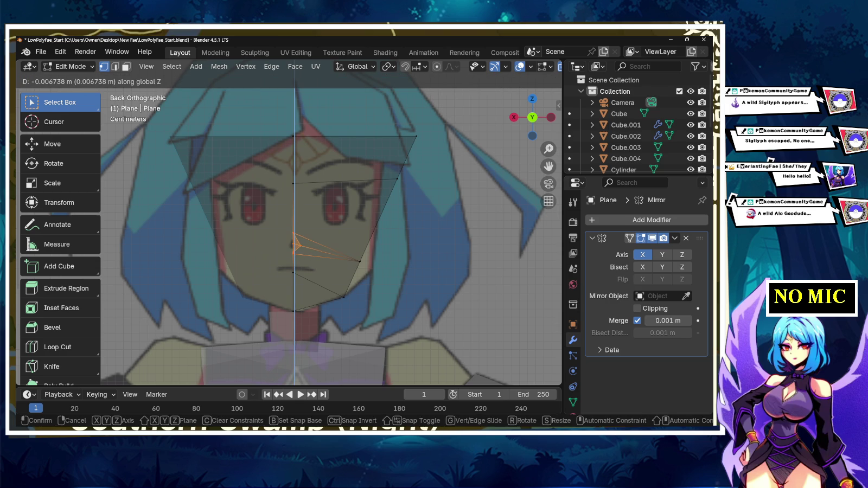
key("Return")
key("s")
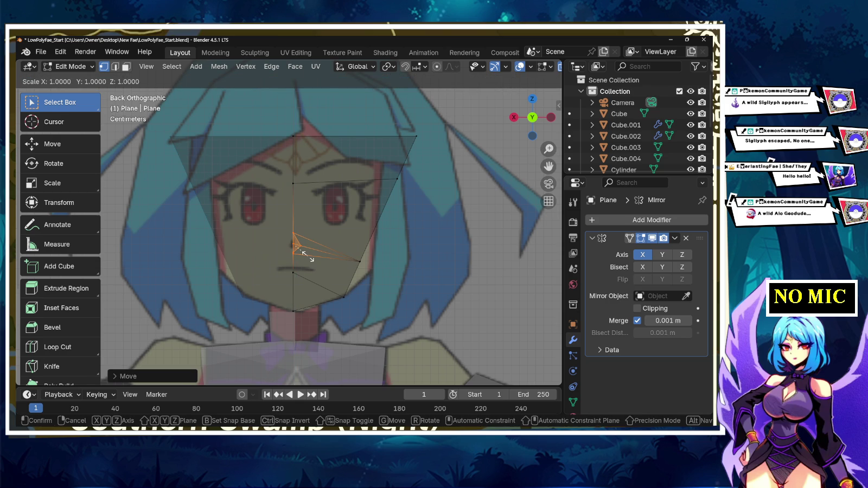
key("y")
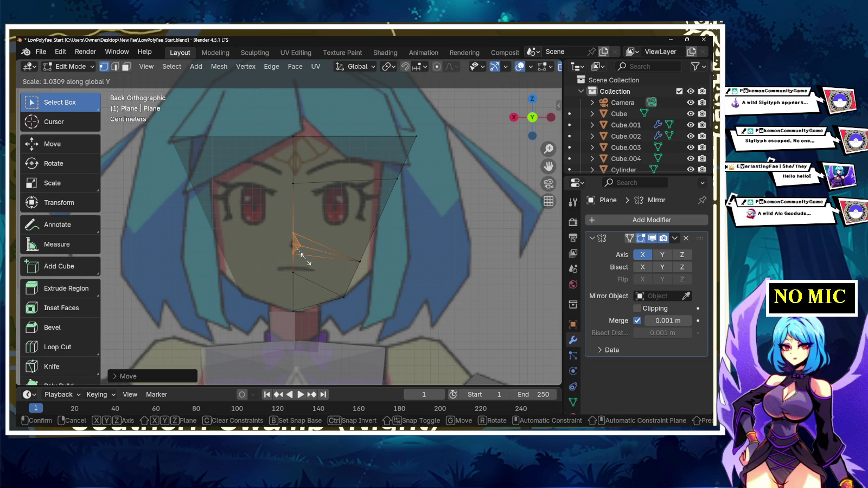
key("x")
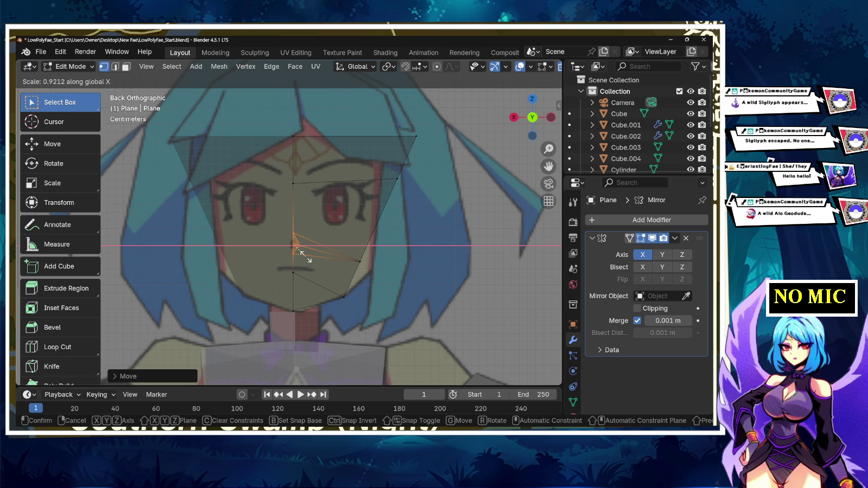
key("z")
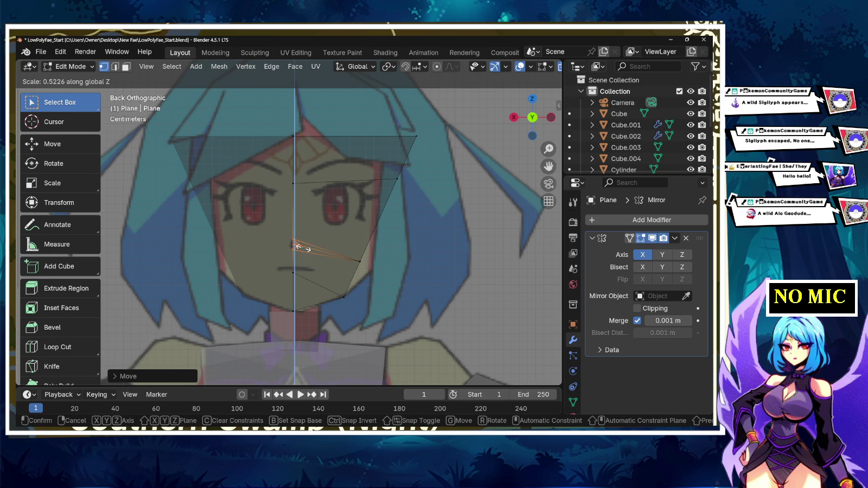
left_click(300, 248)
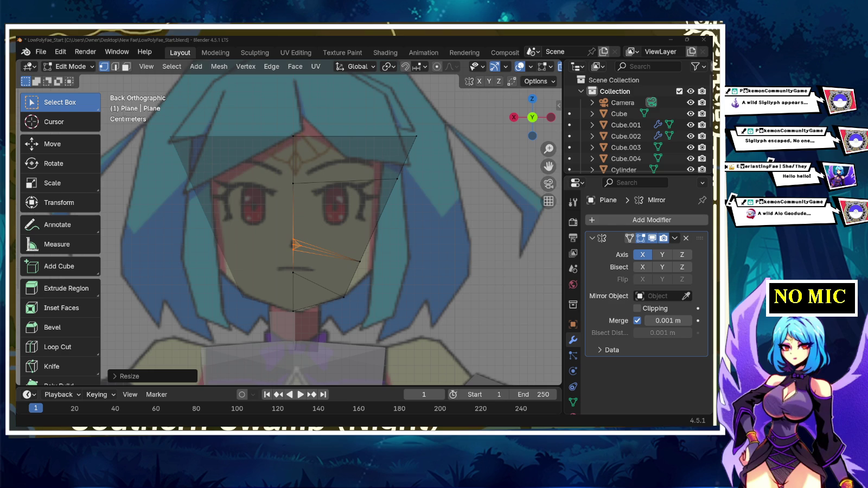
- Raise the face mesh's top edge along Z up the forehead, then select the nose vertex
left_click(416, 136)
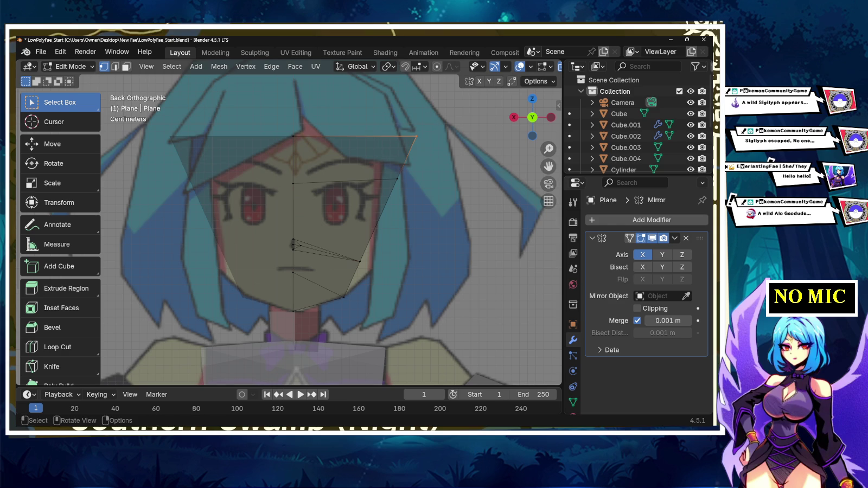
key("g")
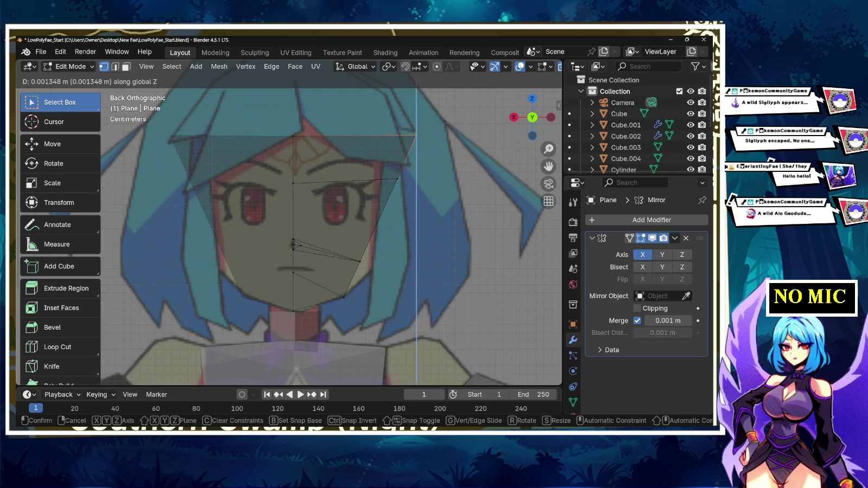
key("Escape")
left_click_drag(423, 114, 285, 154)
key("g")
key("z")
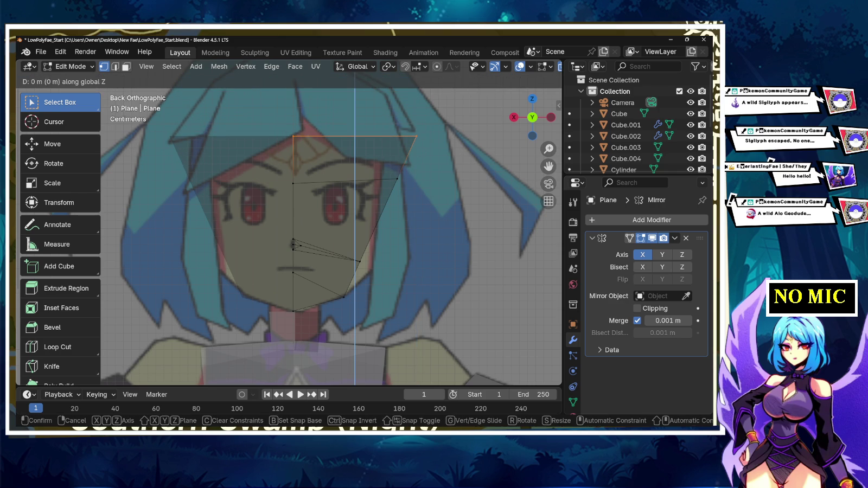
key("Return")
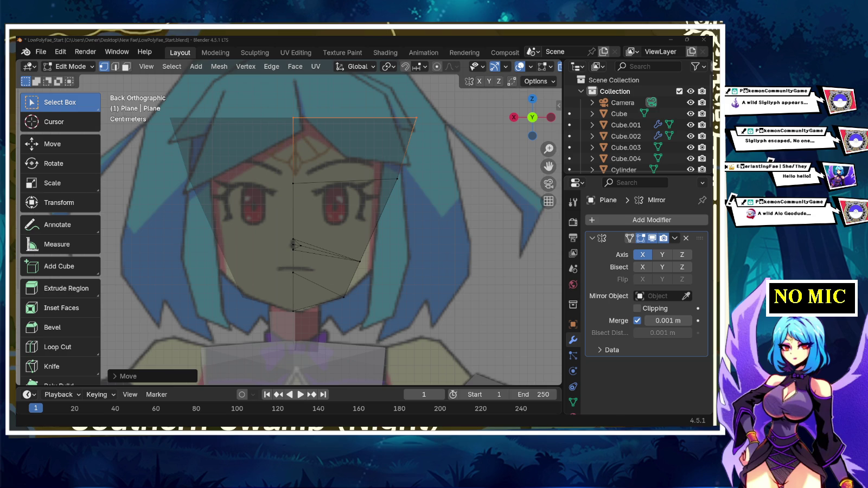
left_click(293, 245)
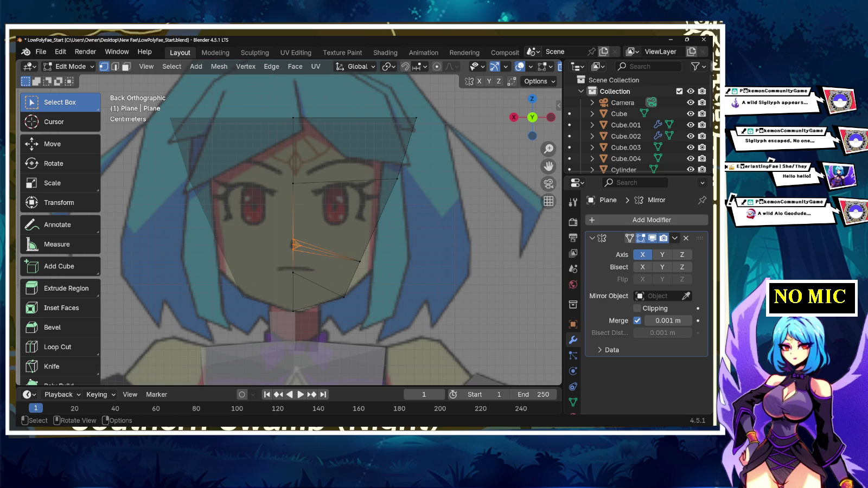
middle_click_drag(331, 228, 380, 222)
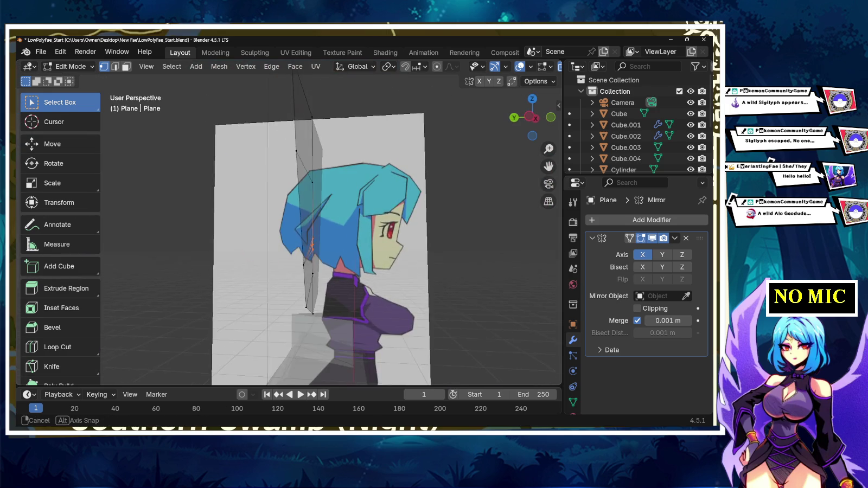
- Push the nose vertex forward along Y and shift the selected edges in depth
key("g")
key("y")
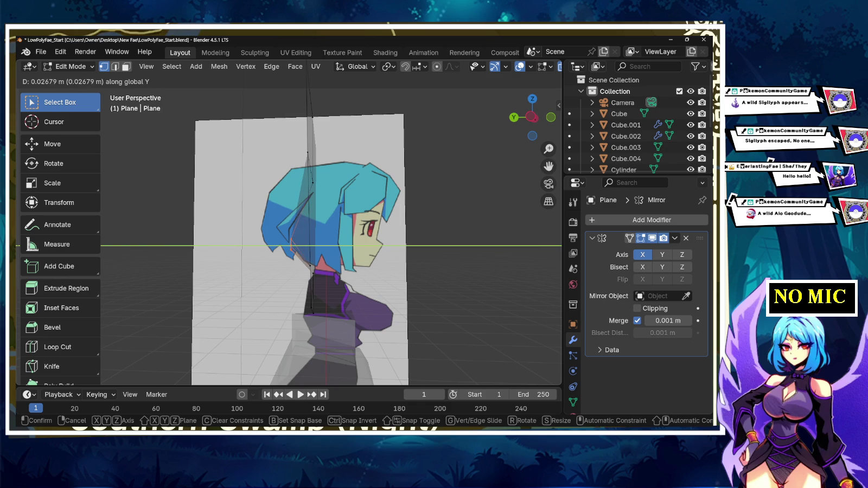
key("Return")
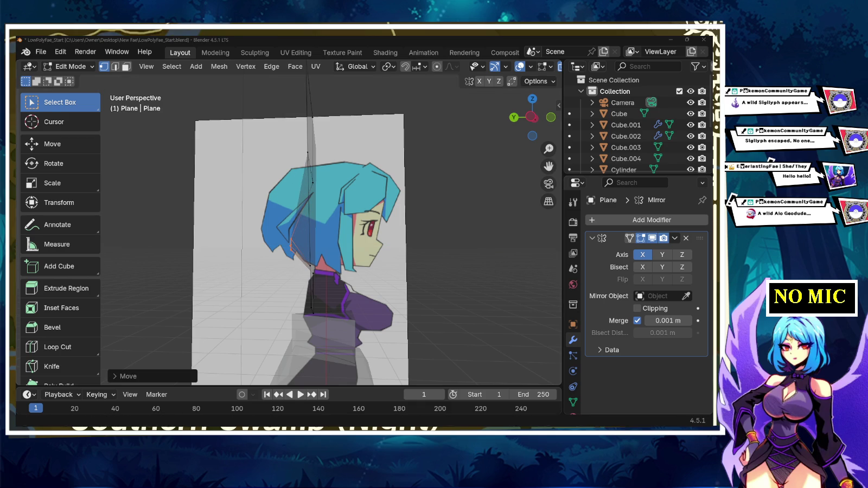
middle_click_drag(347, 233, 304, 234)
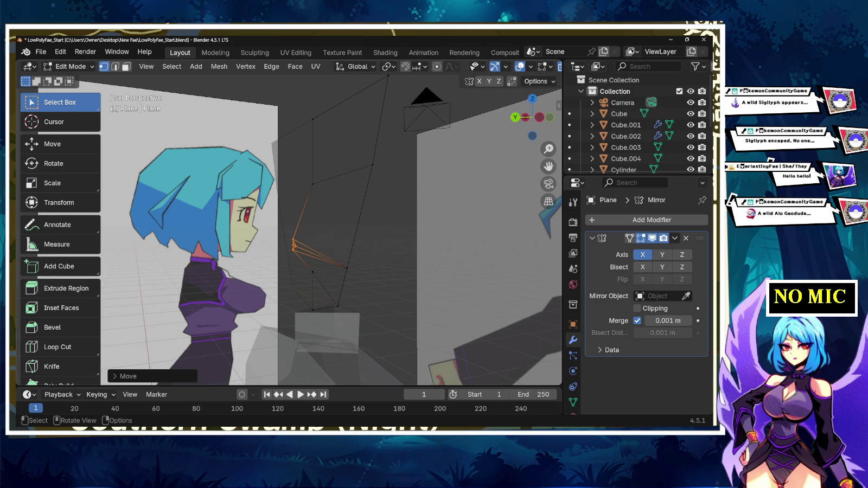
key("g")
key("y")
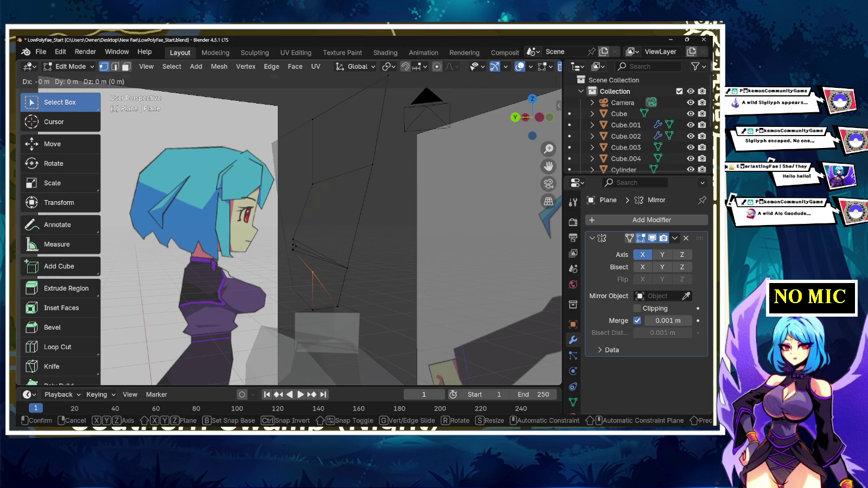
key("Return")
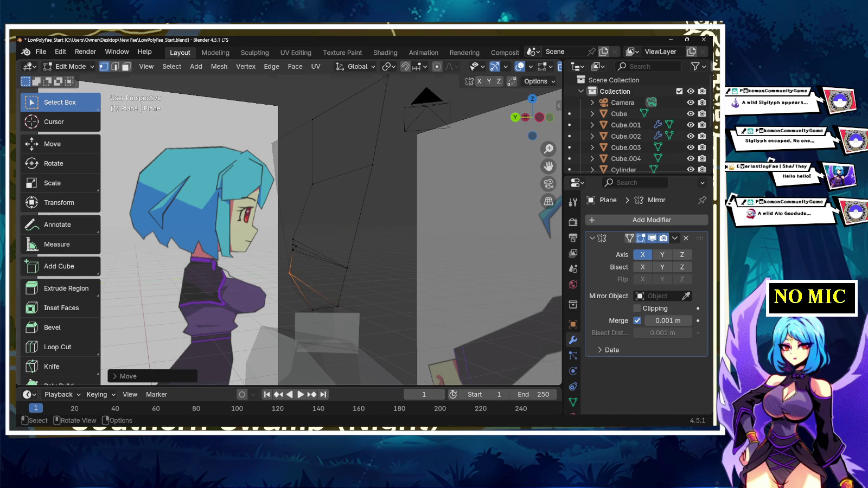
- Move another vertex and the hairline top vertex along Y to follow the profile
middle_click_drag(347, 233, 326, 233)
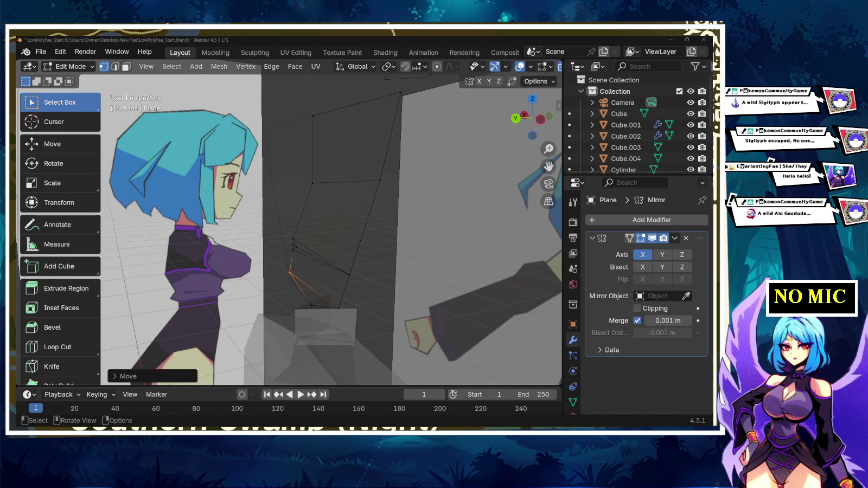
middle_click_drag(325, 233, 380, 234)
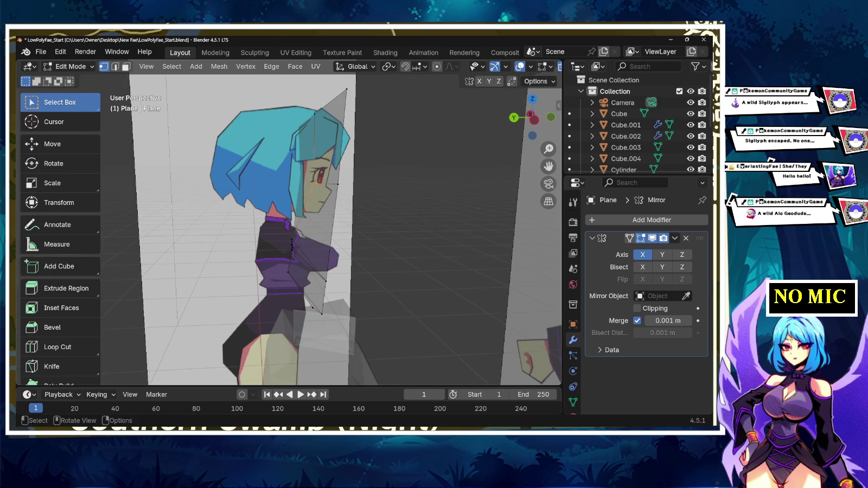
key("g")
key("y")
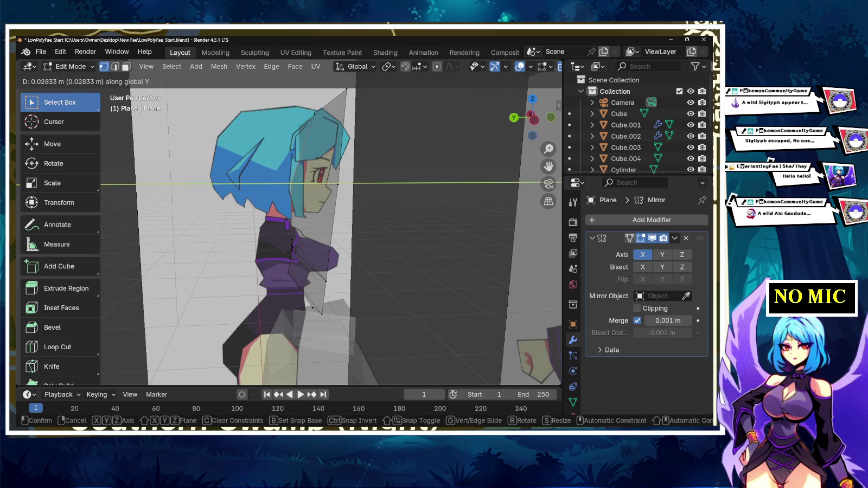
key("Return")
left_click(315, 113)
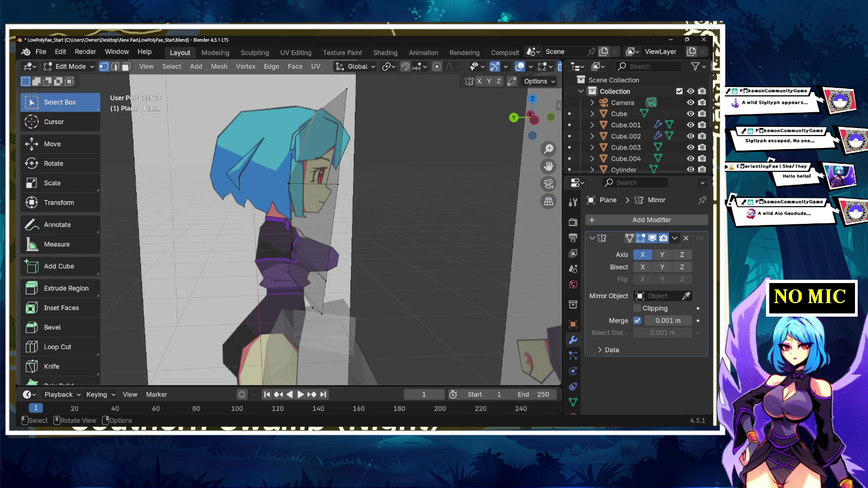
key("g")
key("y")
key("Return")
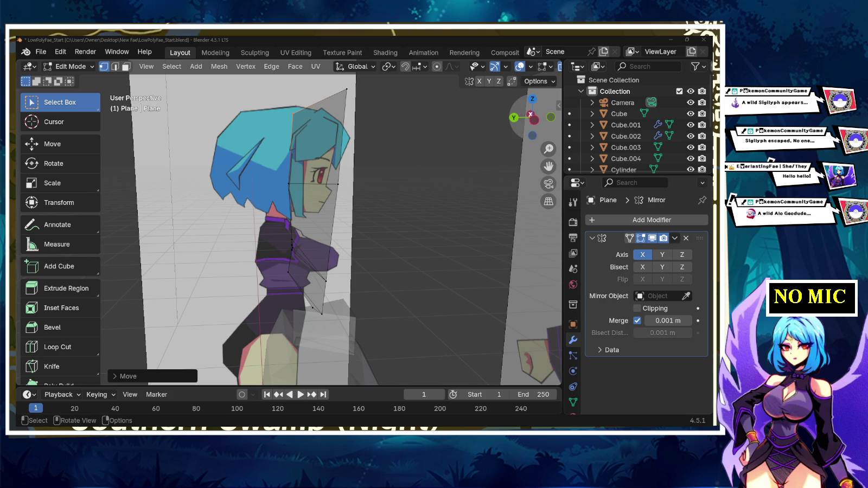
left_click(513, 117)
- In right orthographic view, slide the whole face strip about 0.1975 m along Y onto the profile
left_click(514, 117)
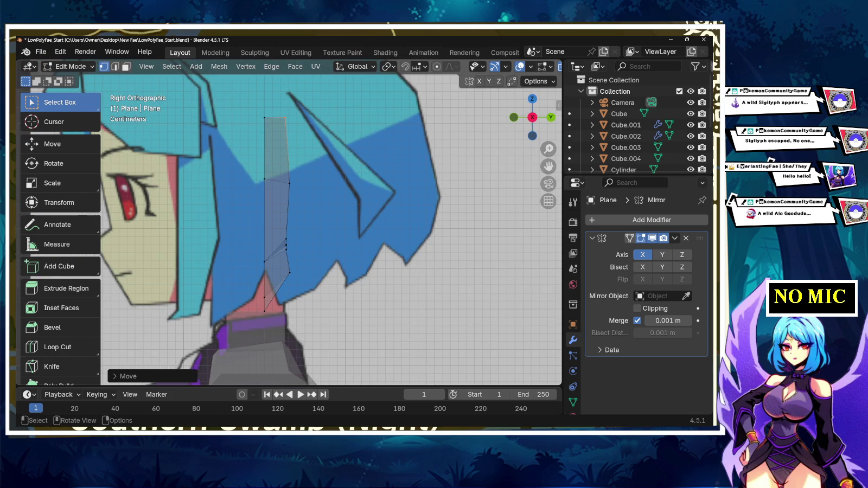
middle_click_drag(327, 144, 347, 135, "shift")
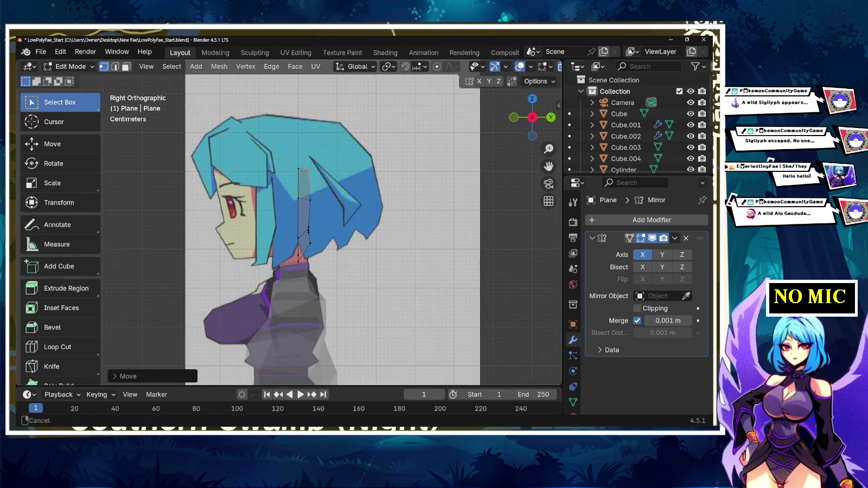
left_click_drag(348, 135, 275, 264)
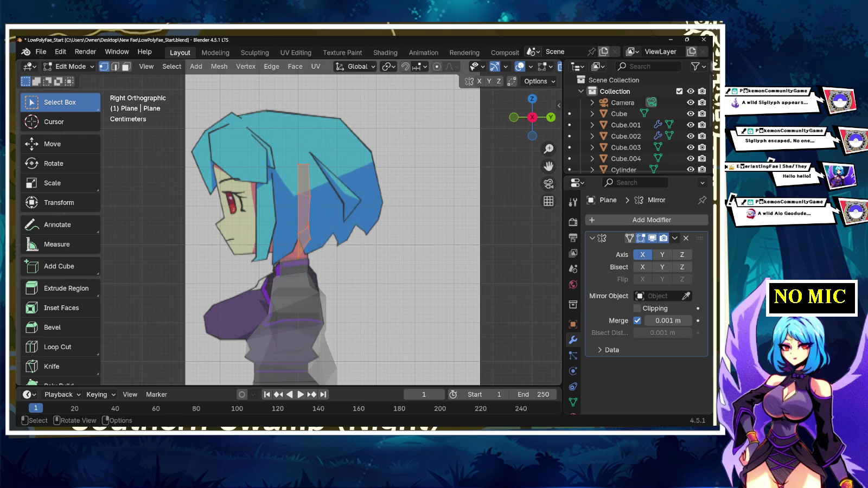
key("g")
key("x")
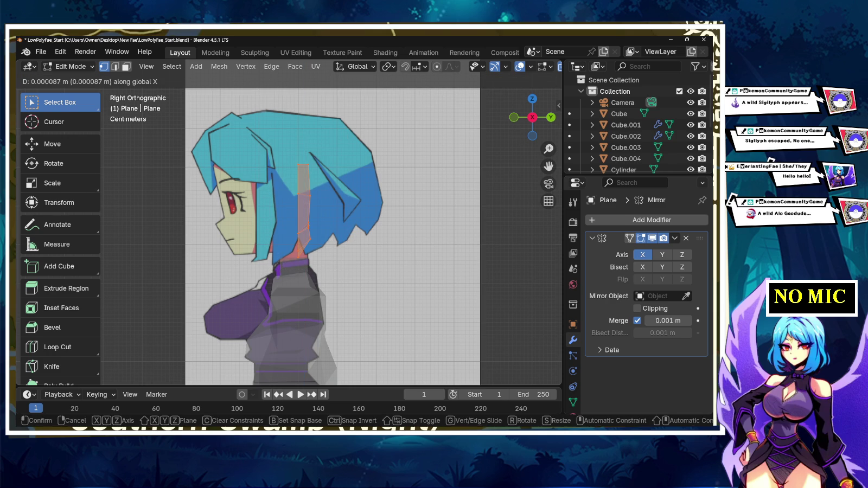
key("y")
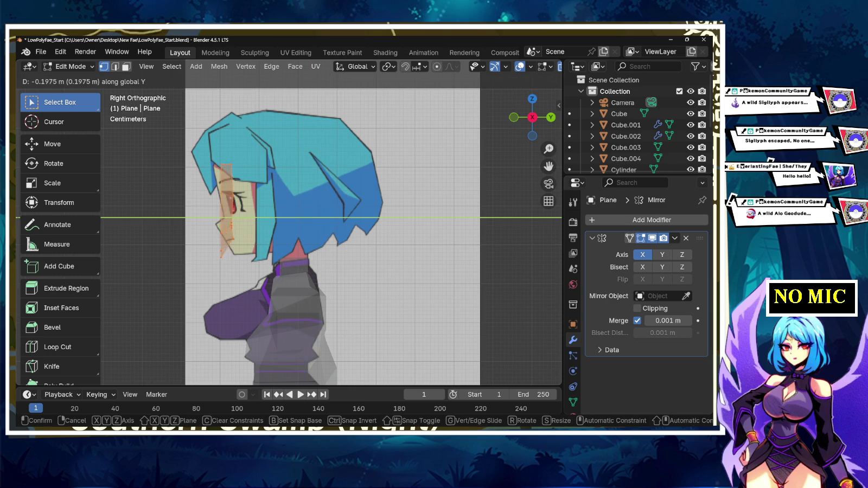
key("Return")
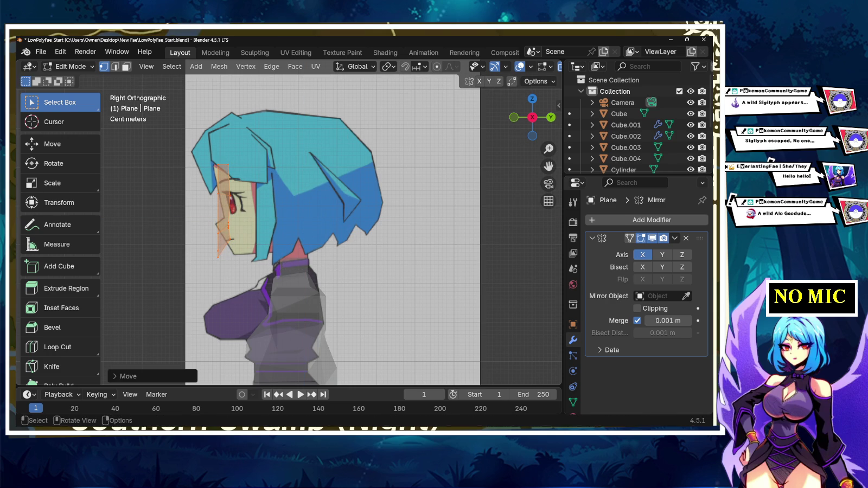
scroll(280, 209, "up", 2)
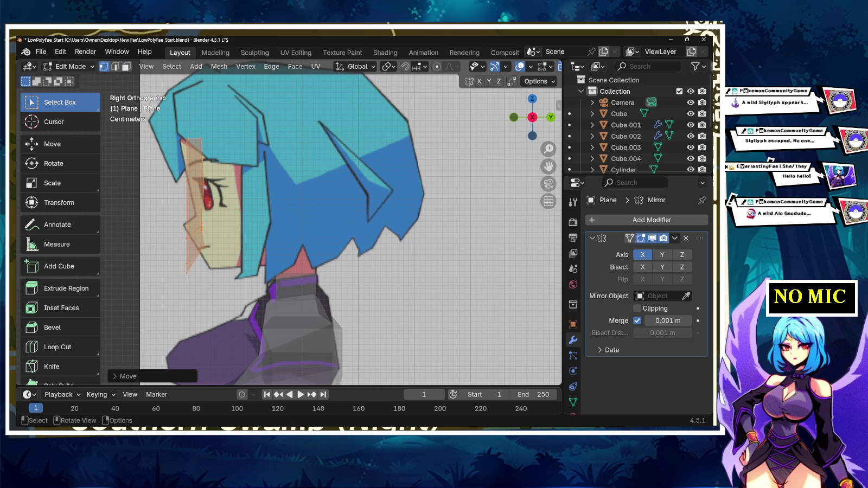
left_click(551, 117)
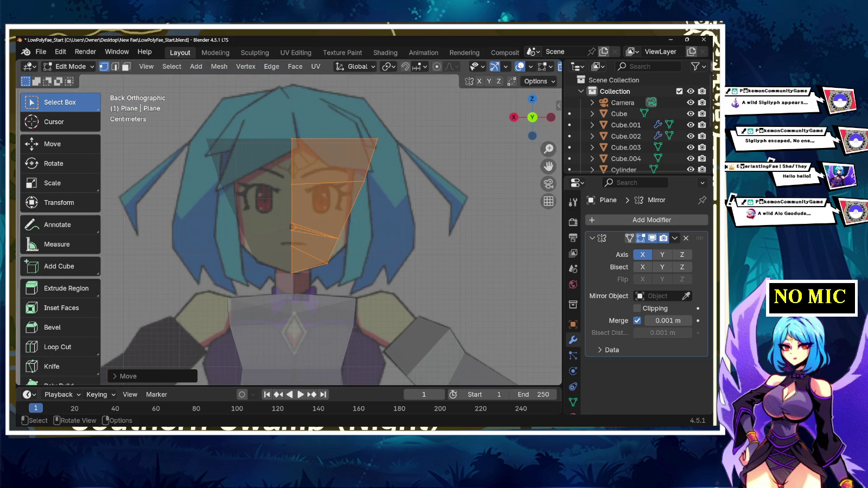
- View the face mesh in Right Orthographic, framed against the side reference
left_click_drag(532, 117, 537, 120)
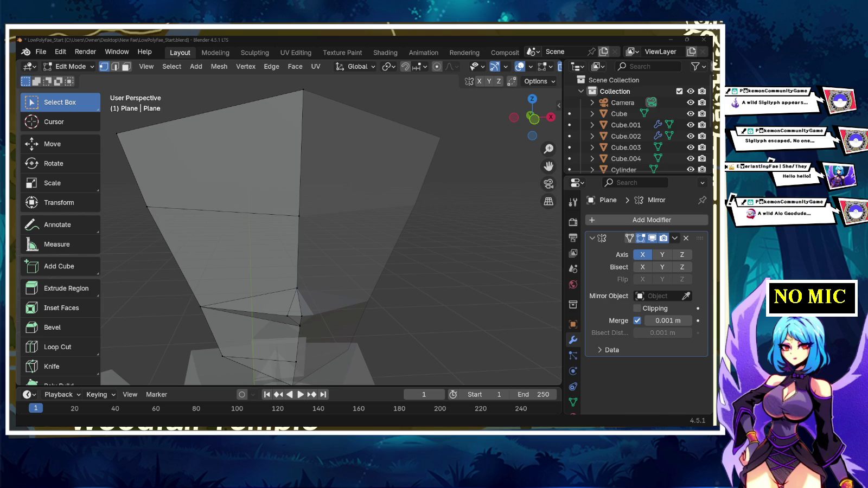
left_click_drag(532, 117, 548, 119)
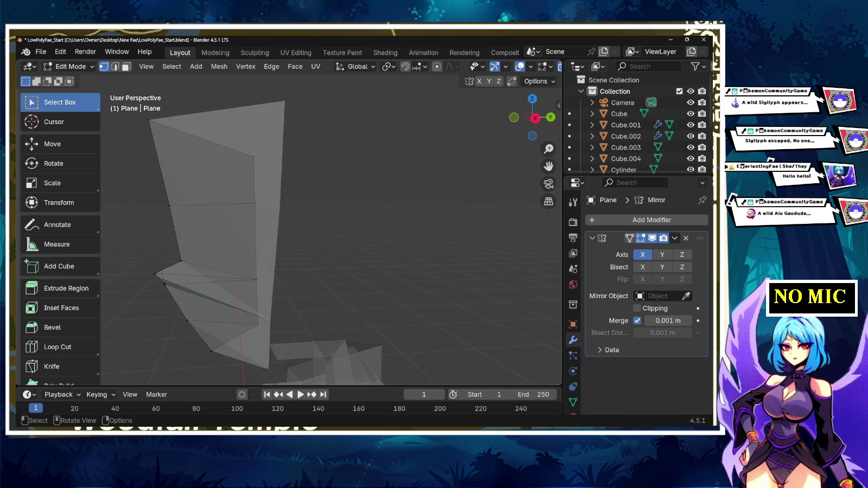
left_click(535, 118)
scroll(326, 228, "down", 3)
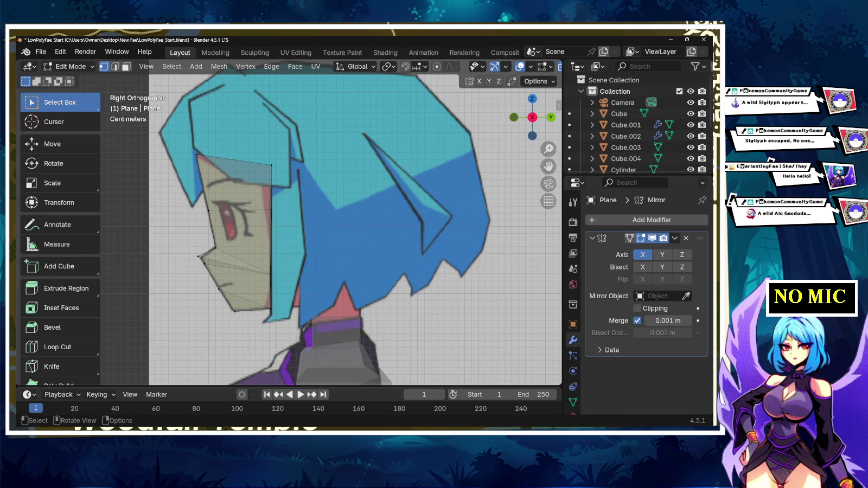
mouse_move(548, 166)
left_mouse_down()
mouse_move(569, 151)
mouse_move(543, 158)
left_mouse_up()
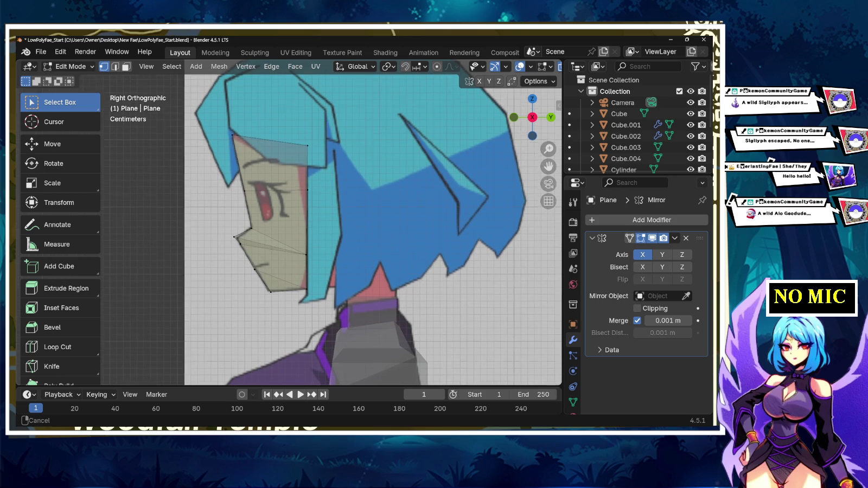
- Push the back-edge face vertices roughly 0.04 m back along Y
left_click_drag(296, 237, 343, 302)
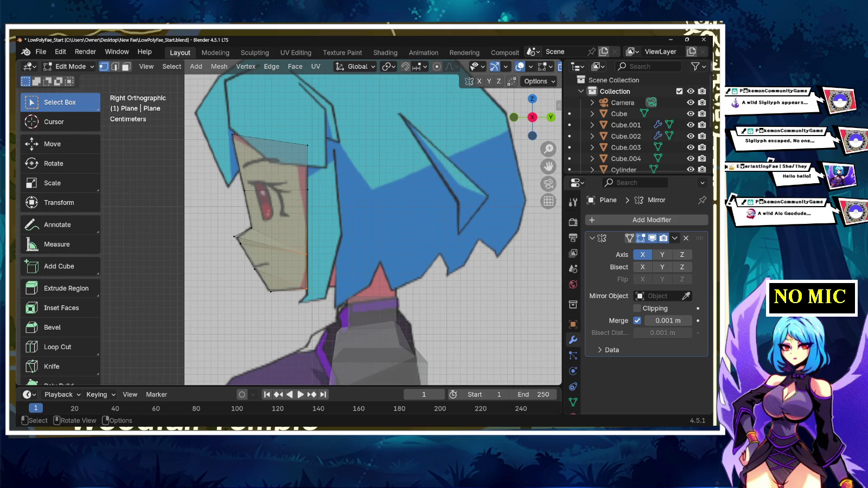
key("g")
key("x")
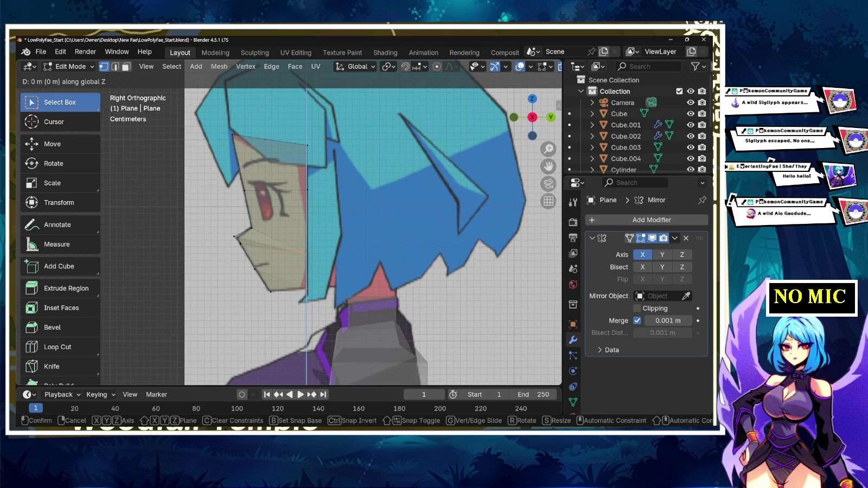
key("y")
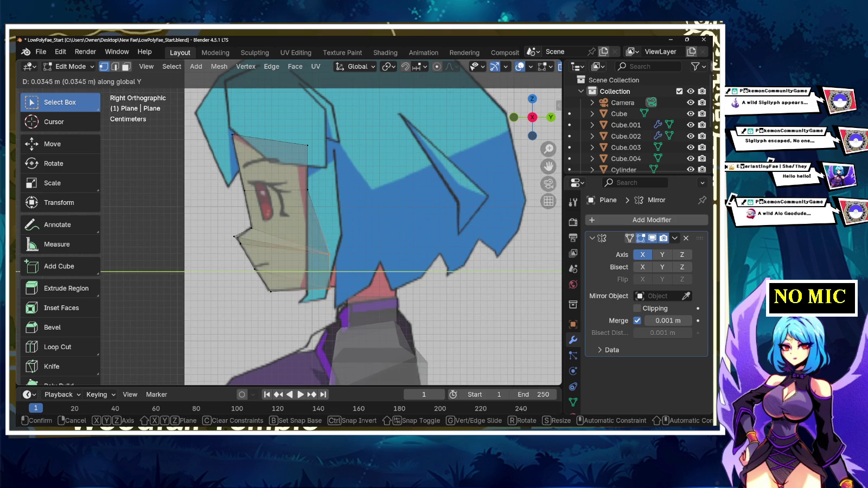
key("Return")
- Try moving a jaw vertex, cancel it, check the depth in perspective, and box-select the lower jaw vertices
left_click(308, 190)
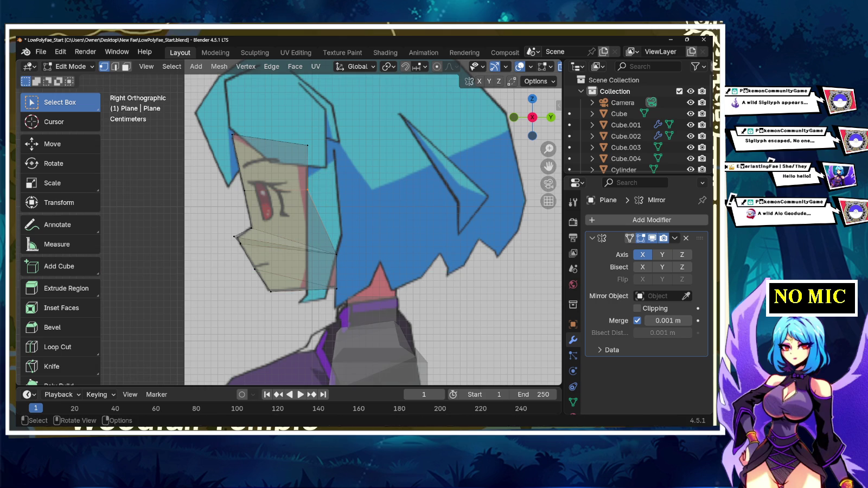
left_click(336, 253)
key("g")
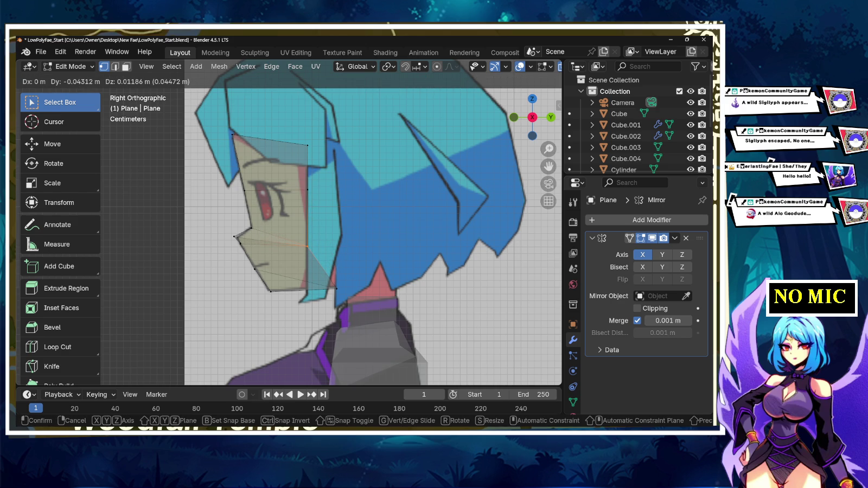
key("Escape")
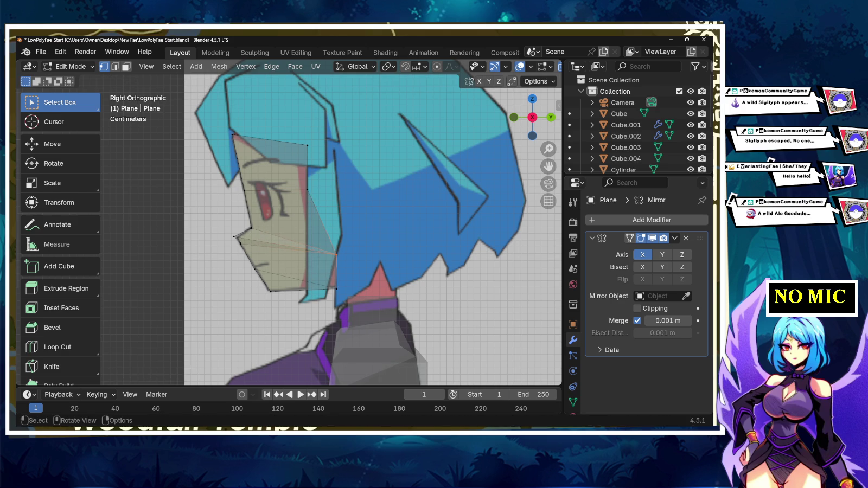
middle_click_drag(325, 228, 390, 217)
left_click_drag(317, 227, 386, 298)
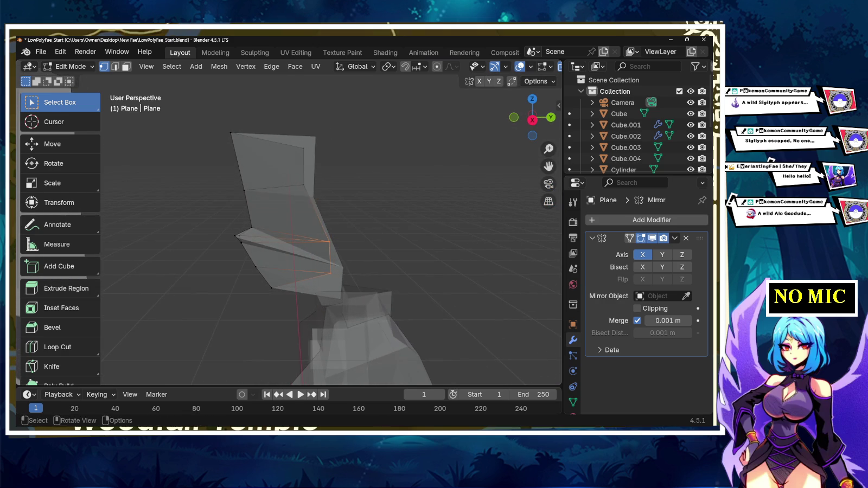
- Slide the selected lower jaw vertices inward along Y and orbit around to inspect the face
key("g")
key("y")
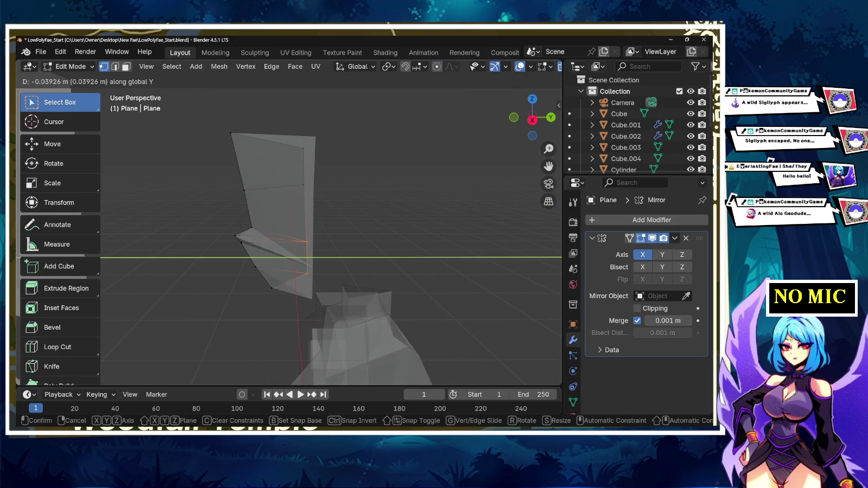
key("Return")
middle_click_drag(325, 217, 390, 217)
middle_click_drag(325, 244, 390, 244)
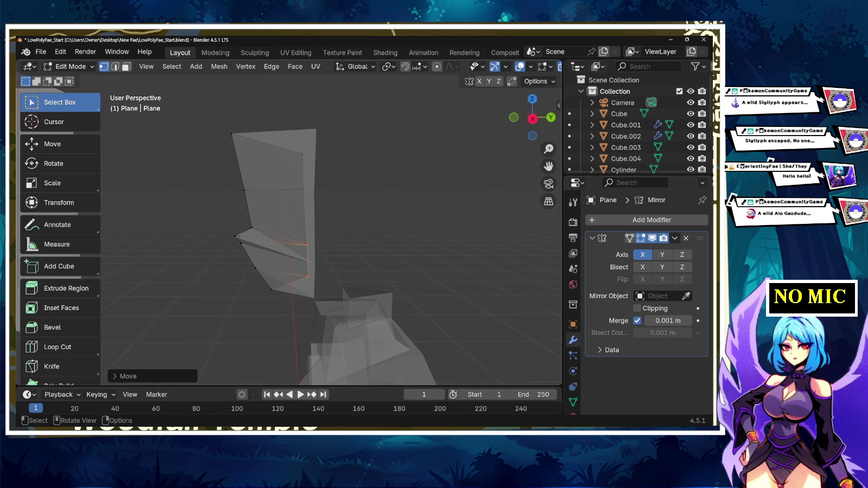
middle_click_drag(325, 244, 401, 244)
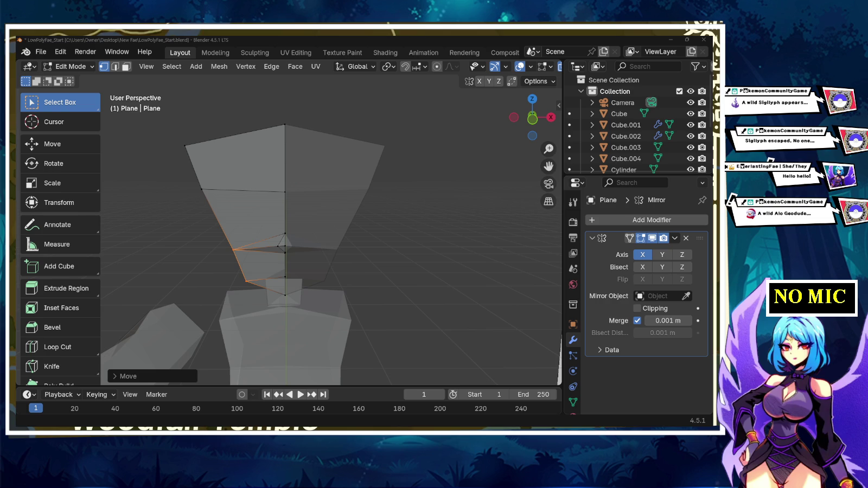
middle_click_drag(326, 244, 369, 238)
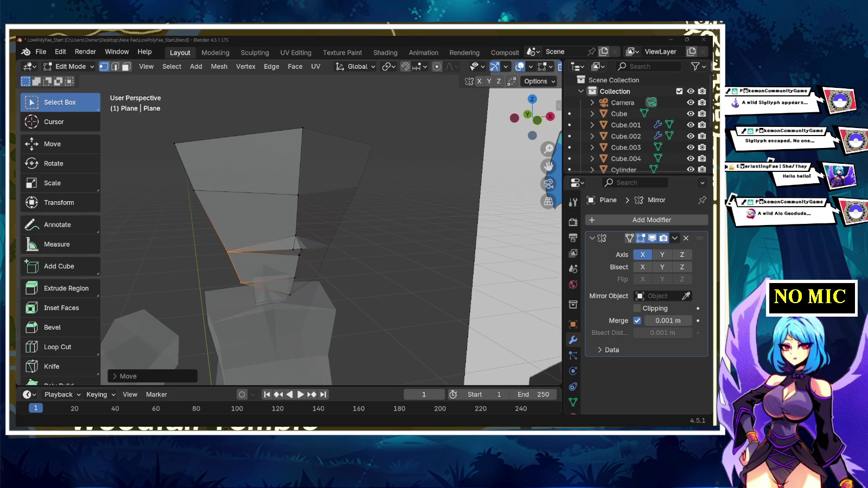
middle_click_drag(369, 239, 325, 241)
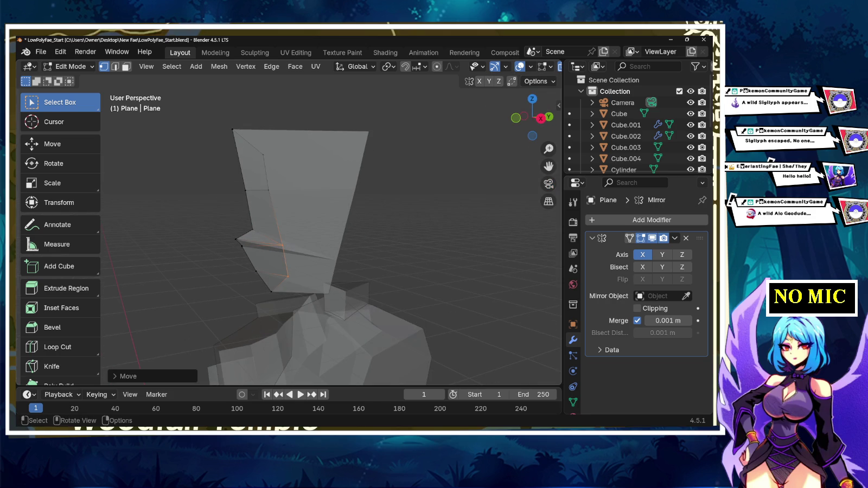
- Test several Knife cuts on the face, cancel them all, and return to Right Orthographic view
left_click(51, 366)
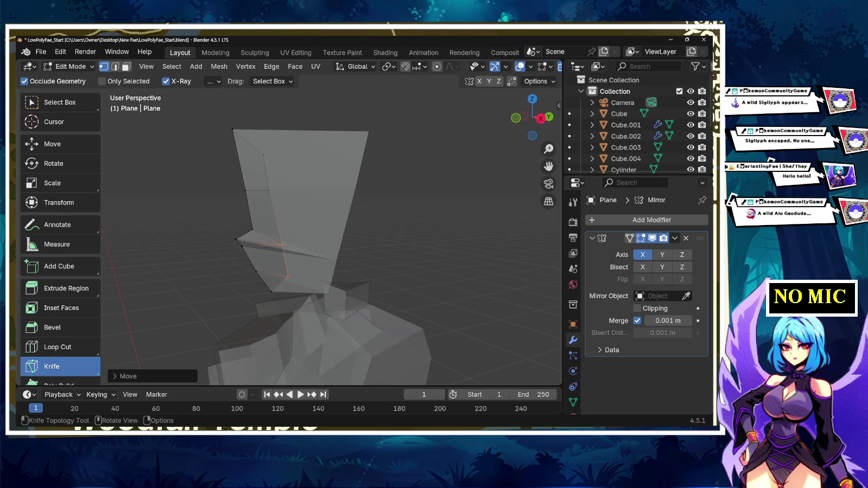
middle_click_drag(331, 238, 352, 239)
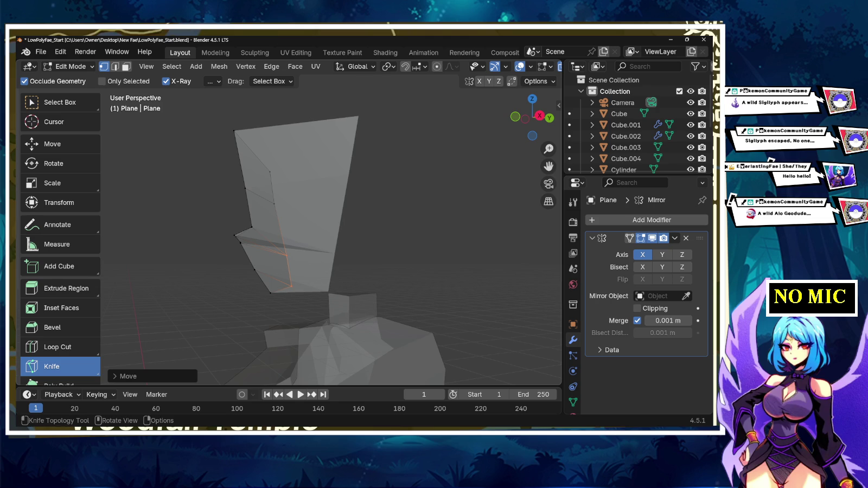
left_click(269, 293)
right_click(222, 279)
left_click(224, 277)
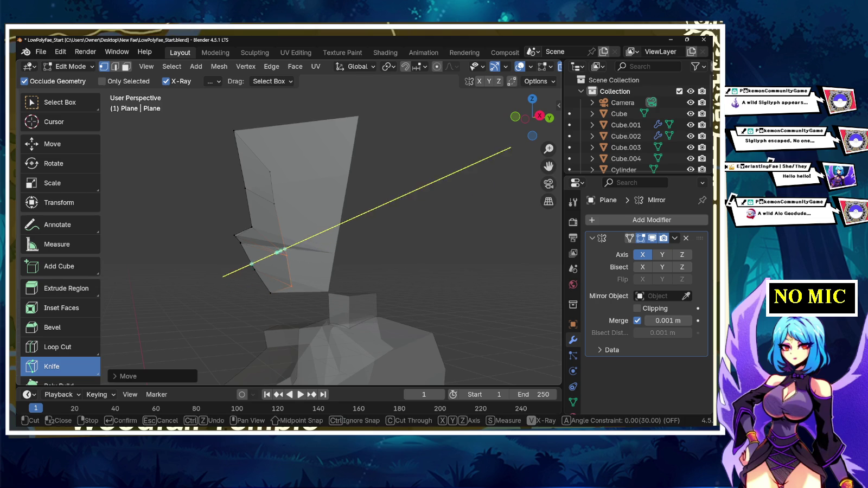
right_click(513, 119)
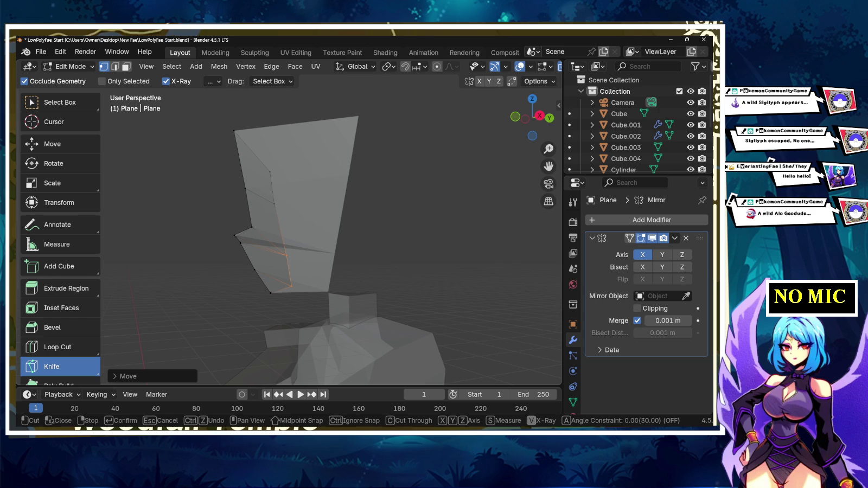
left_click(103, 131)
right_click(214, 194)
key("Escape")
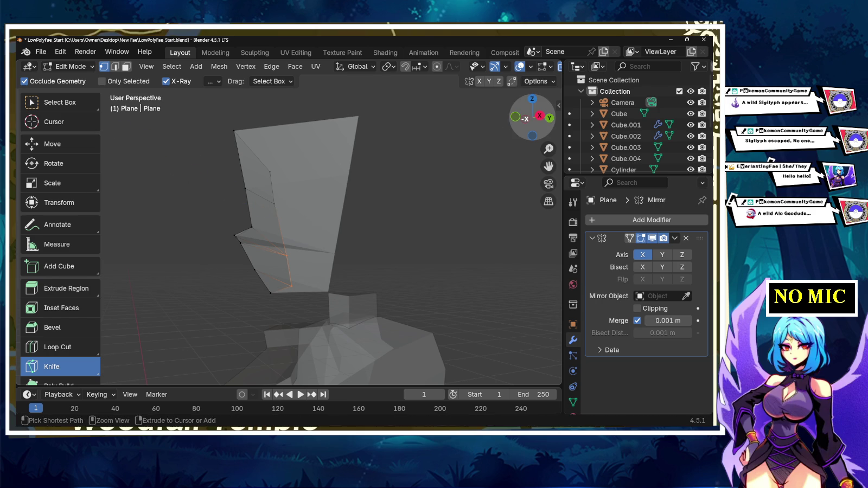
left_click(539, 115)
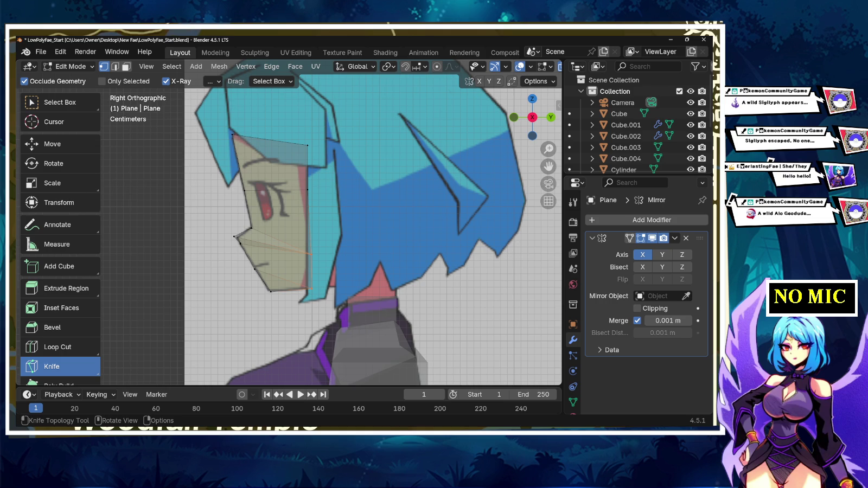
- Knife-cut a new edge from the bottom jaw vertex across the jaw edge, then orbit to inspect it
scroll(279, 312, "up", 3)
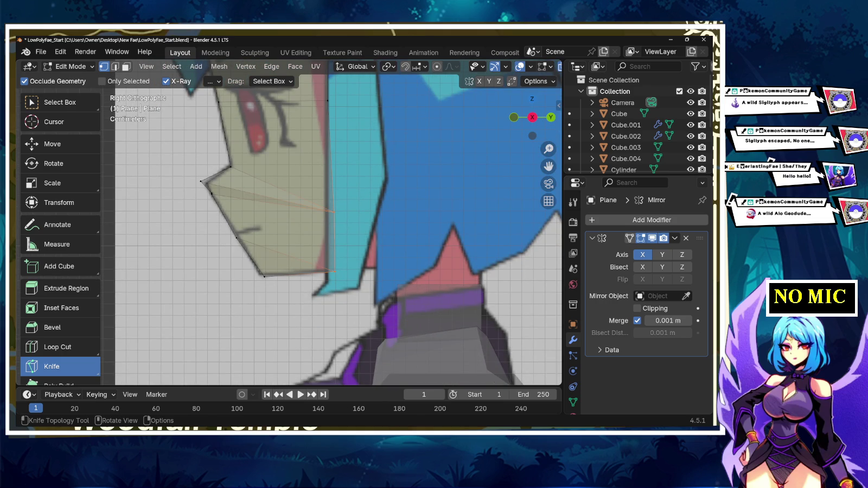
left_click(263, 277)
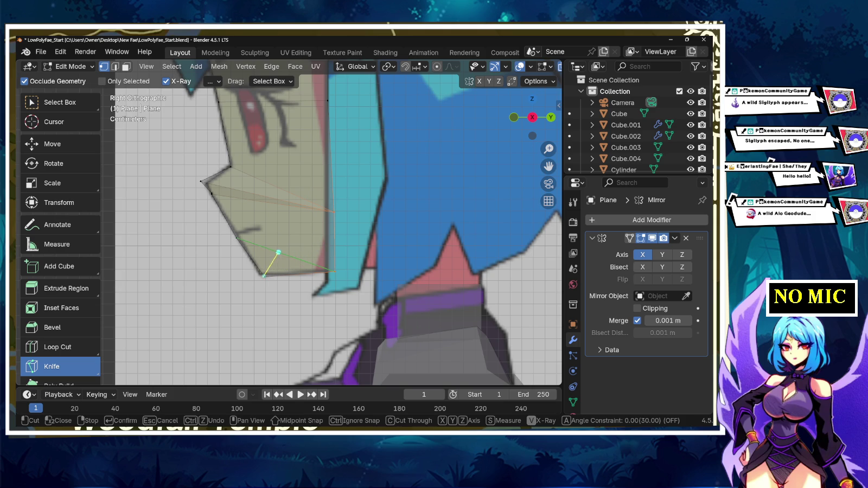
left_click(304, 261)
left_click(332, 211)
key("Return")
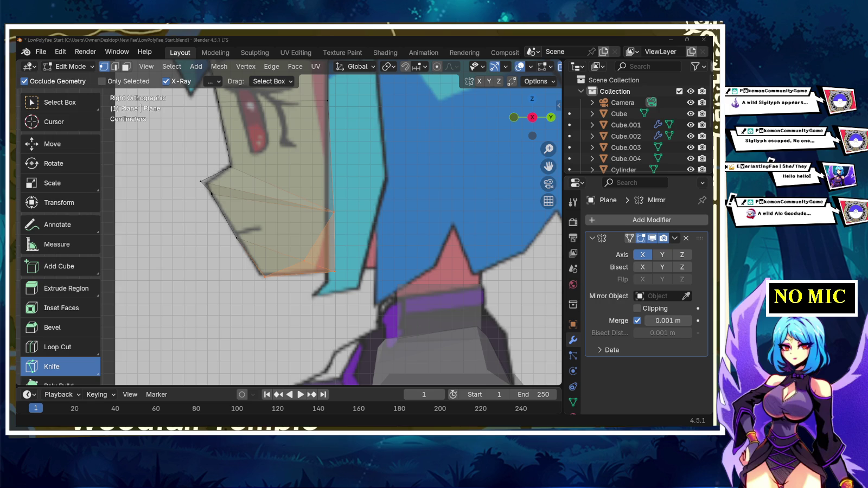
middle_click_drag(337, 228, 293, 215)
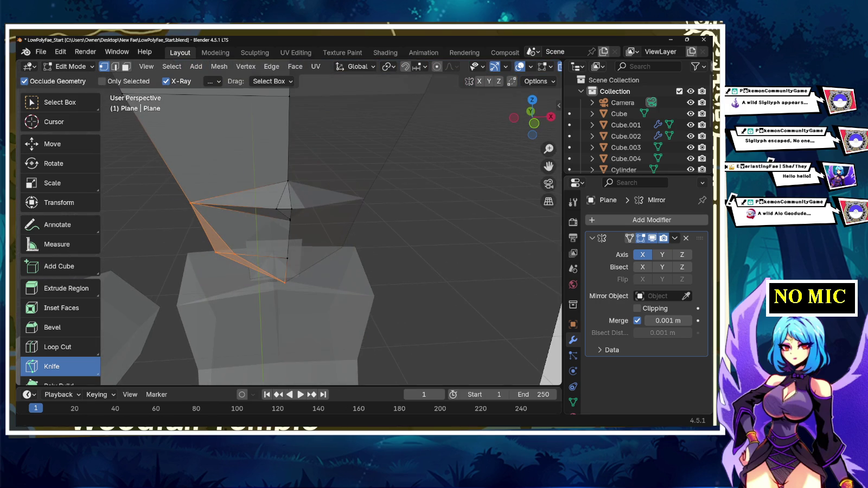
- Return to box selection and view the face mesh in Back Orthographic against the front reference
left_click(60, 102)
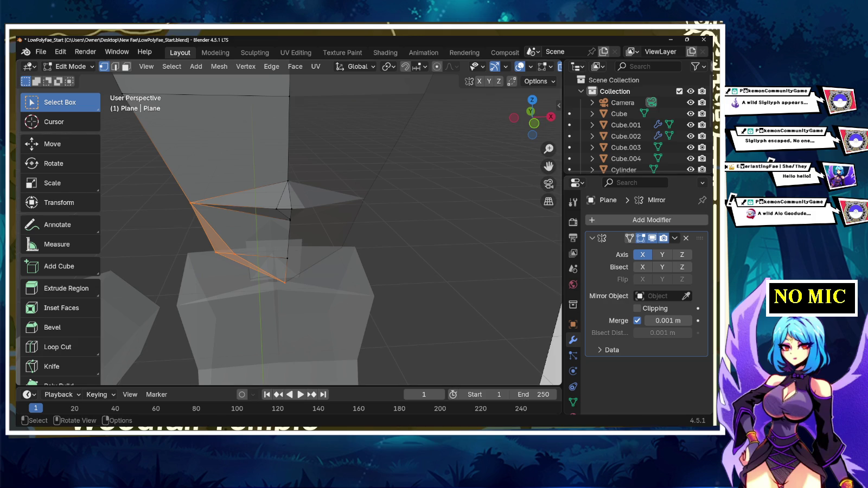
left_click(551, 116)
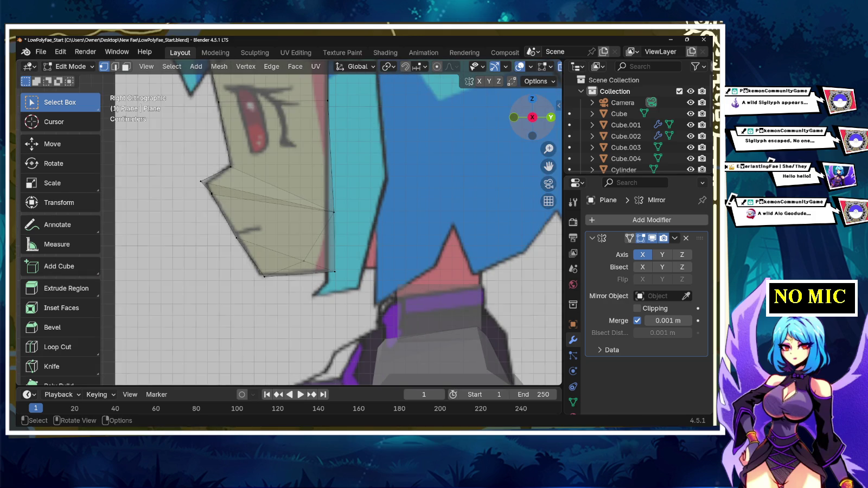
left_click(551, 117)
left_click(374, 213)
scroll(290, 222, "down", 5)
scroll(291, 222, "up", 3)
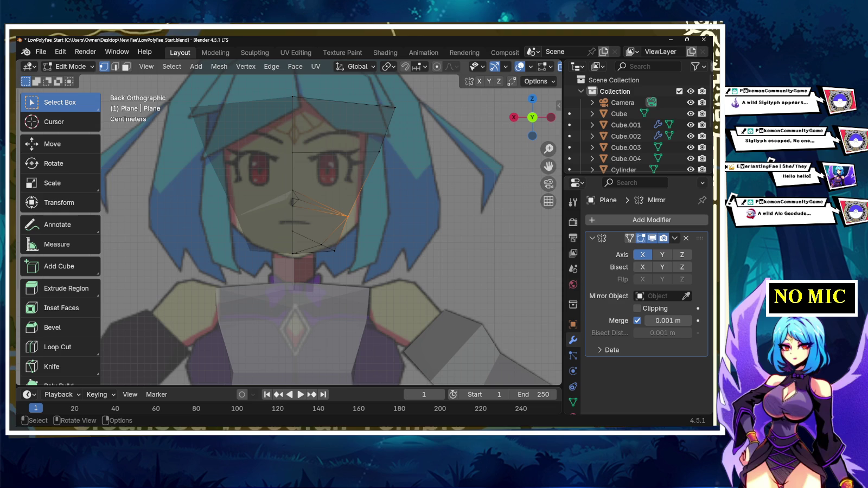
- Lower the right cheek vertex along Z and try a small sideways adjustment
left_click_drag(338, 209, 358, 225)
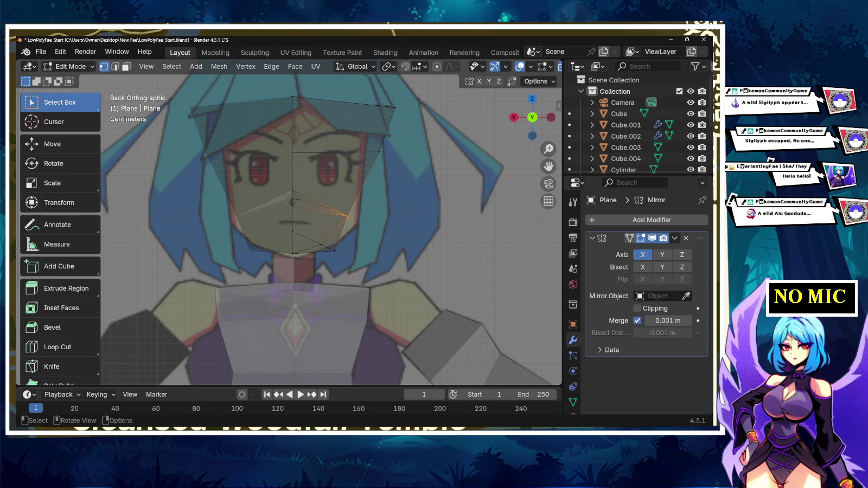
key("g")
key("z")
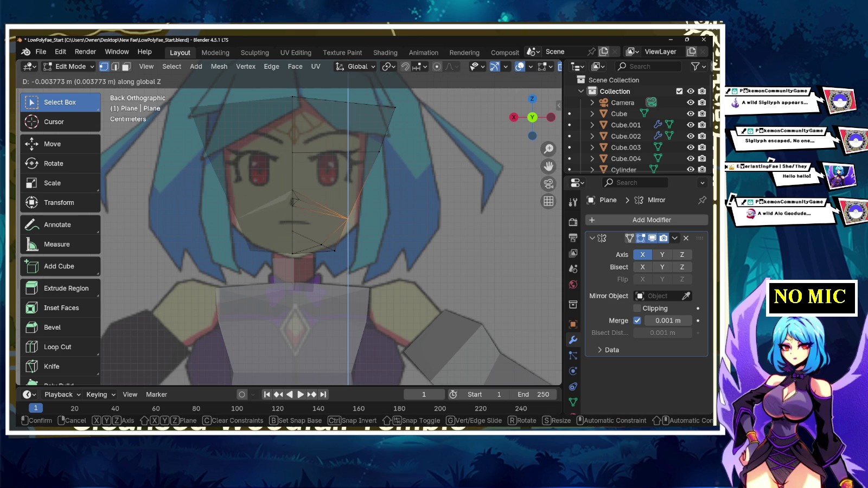
key("Return")
key("g")
key("y")
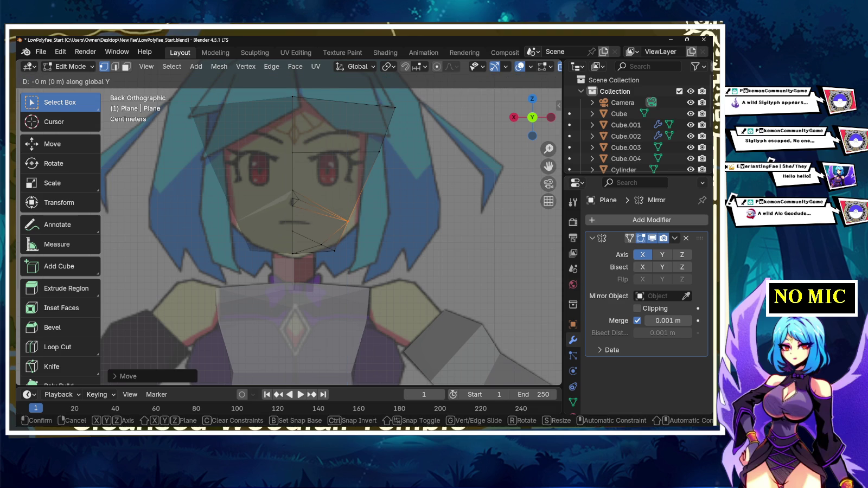
key("x")
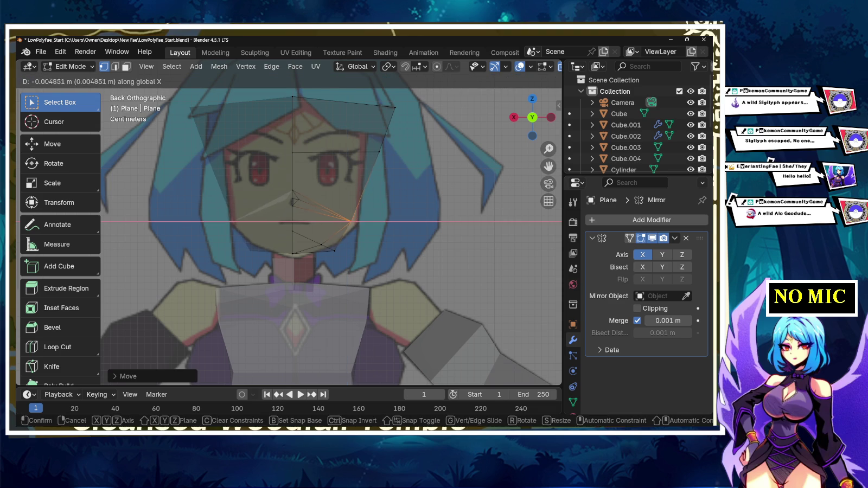
key("Return")
- Zoom in, move a lower jaw vertex, then undo that move
scroll(292, 223, "up", 1)
scroll(291, 223, "up", 1)
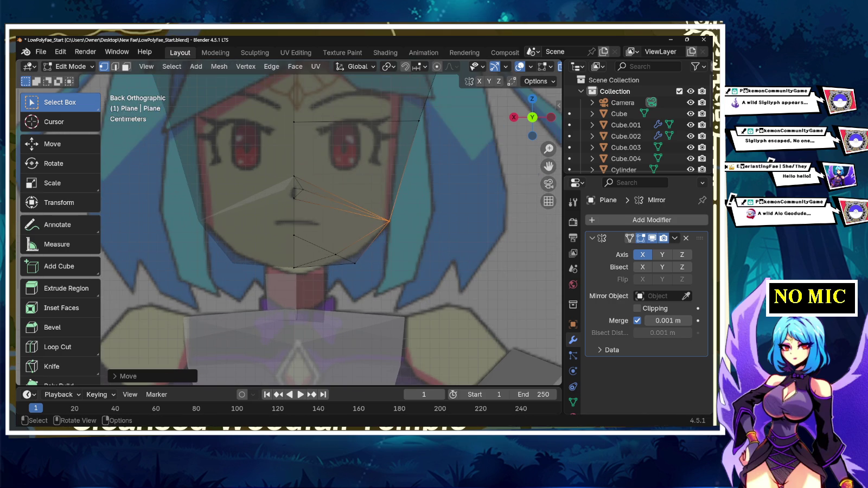
left_click(355, 263)
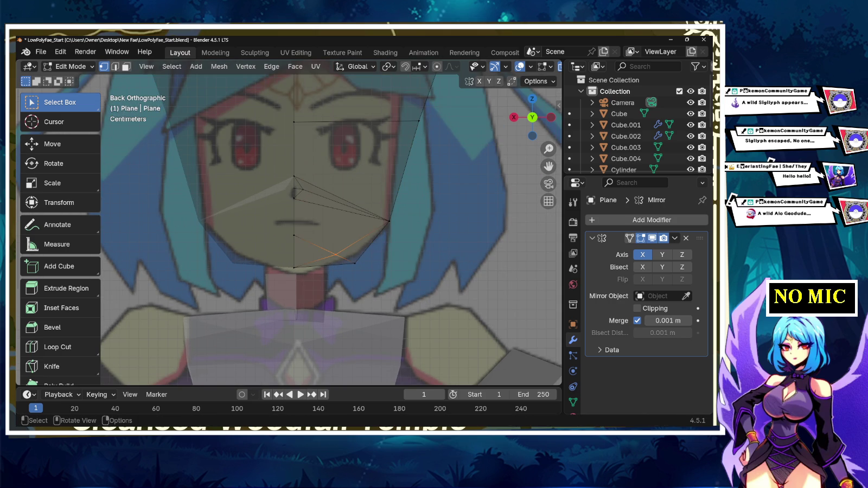
key("g")
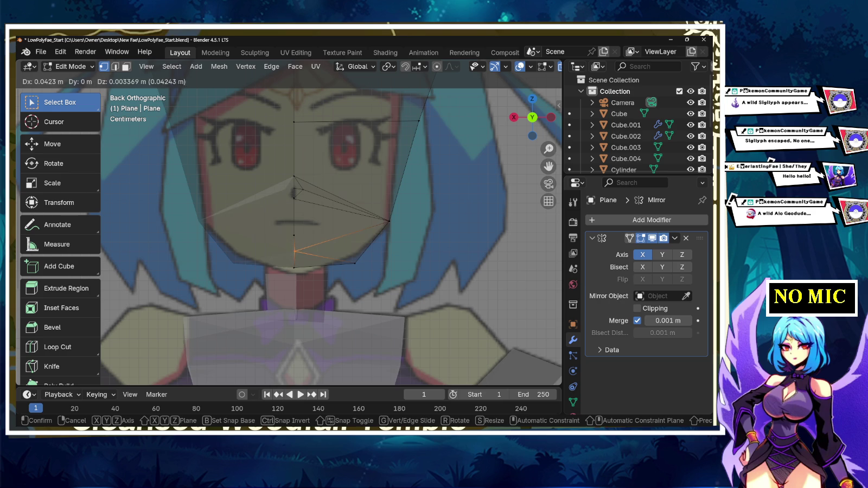
key("Return")
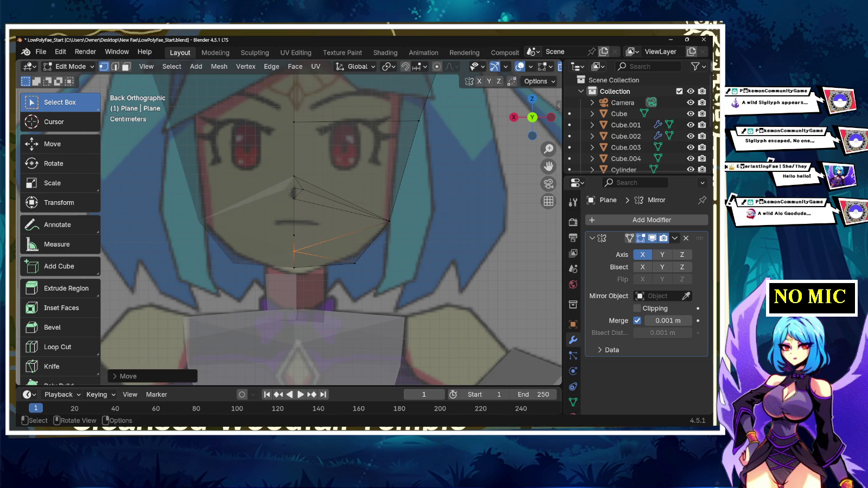
key("ctrl+z")
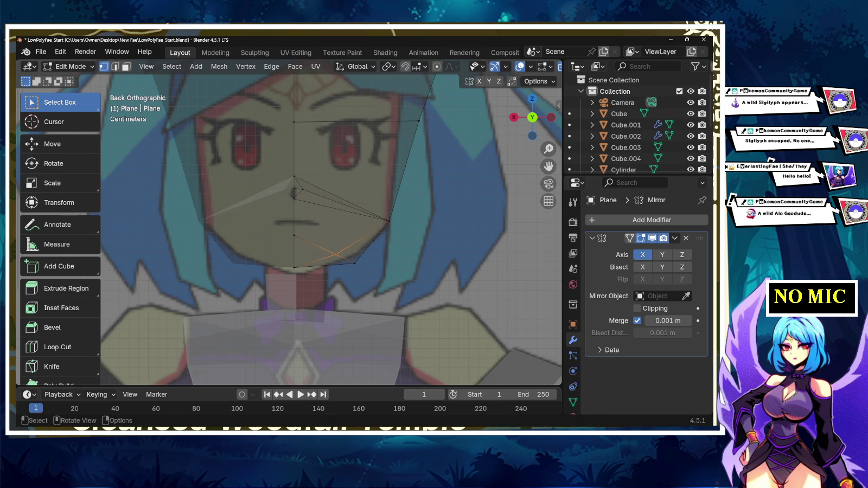
- Dismiss the delete options and nudge the lower chin vertex slightly up and left
key("x")
left_click(328, 264)
left_click(389, 221)
left_click(336, 255)
key("g")
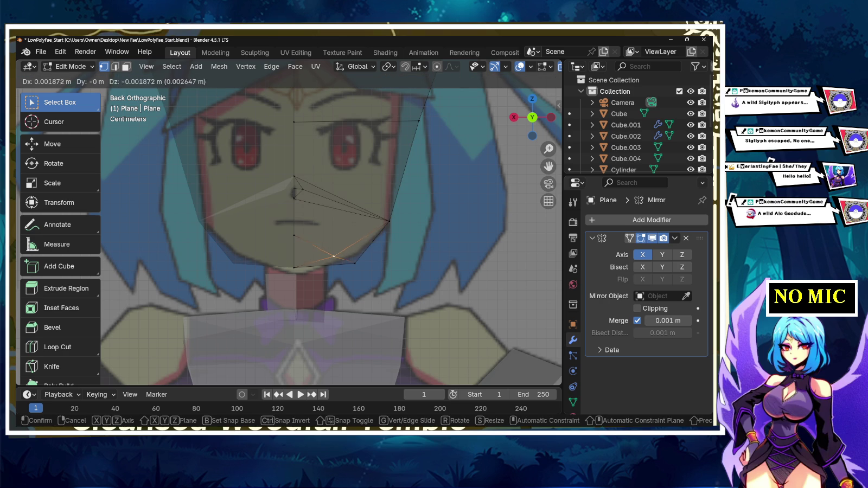
key("Return")
- Delete and restore a chin vertex, then lower the bottom-centre chin vertex along Z
key("x")
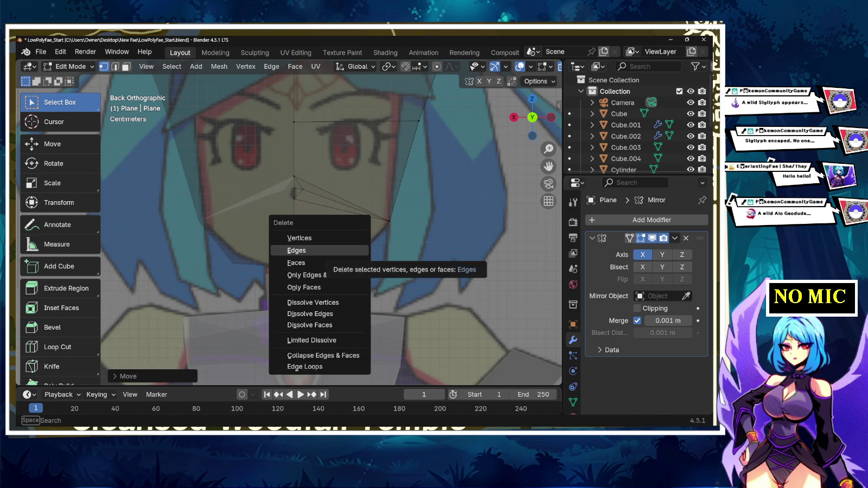
left_click(300, 237)
key("ctrl+z")
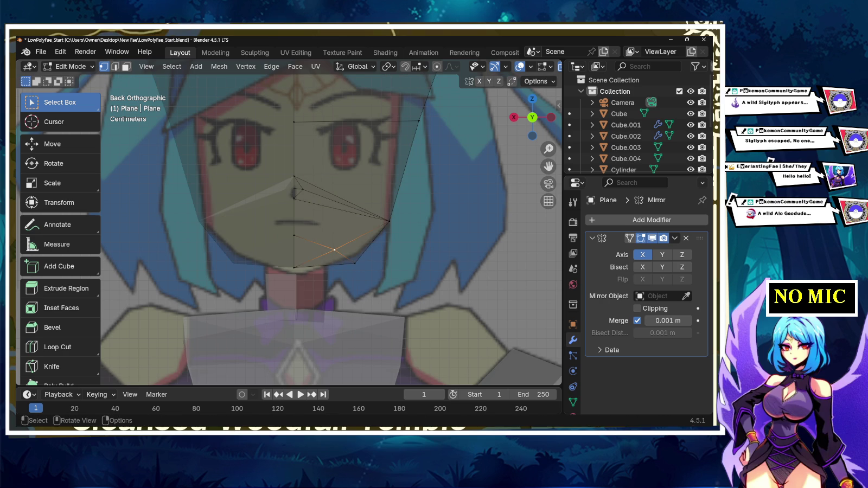
left_click(293, 267)
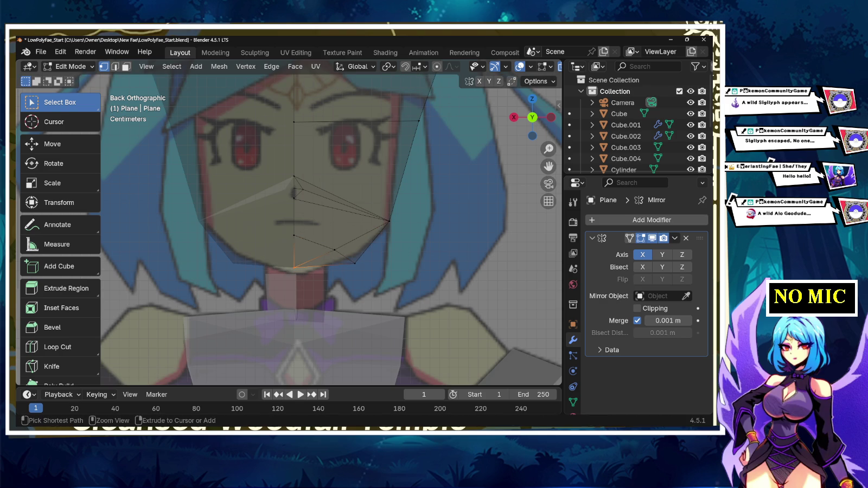
key("g")
key("z")
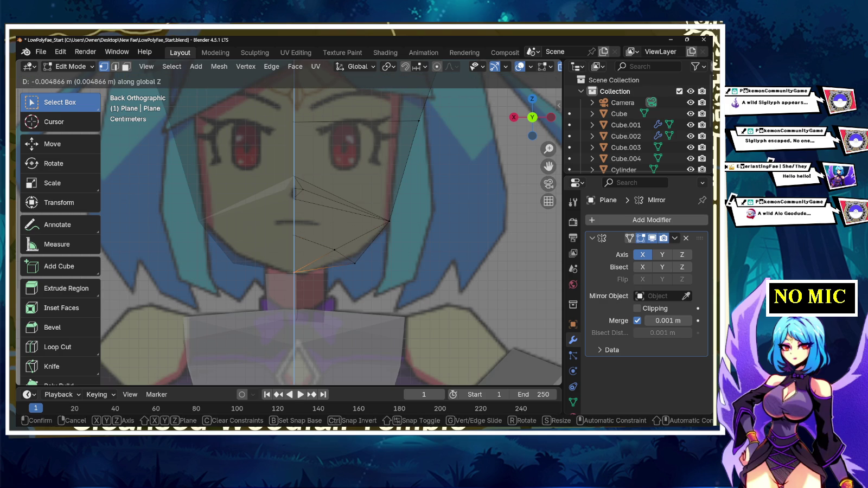
key("Return")
- Adjust the centre vertex below the mouth along Z and lower the side chin vertex
left_click(335, 249)
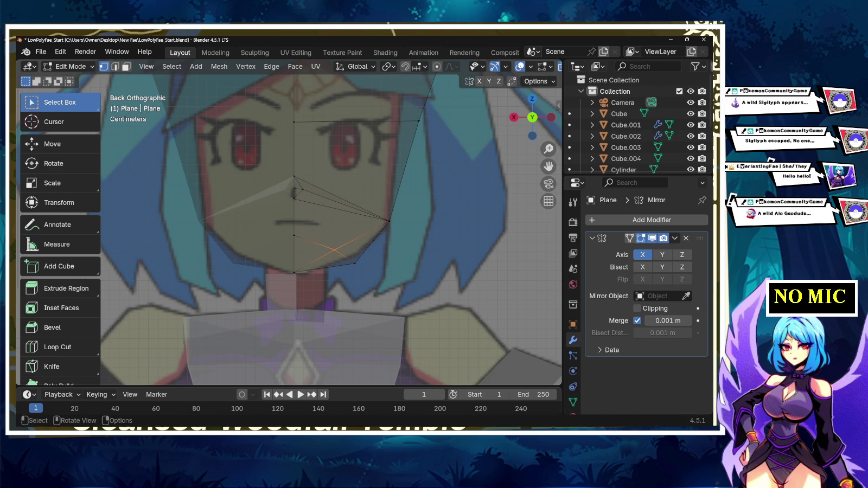
left_click(293, 235)
key("g")
key("z")
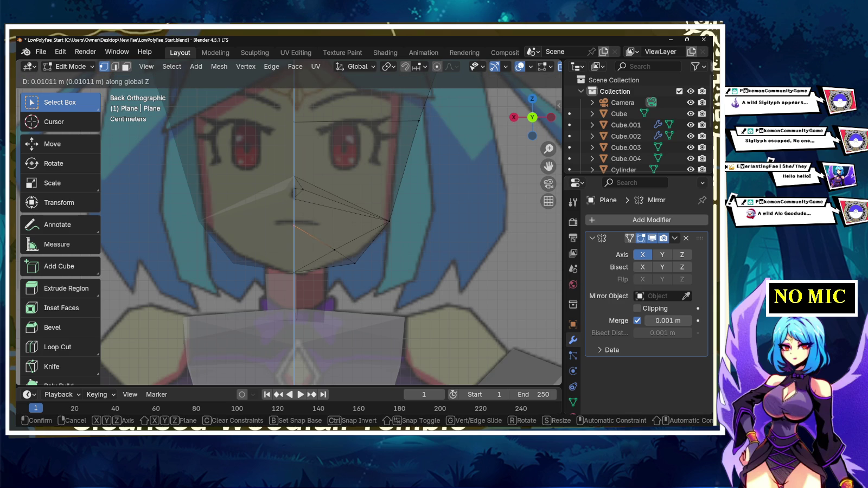
key("Return")
left_click(335, 250)
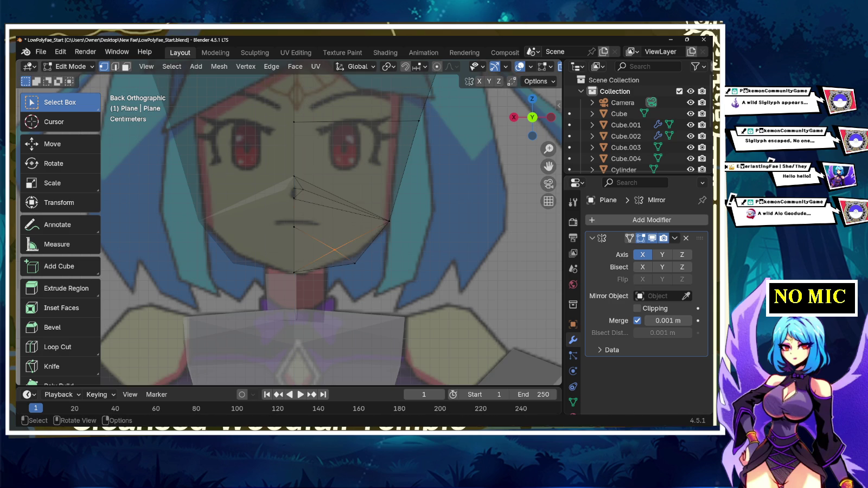
key("g")
key("z")
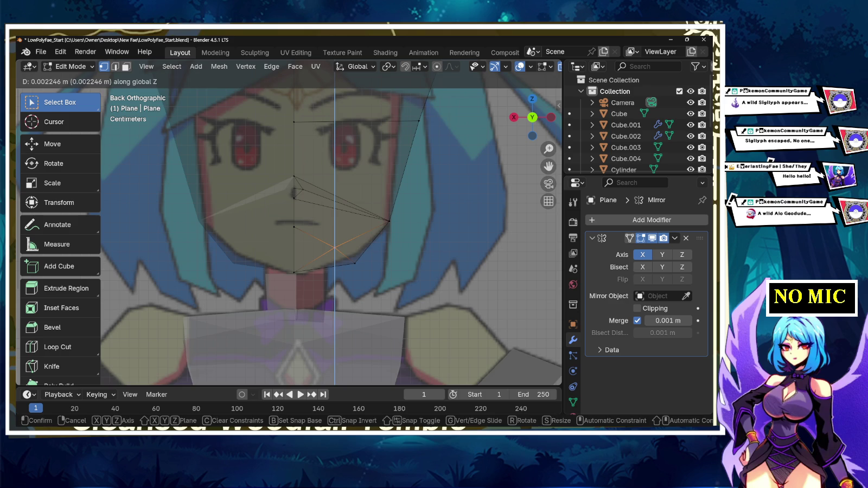
key("Return")
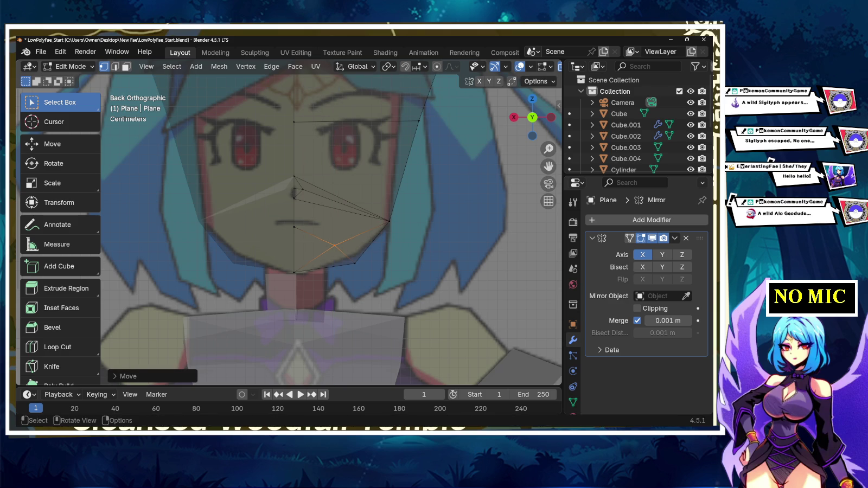
- Start raising the centre-line nose vertex about 0.0067 m along Z
left_click(294, 177)
key("g")
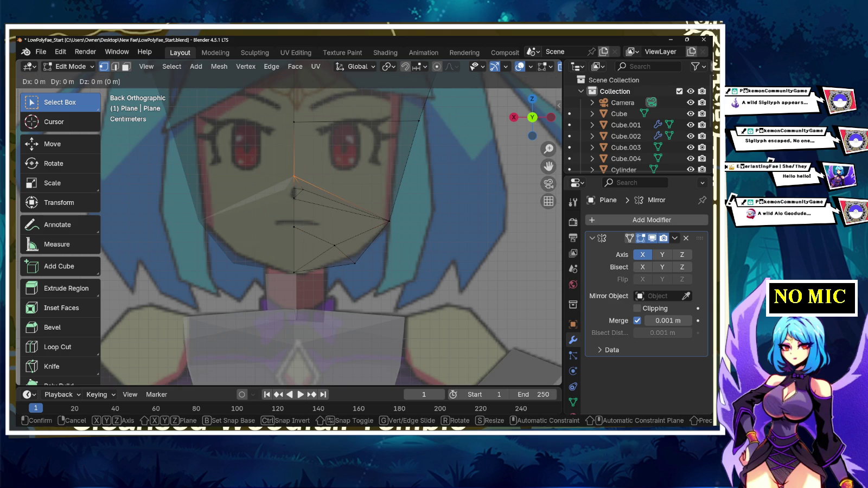
key("z")
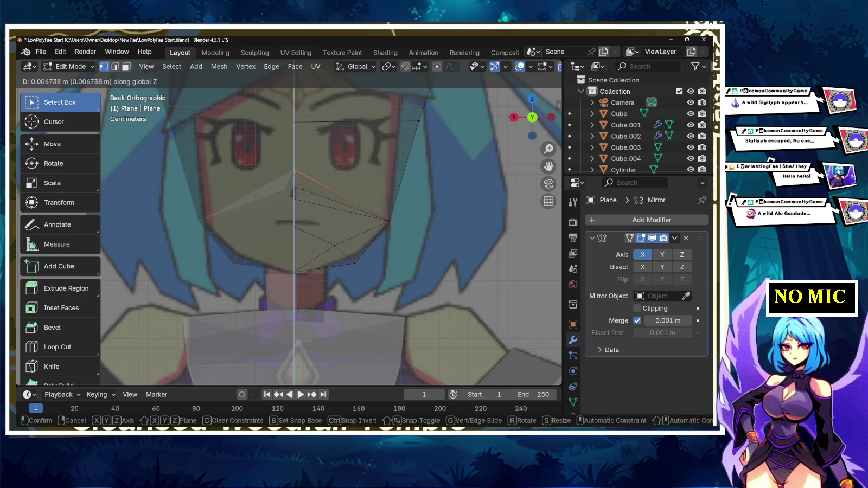